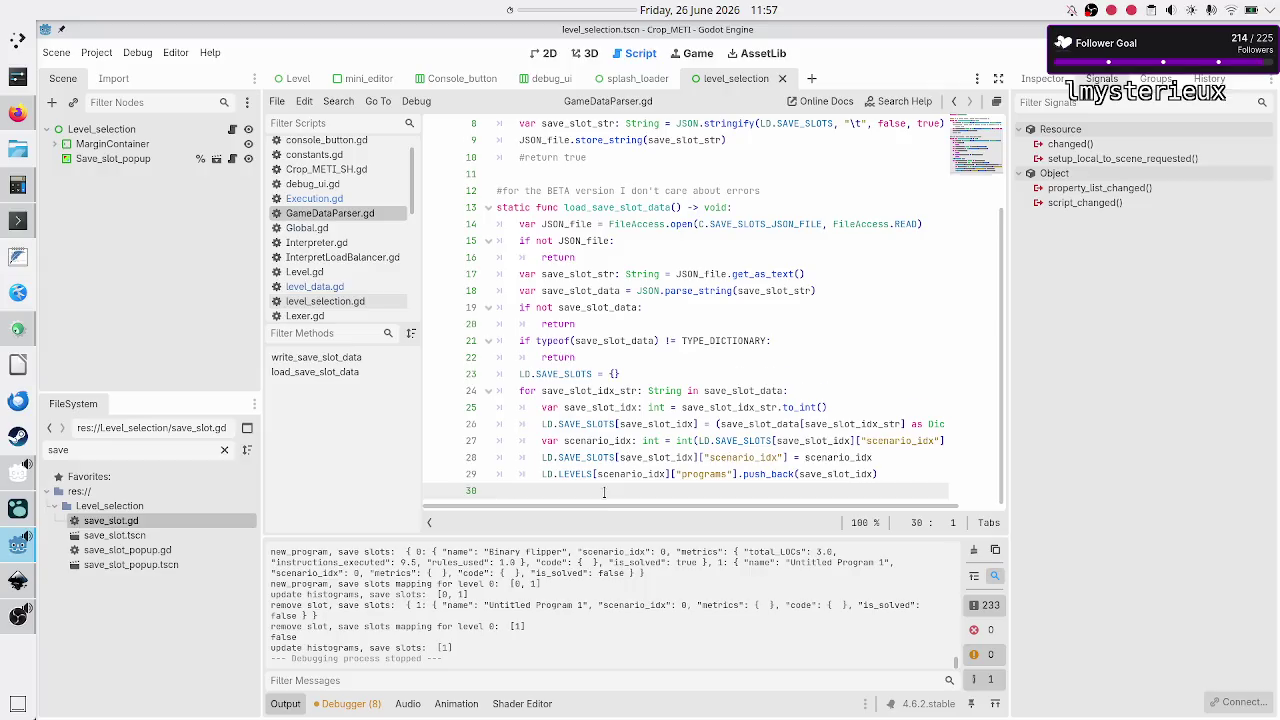
Step: Declare 'static func calculate_if_level_is_solved() -> void:' and begin a comment line as its body
{"action": "type", "text": "static func u"}
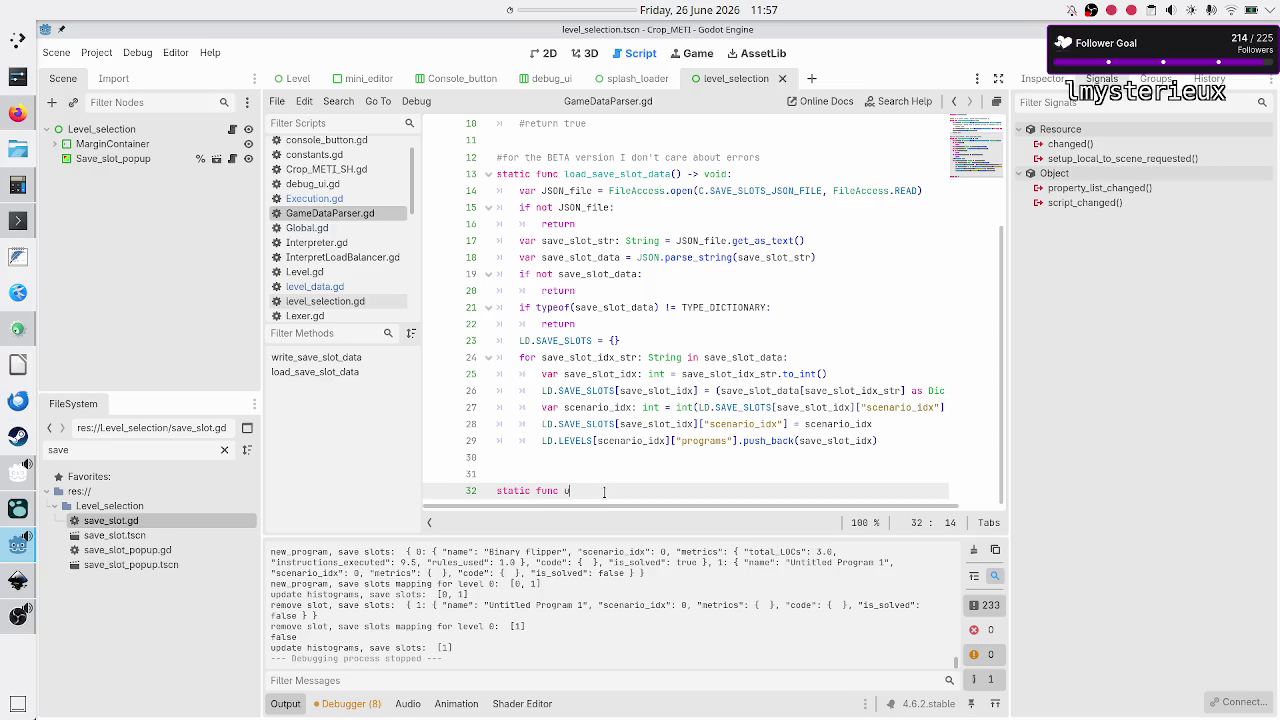
{"action": "type", "text": "pdate"}
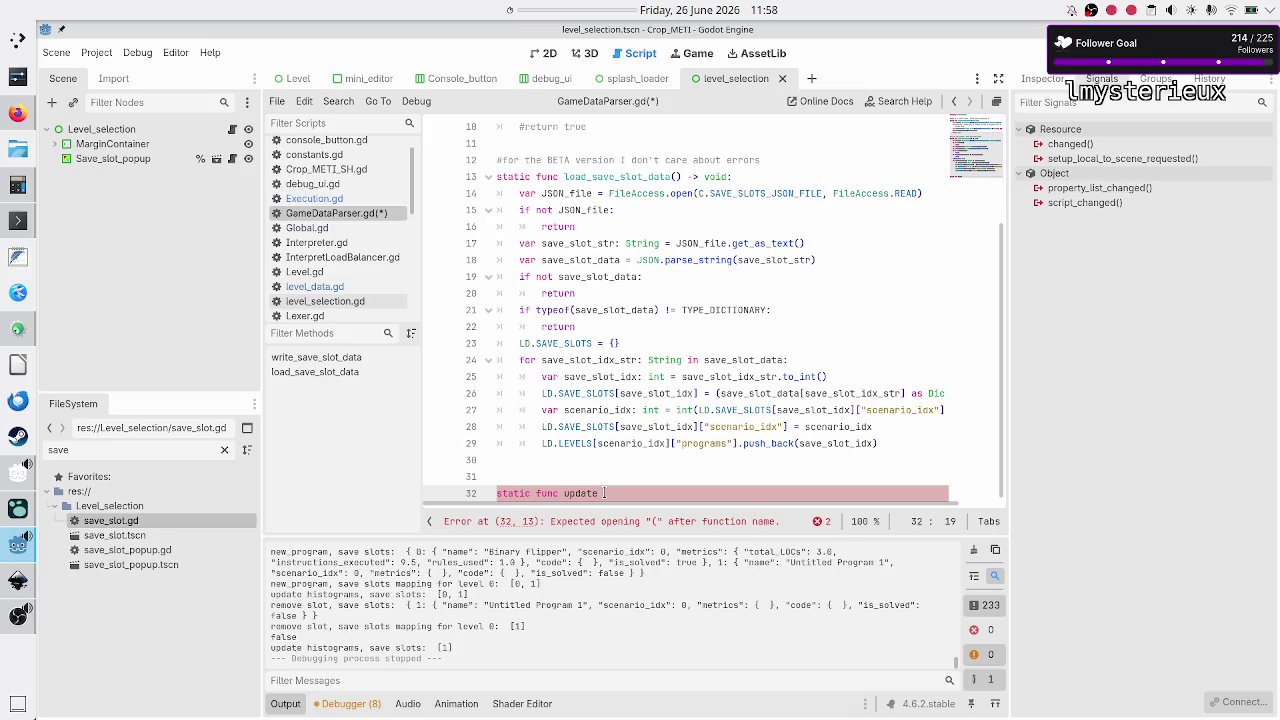
{"action": "type", "text": "_"}
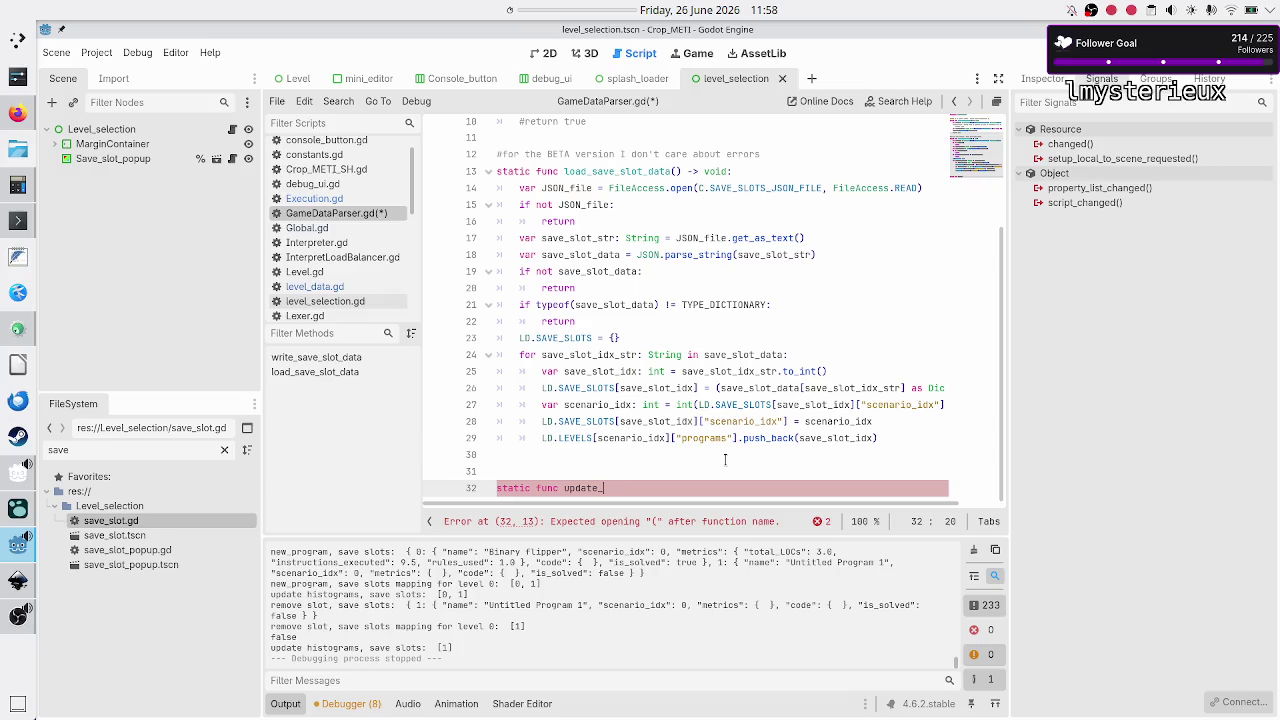
{"action": "key", "text": "BackSpace"}
{"action": "key", "text": "BackSpace"}
{"action": "key", "text": "BackSpace"}
{"action": "type", "text": "alculate_if_"}
{"action": "key", "text": "BackSpace"}
{"action": "key", "text": "BackSpace"}
{"action": "key", "text": "BackSpace"}
{"action": "type", "text": "level"}
{"action": "type", "text": "_"}
{"action": "type", "text": "so"}
{"action": "type", "text": "lv"}
{"action": "key", "text": "BackSpace"}
{"action": "key", "text": "BackSpace"}
{"action": "key", "text": "BackSpace"}
{"action": "type", "text": "f_level_"}
{"action": "type", "text": "is_stored()"}
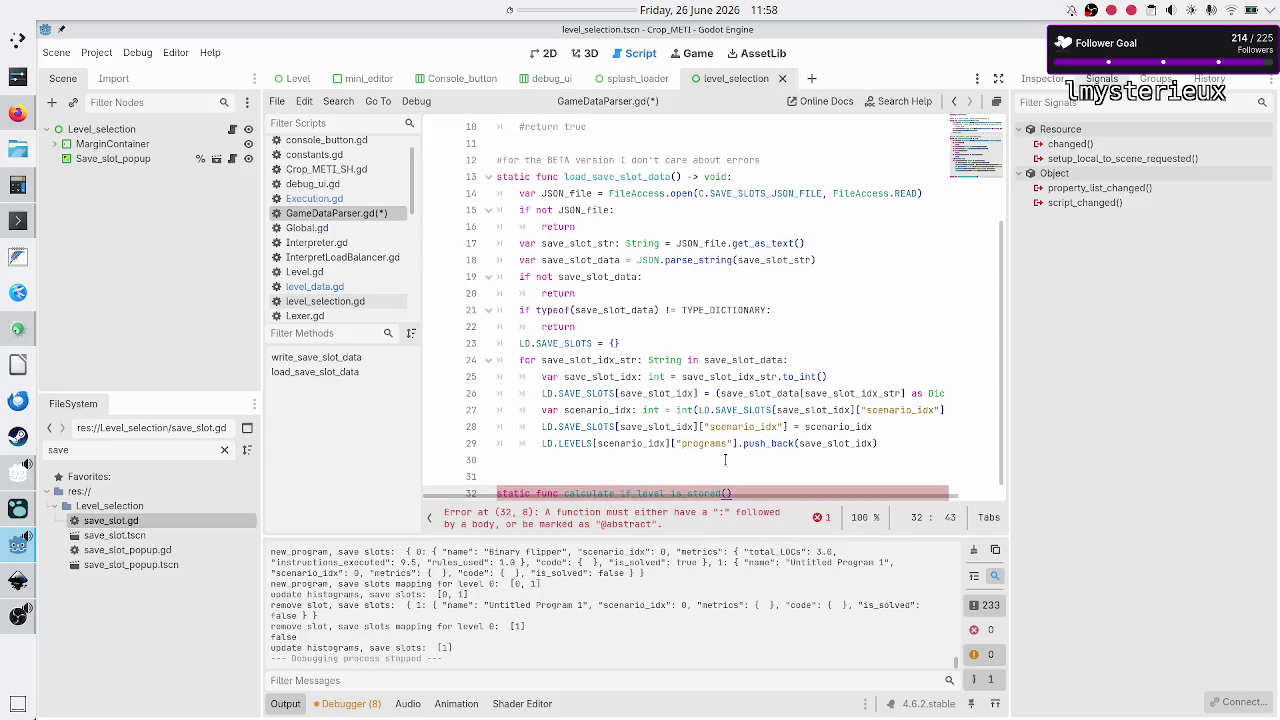
{"action": "key", "text": "BackSpace"}
{"action": "key", "text": "BackSpace"}
{"action": "key", "text": "BackSpace"}
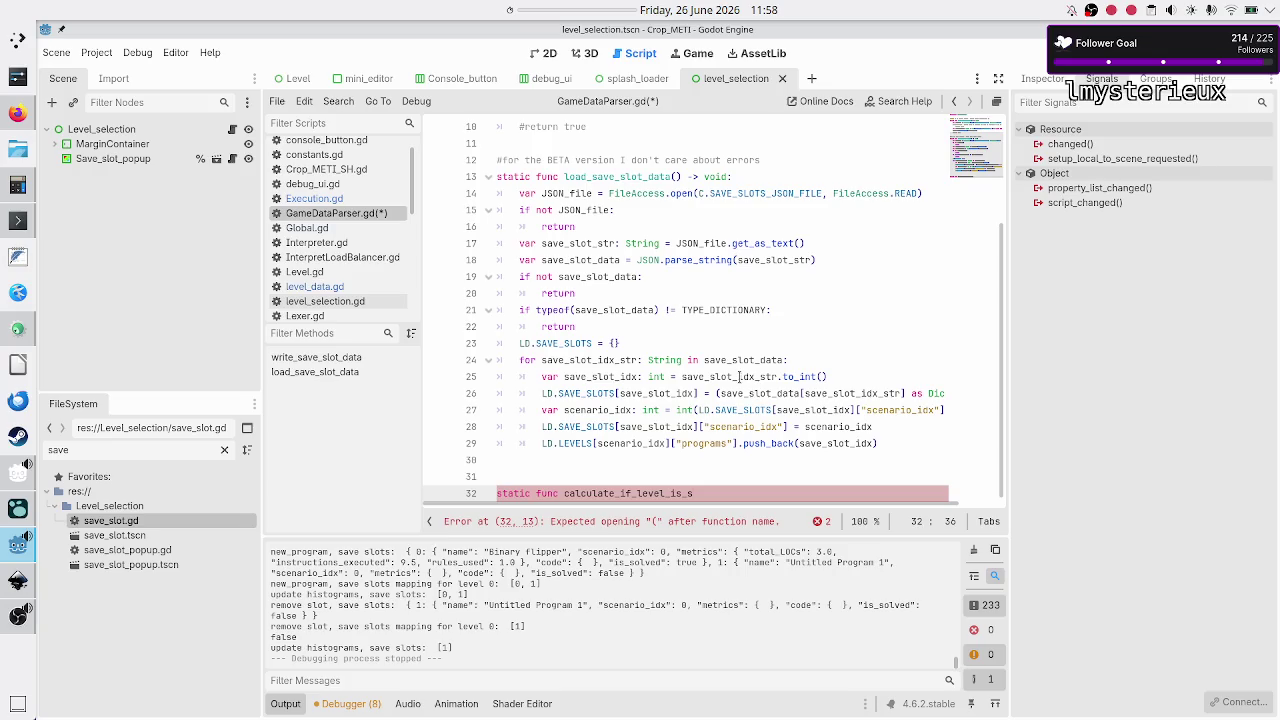
{"action": "type", "text": "olved"}
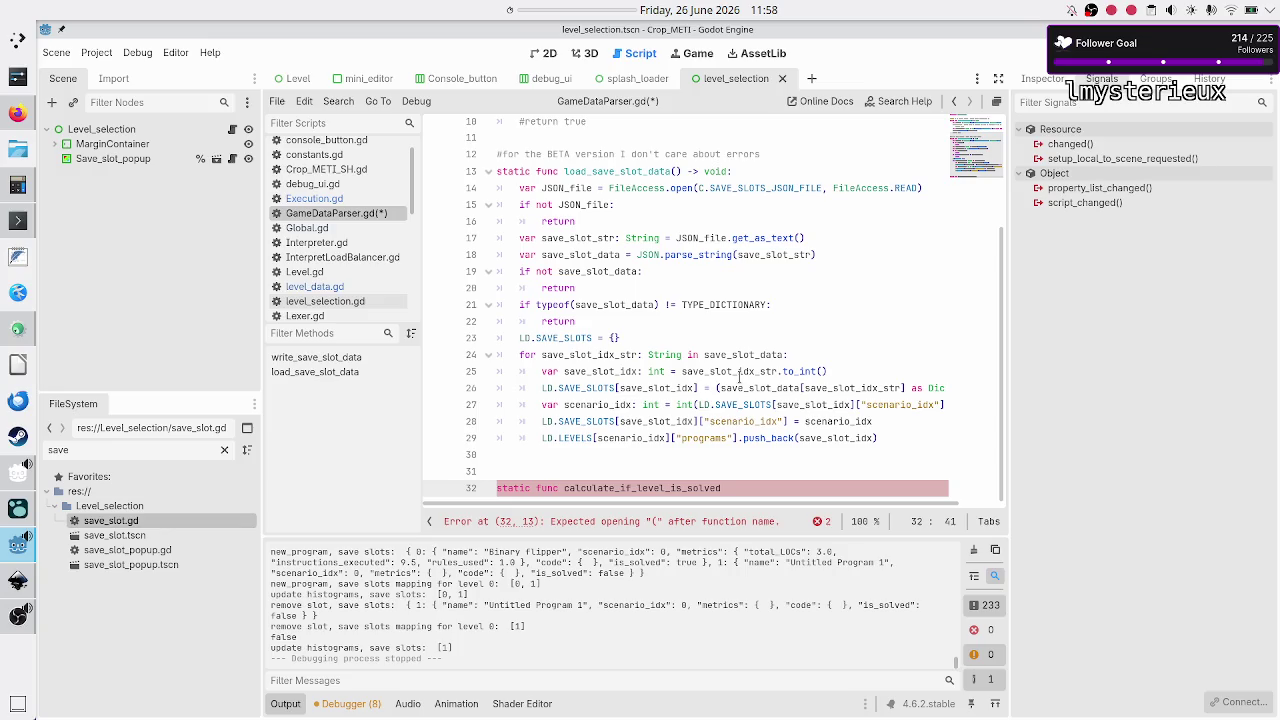
{"action": "type", "text": "("}
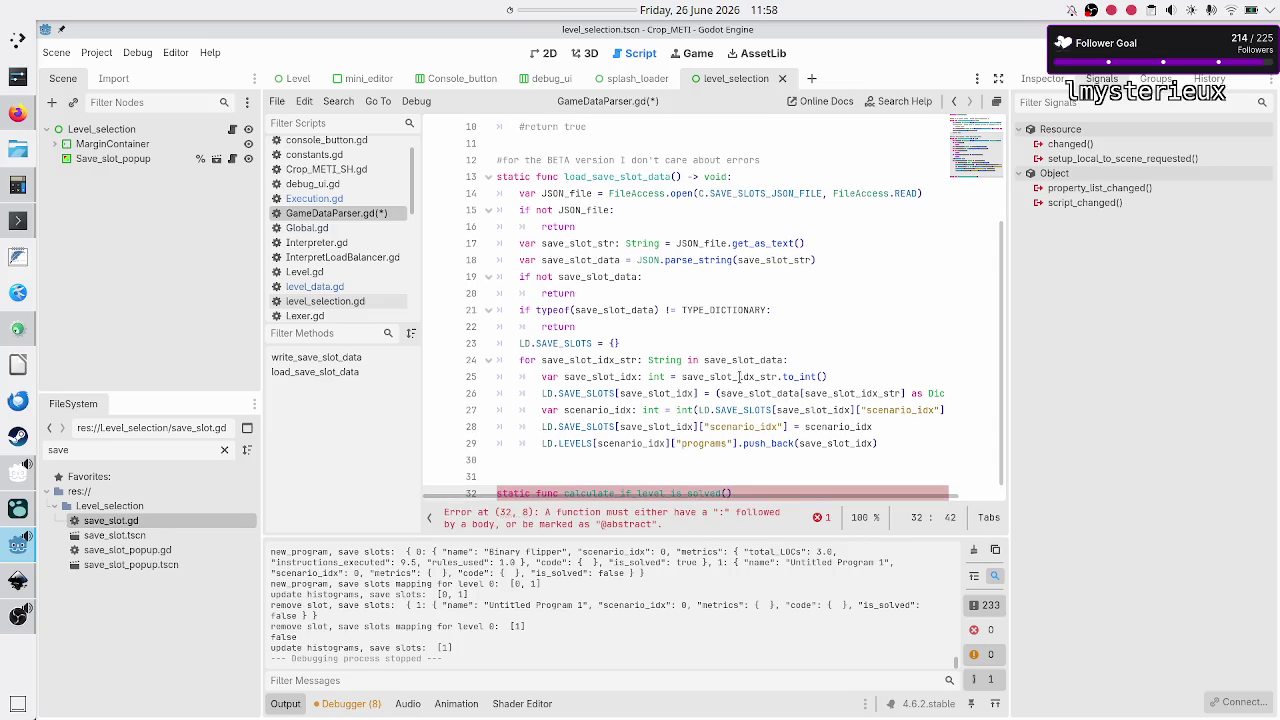
{"action": "type", "text": ") -> void:"}
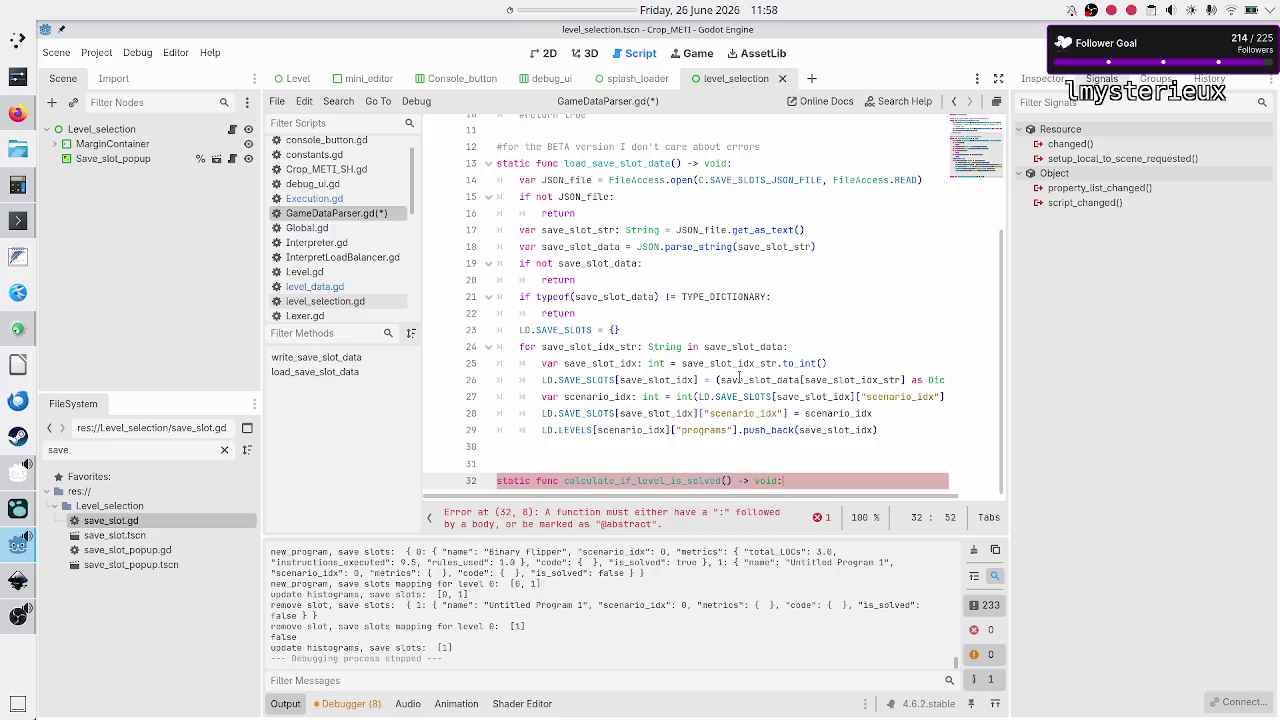
{"action": "key", "text": "Return"}
{"action": "type", "text": "#"}
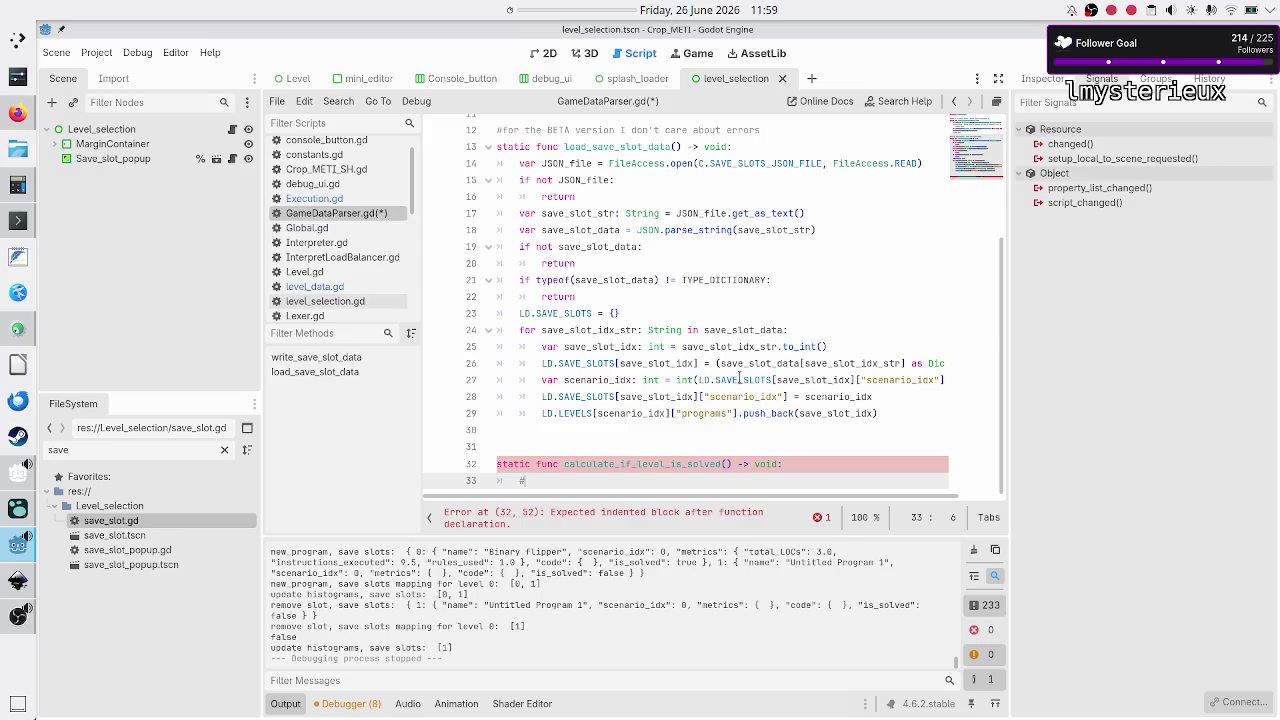
Step: Write comments: loop through a level's saves, if one solves it, mark lvl as solved, break
{"action": "type", "text": "loop thro"}
{"action": "type", "text": "ugh all saves "}
{"action": "type", "text": "belonging to a level"}
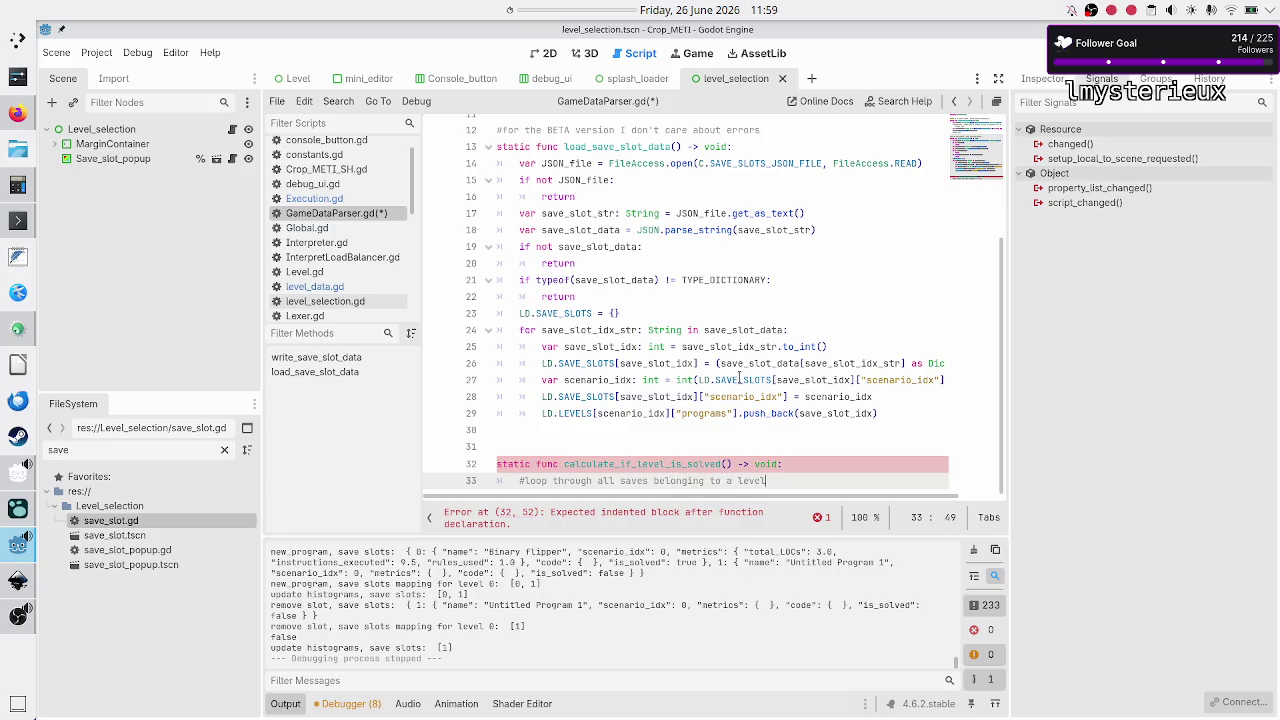
{"action": "key", "text": "Return"}
{"action": "type", "text": "#if "}
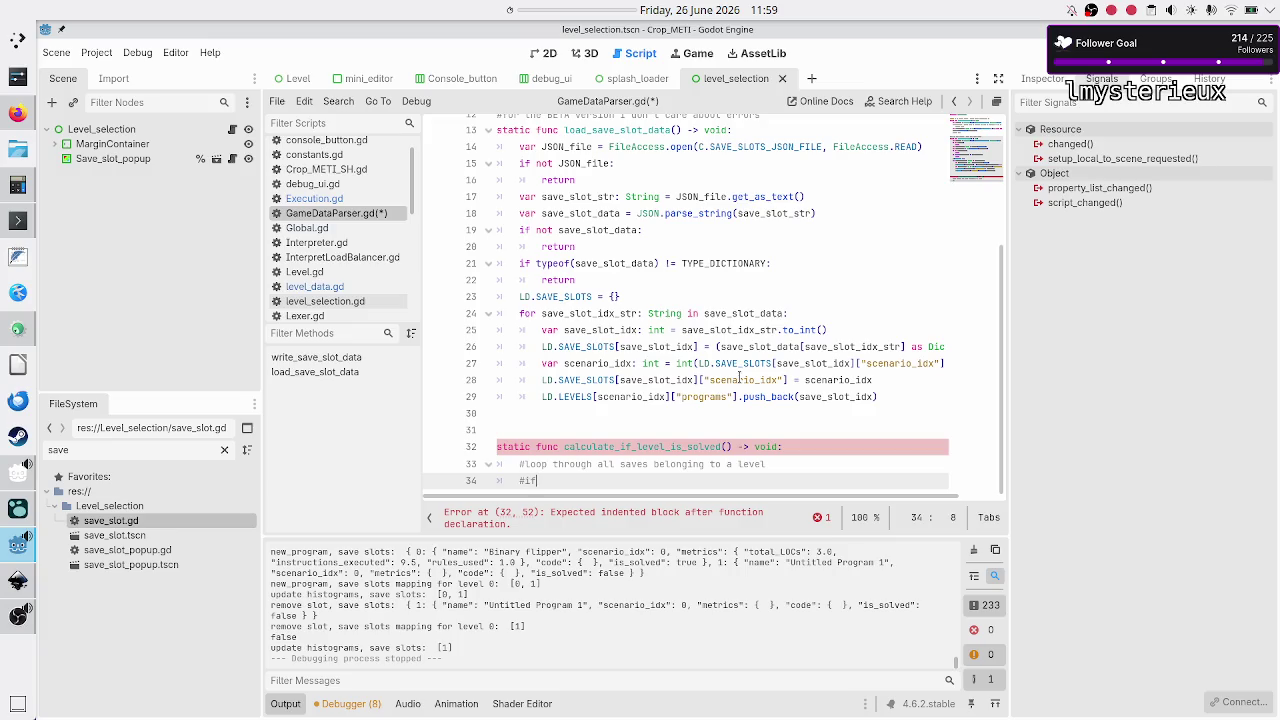
{"action": "type", "text": "at least one sa"}
{"action": "type", "text": "ve solves it, "}
{"action": "type", "text": "then"}
{"action": "key", "text": "Return"}
{"action": "type", "text": "#mark lvl as solve"}
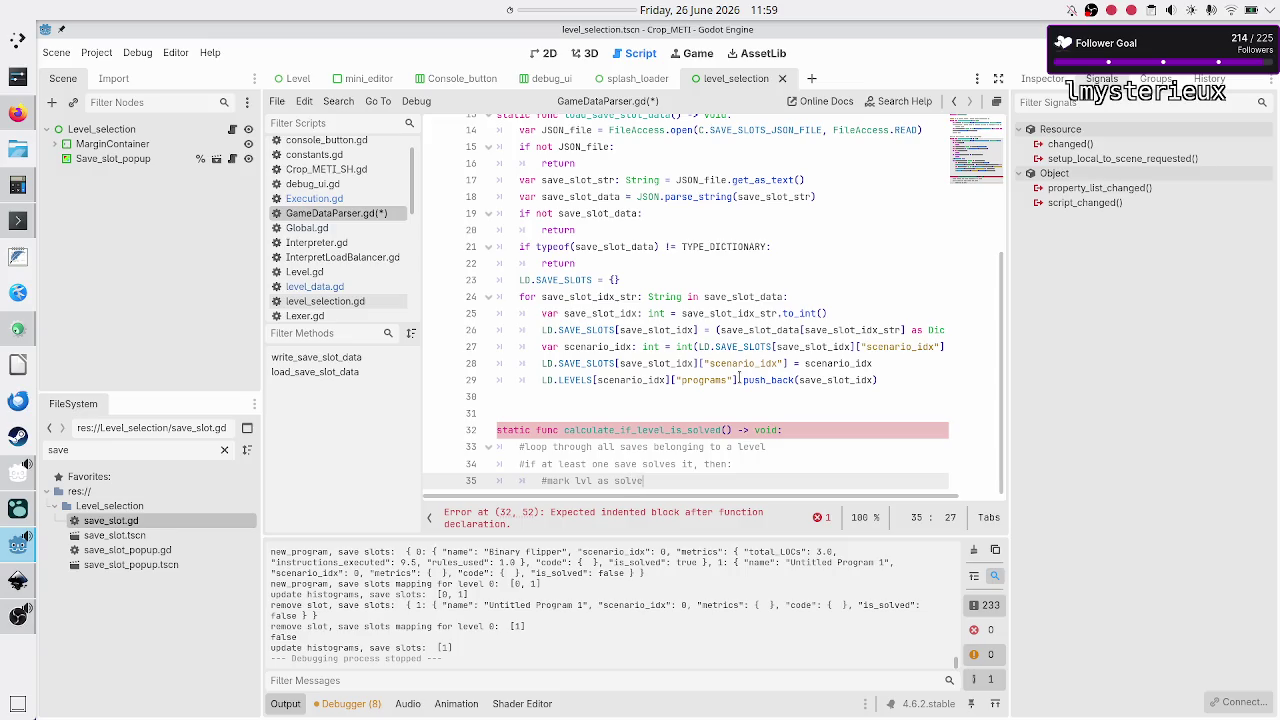
{"action": "type", "text": "d"}
{"action": "key", "text": "Return"}
{"action": "type", "text": "#break"}
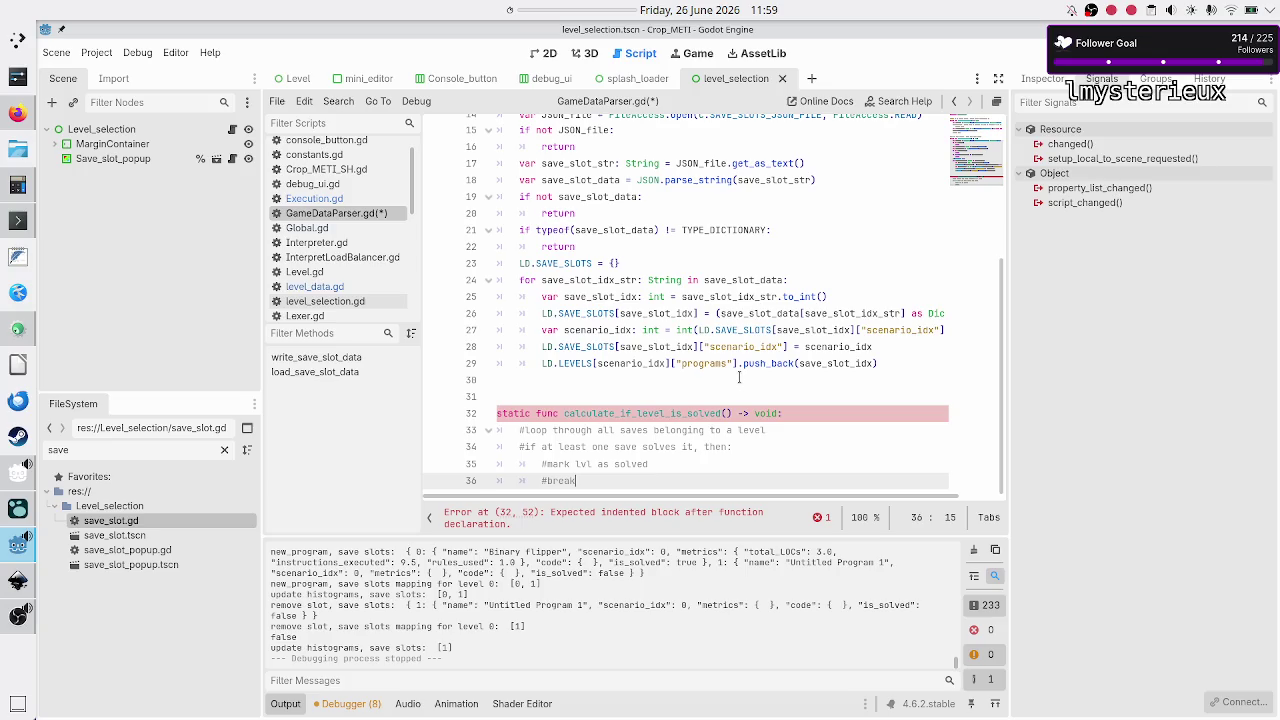
{"action": "key", "text": "Return"}
{"action": "key", "text": "Up"}
{"action": "key", "text": "Up"}
{"action": "key", "text": "Up"}
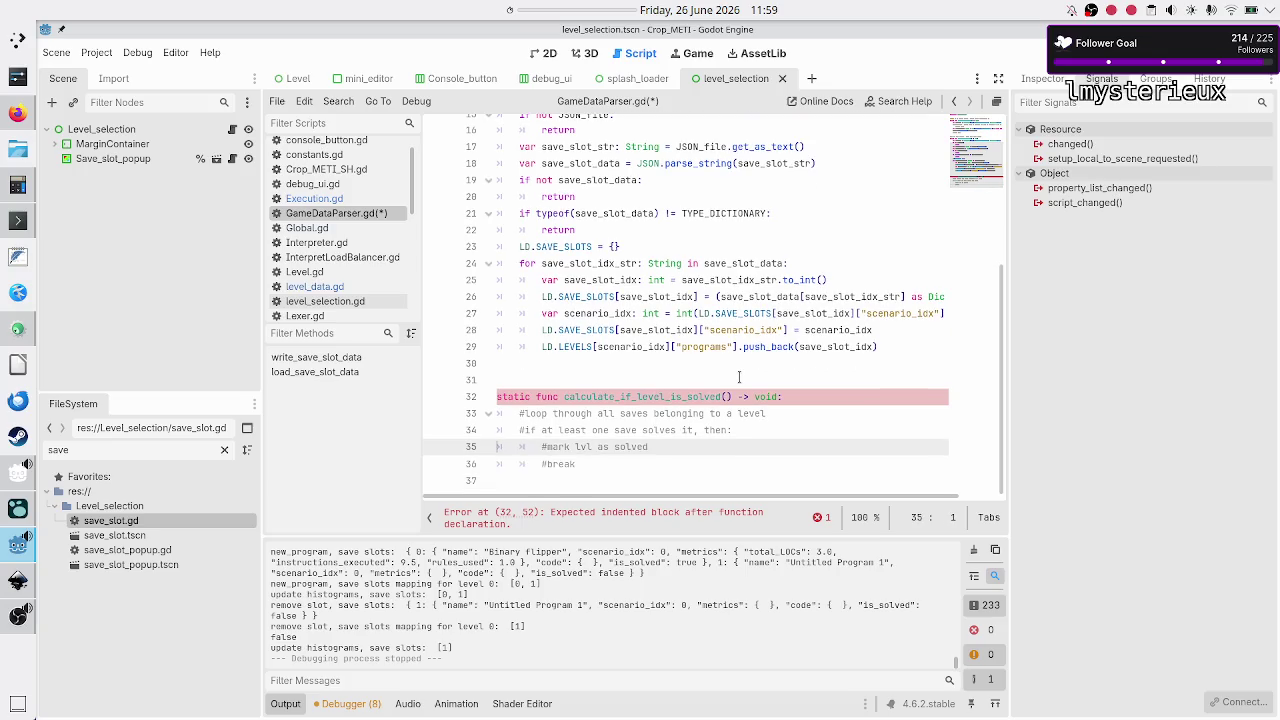
{"action": "key", "text": "End"}
{"action": "key", "text": "Return"}
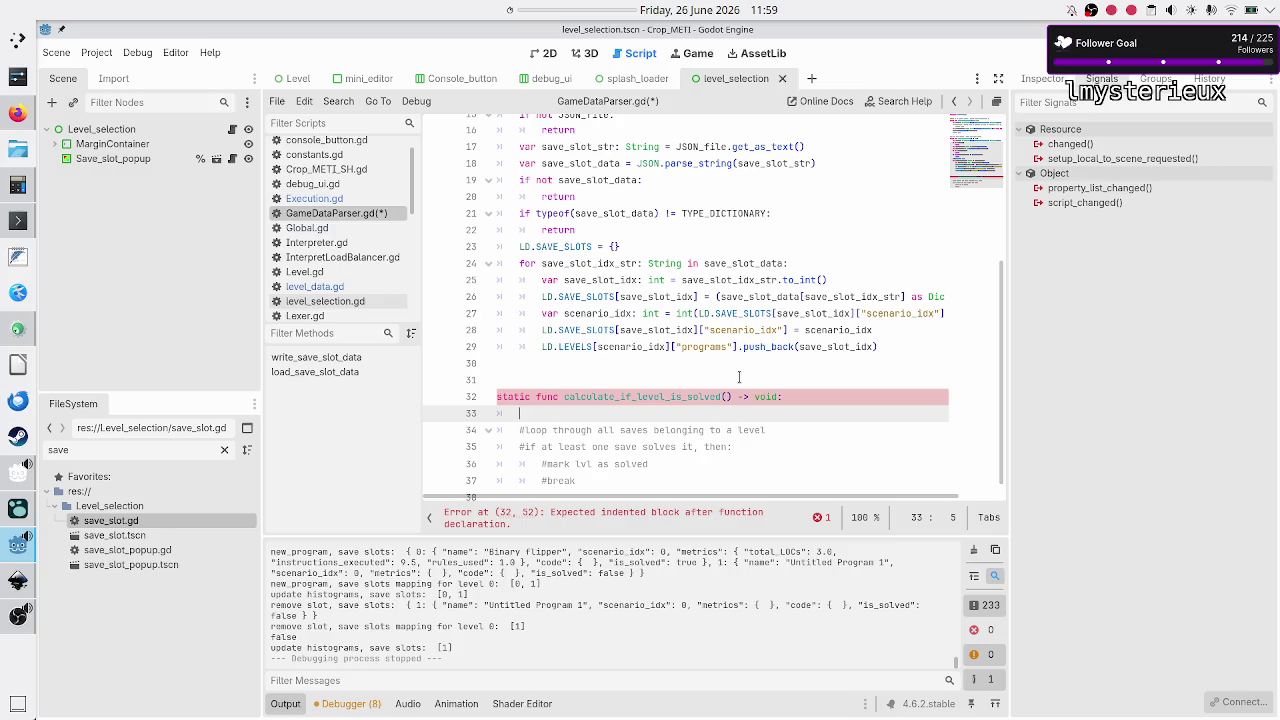
Step: Start a for loop over LD.LEVELS, changing its variable from lvl_idx to 'save_idx : int'
{"action": "type", "text": "for"}
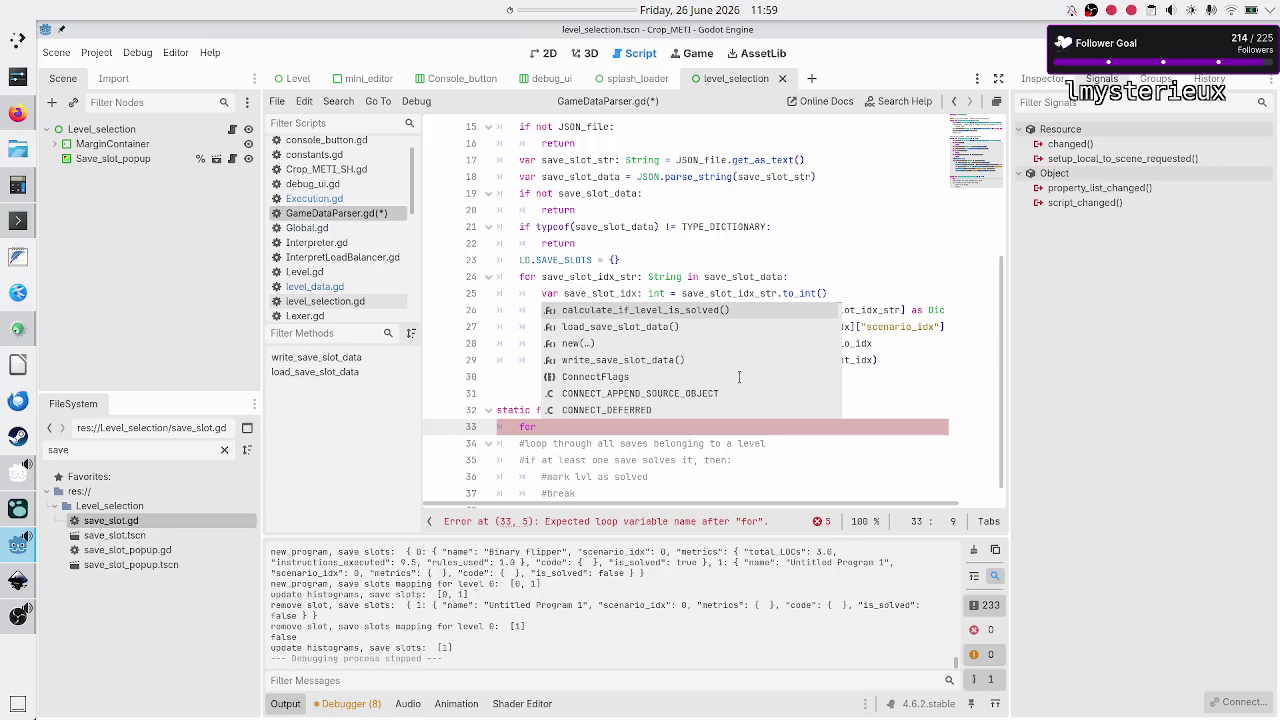
{"action": "type", "text": " lvl"}
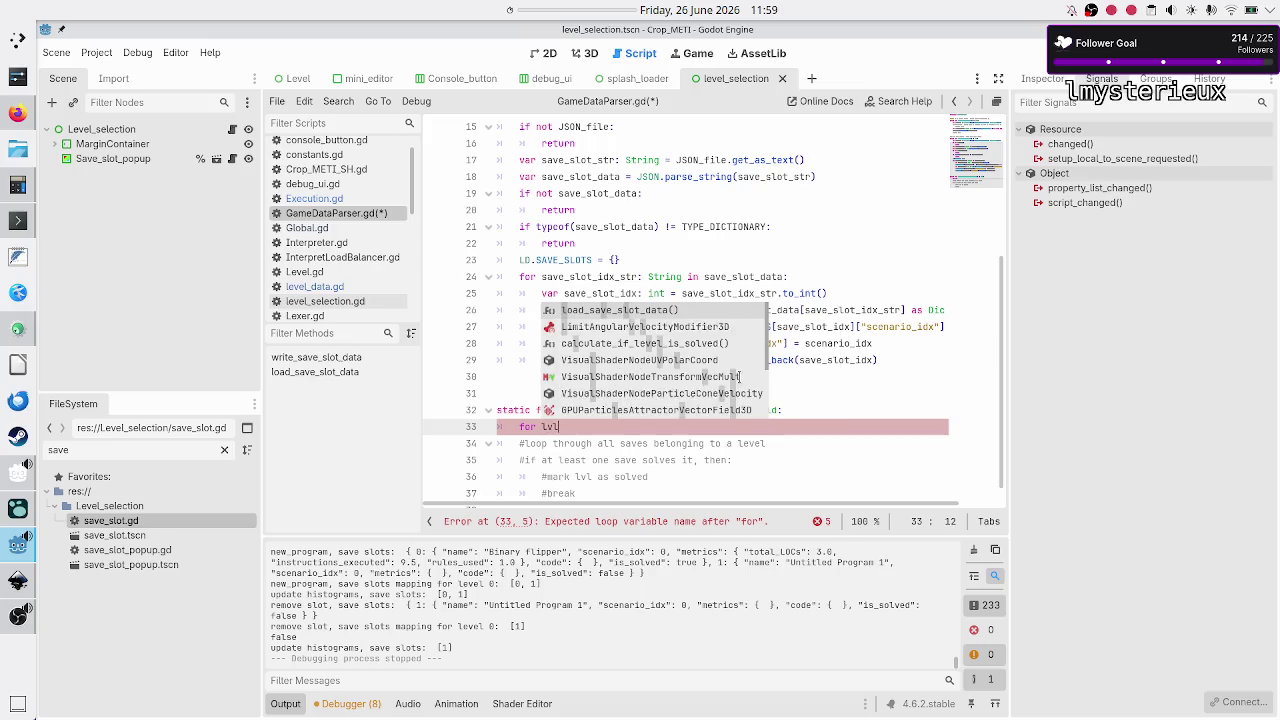
{"action": "type", "text": "_idx: int "}
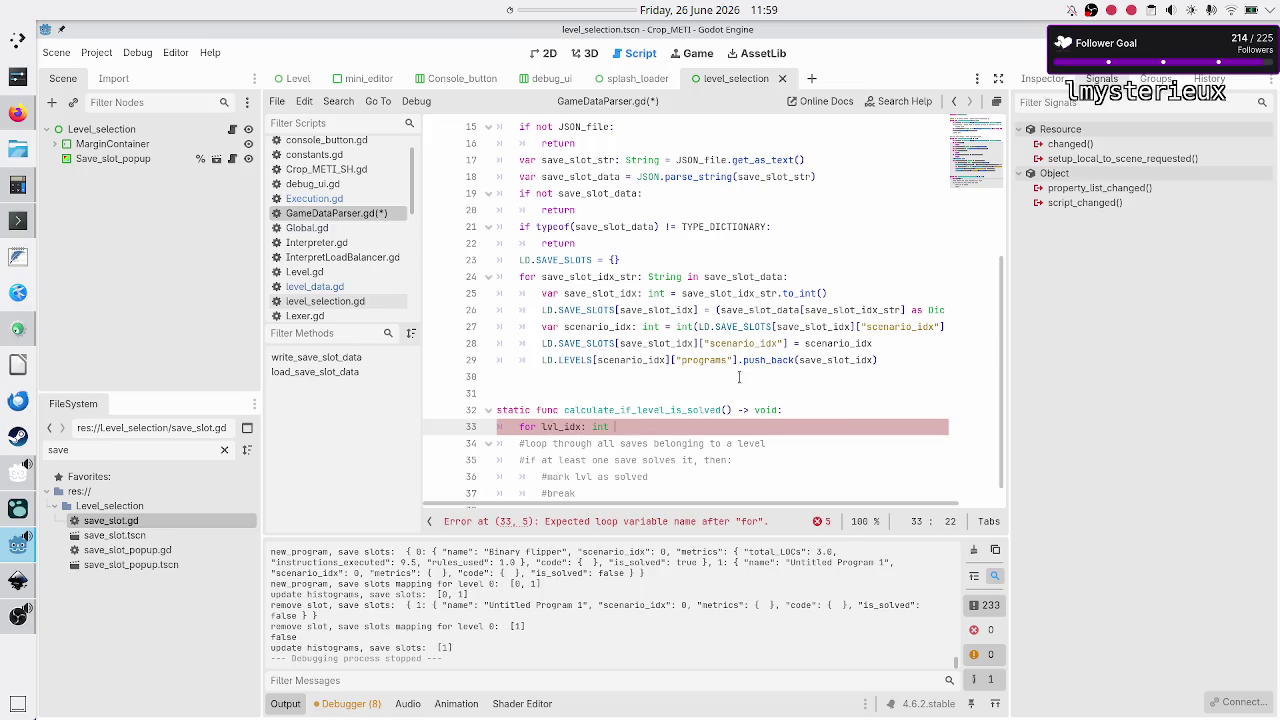
{"action": "type", "text": "in LD.LEVE"}
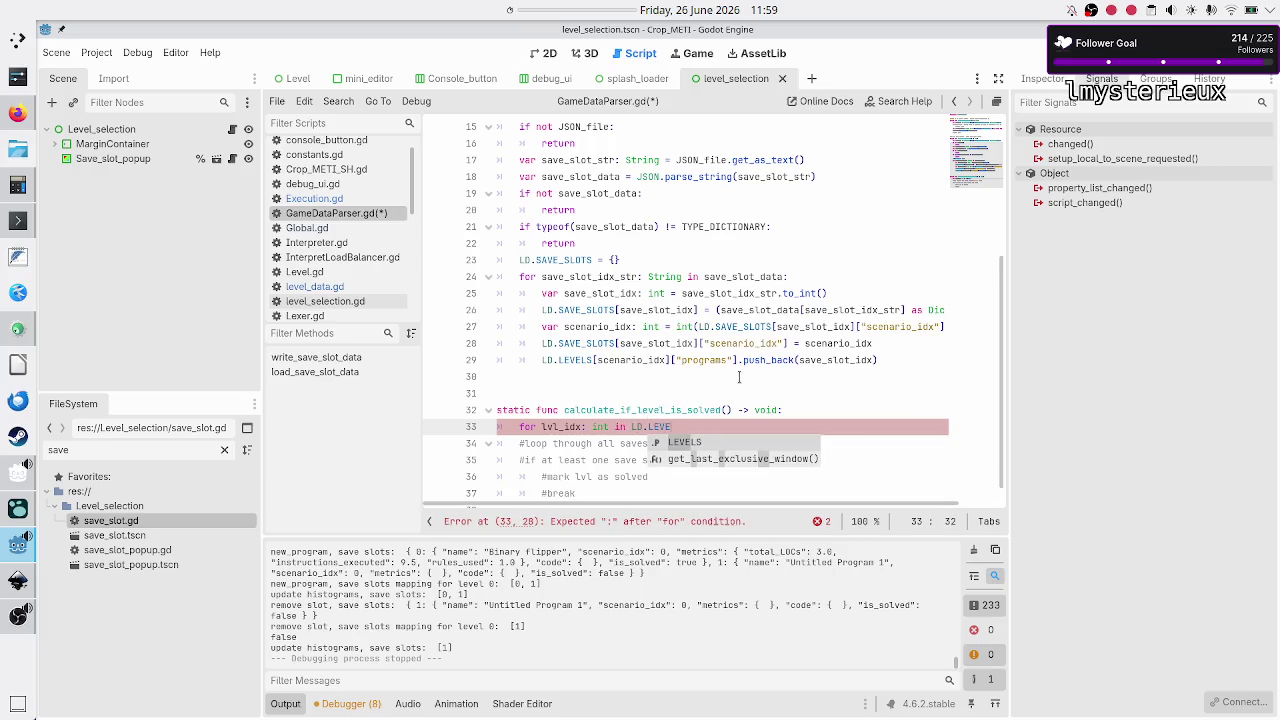
{"action": "key", "text": "Return"}
{"action": "type", "text": "["}
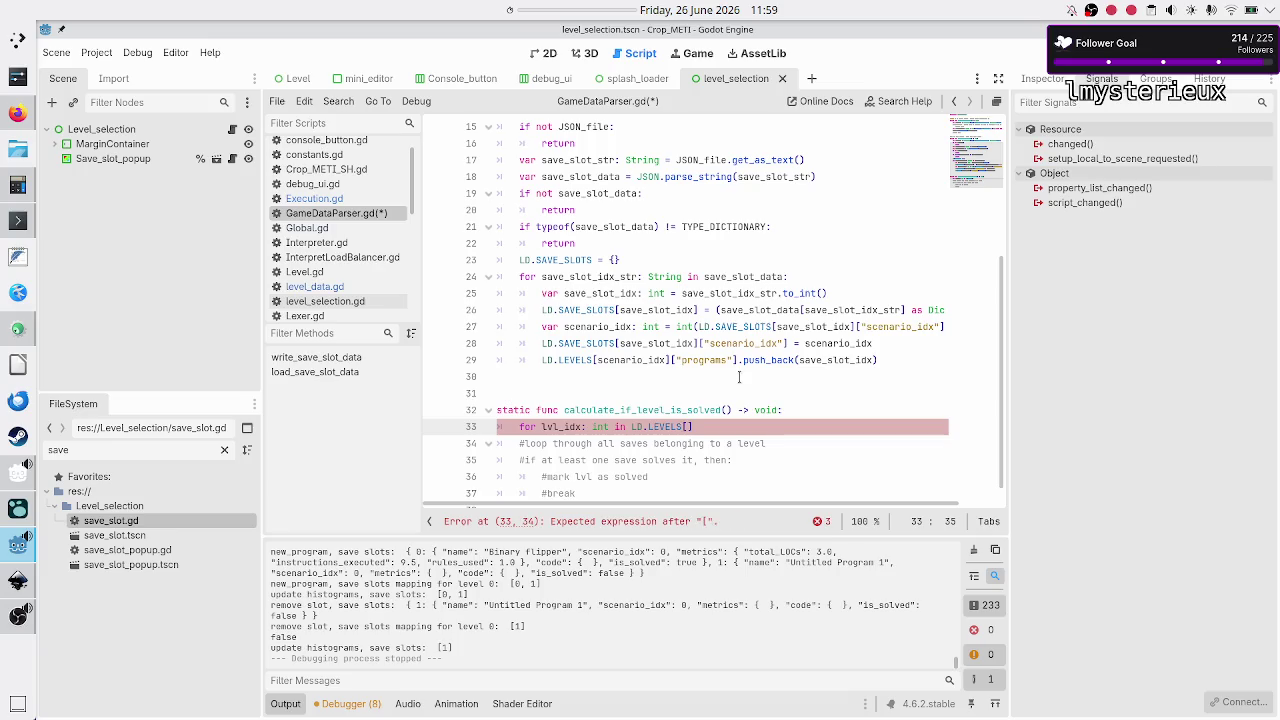
{"action": "key", "text": "Left"}
{"action": "key", "text": "Left"}
{"action": "key", "text": "Left"}
{"action": "key", "text": "BackSpace"}
{"action": "key", "text": "Down"}
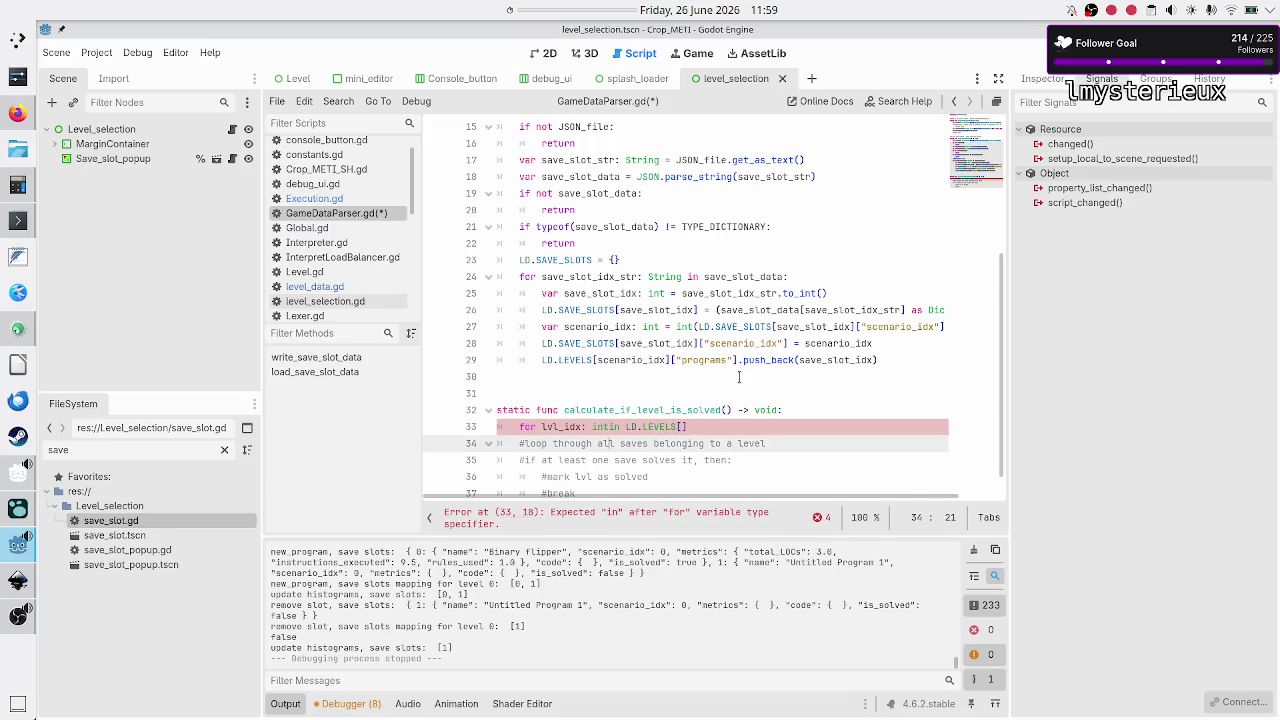
{"action": "key", "text": "Up"}
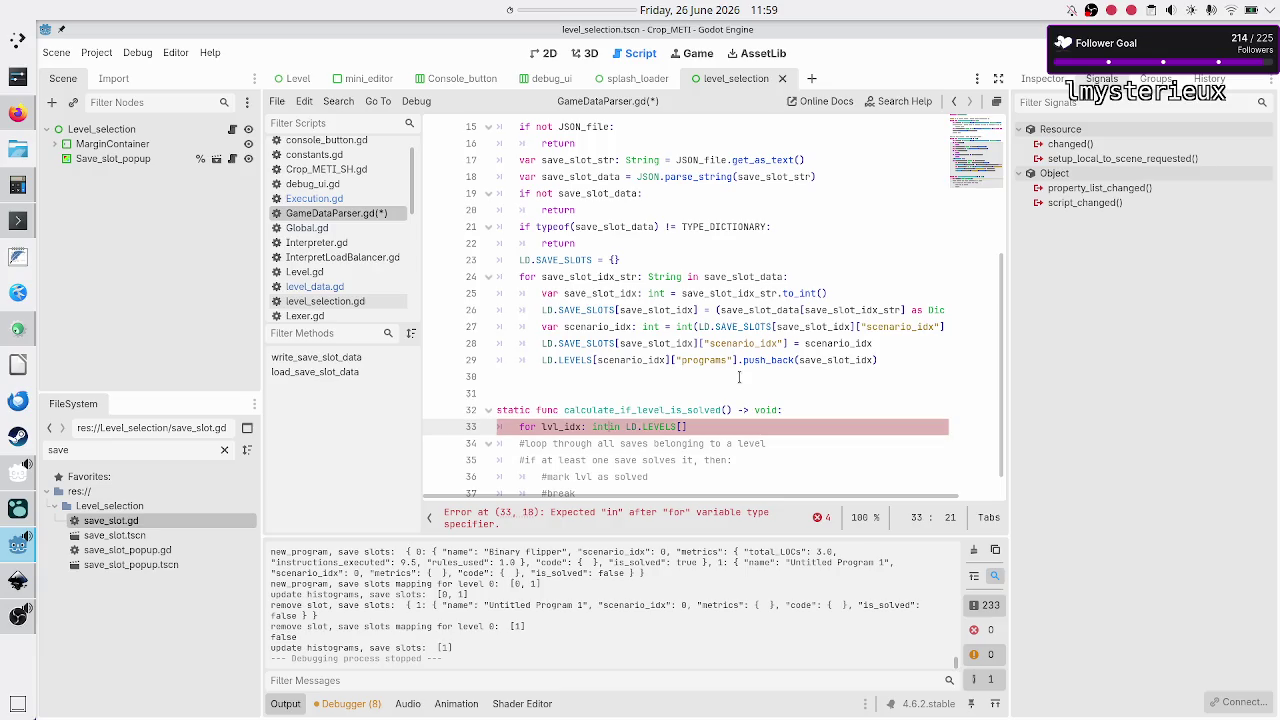
{"action": "key", "text": "BackSpace"}
{"action": "key", "text": "BackSpace"}
{"action": "key", "text": "BackSpace"}
{"action": "type", "text": "save_idx"}
{"action": "type", "text": " : int"}
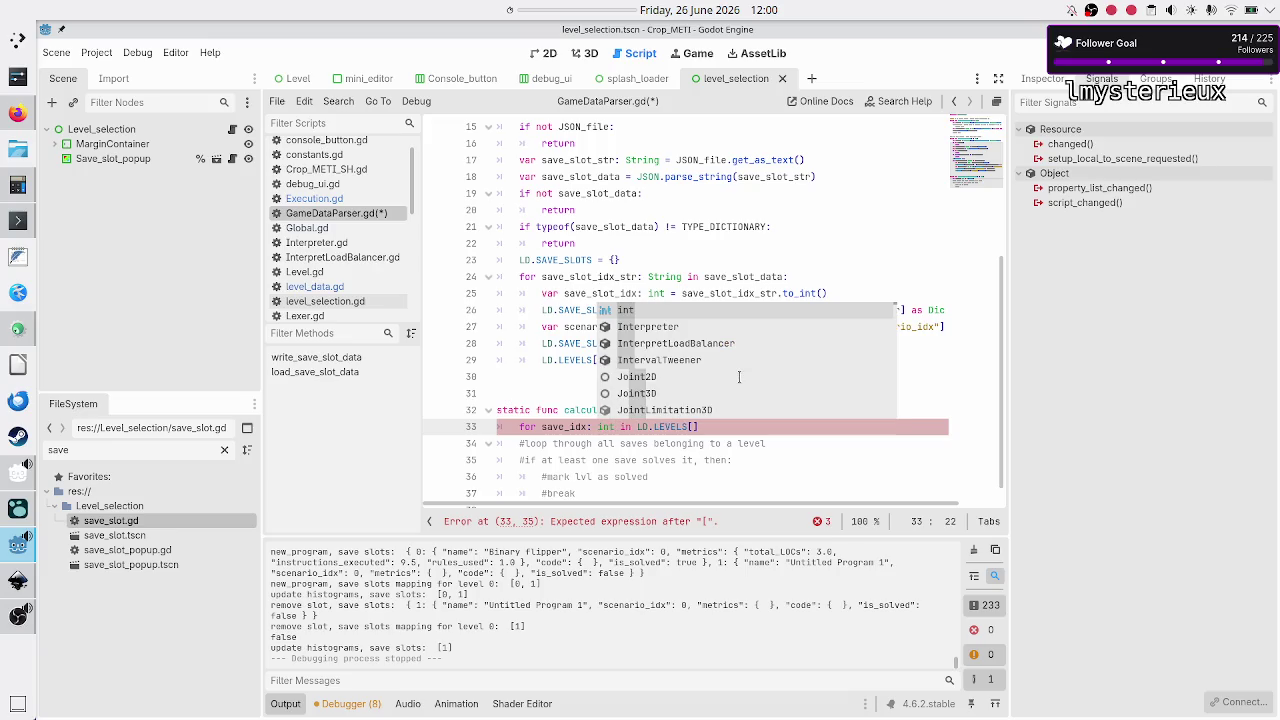
Step: Index LD.LEVELS with G.current_lvl_idx and its ["programs" entry
{"action": "key", "text": "Escape"}
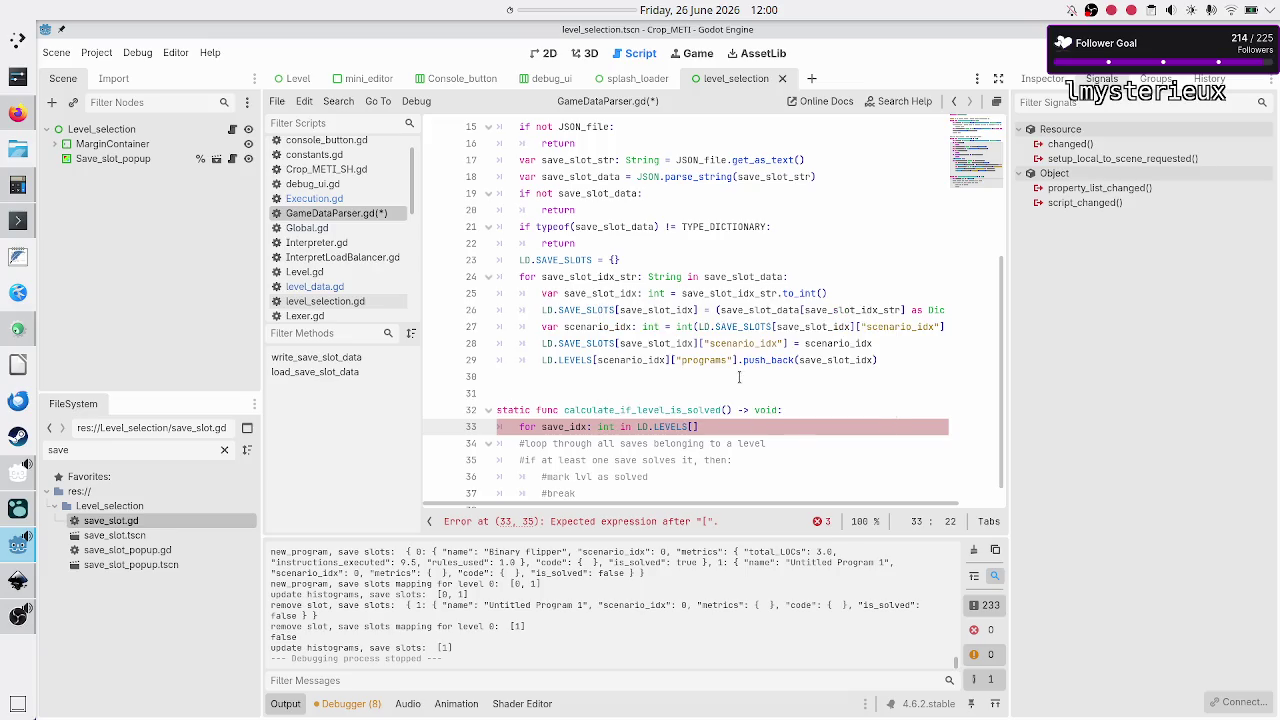
{"action": "key", "text": "End"}
{"action": "key", "text": "Left"}
{"action": "type", "text": "G.curr"}
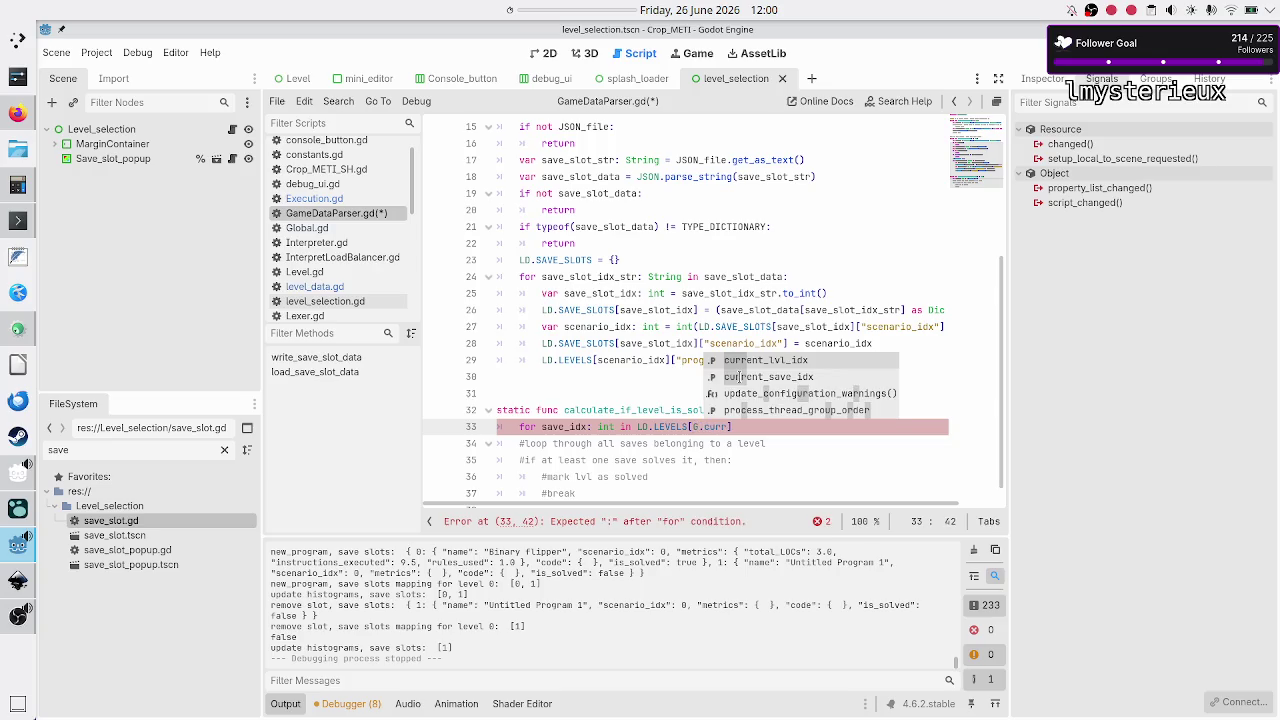
{"action": "key", "text": "Return"}
{"action": "key", "text": "Right"}
{"action": "type", "text": "["}
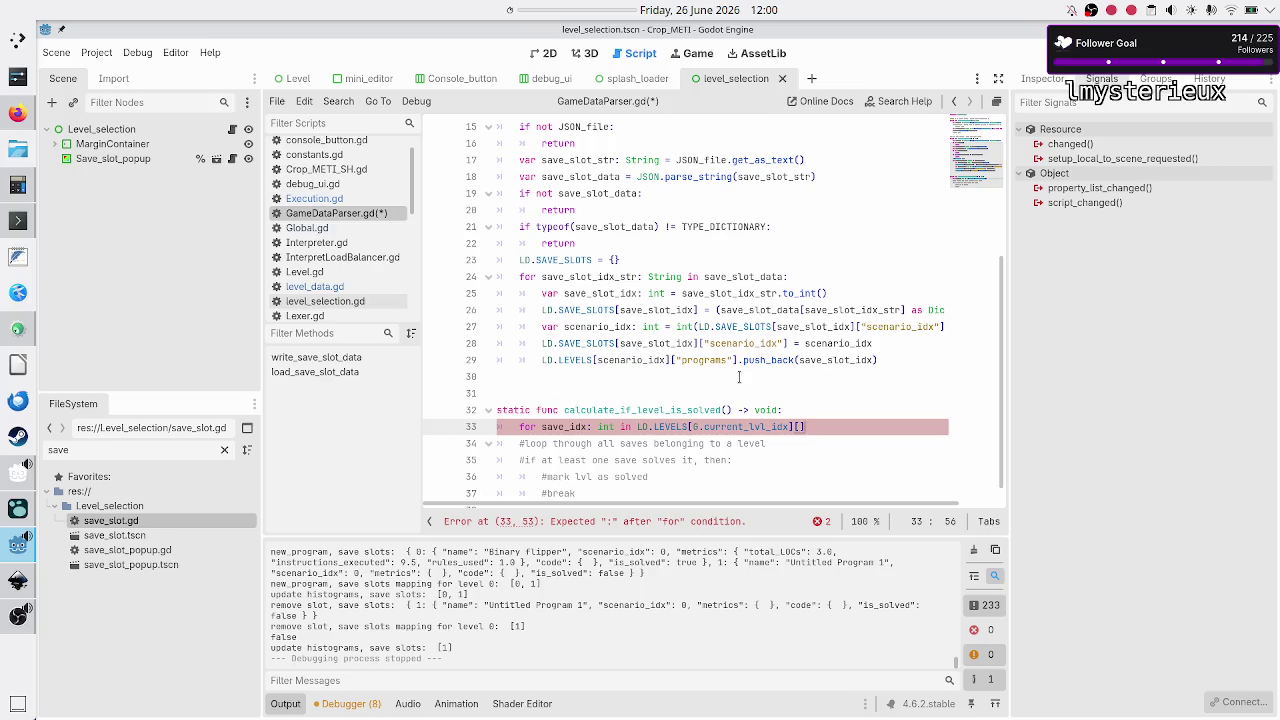
{"action": "type", "text": "\"programs"}
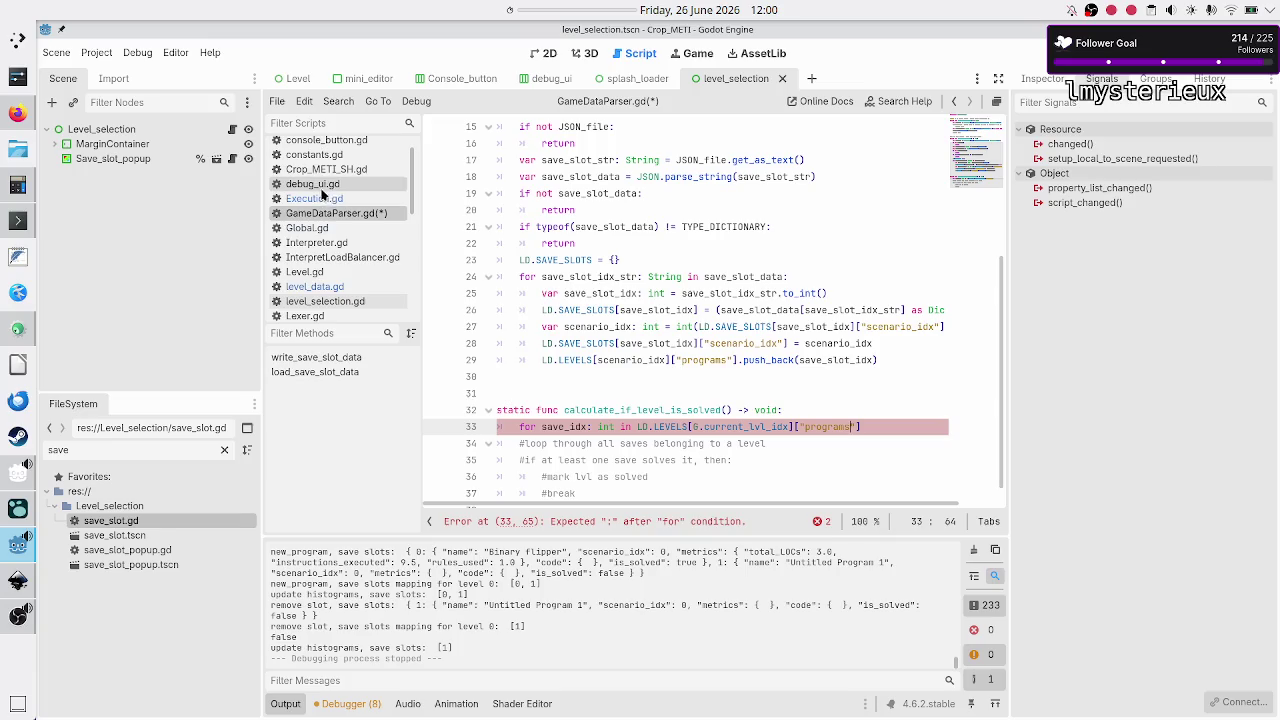
{"action": "scroll", "coordinate": [333, 183], "scroll_direction": "up", "scroll_amount": 1}
Step: In level_data.gd, delete the two NOTICE/BUG comment lines under the Flip bit level
{"action": "scroll", "coordinate": [330, 162], "scroll_direction": "down", "scroll_amount": 4}
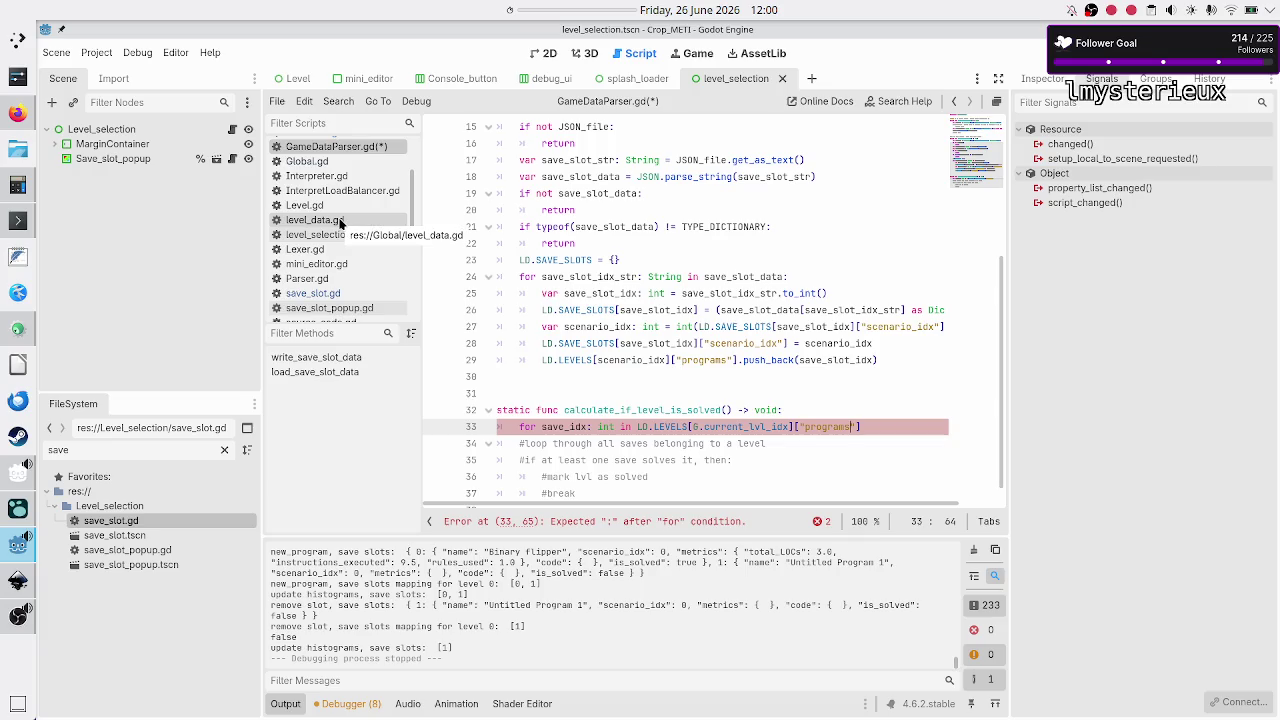
{"action": "left_click", "coordinate": [340, 221]}
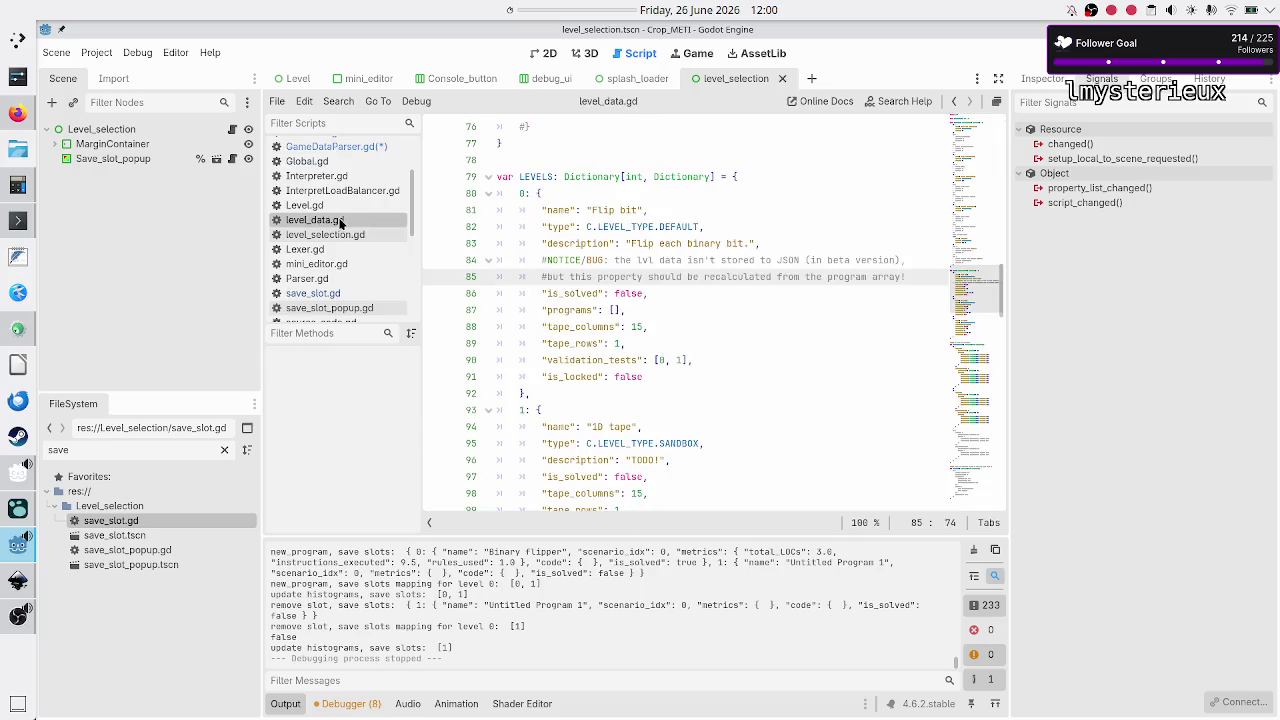
{"action": "double_click", "coordinate": [575, 311]}
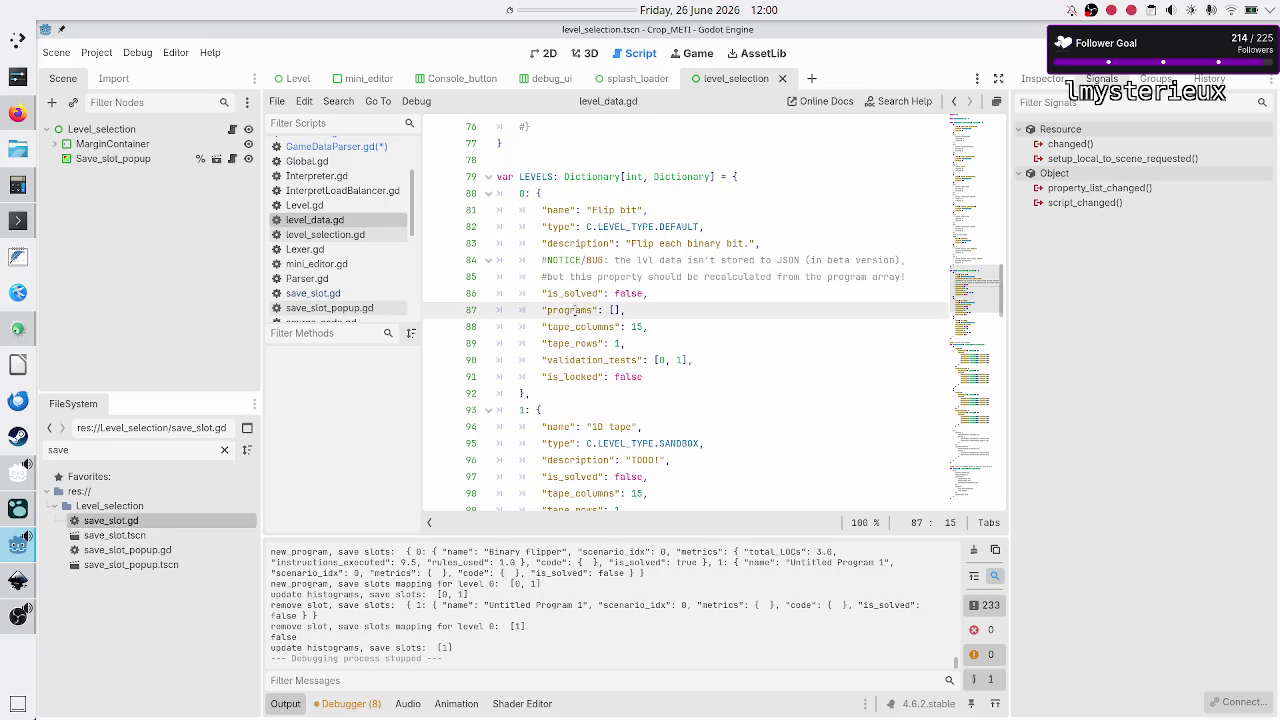
{"action": "left_click", "coordinate": [771, 232]}
{"action": "key", "text": "Down"}
{"action": "key", "text": "Down"}
{"action": "key", "text": "Home"}
{"action": "key", "text": "shift+Down"}
{"action": "key", "text": "shift+End"}
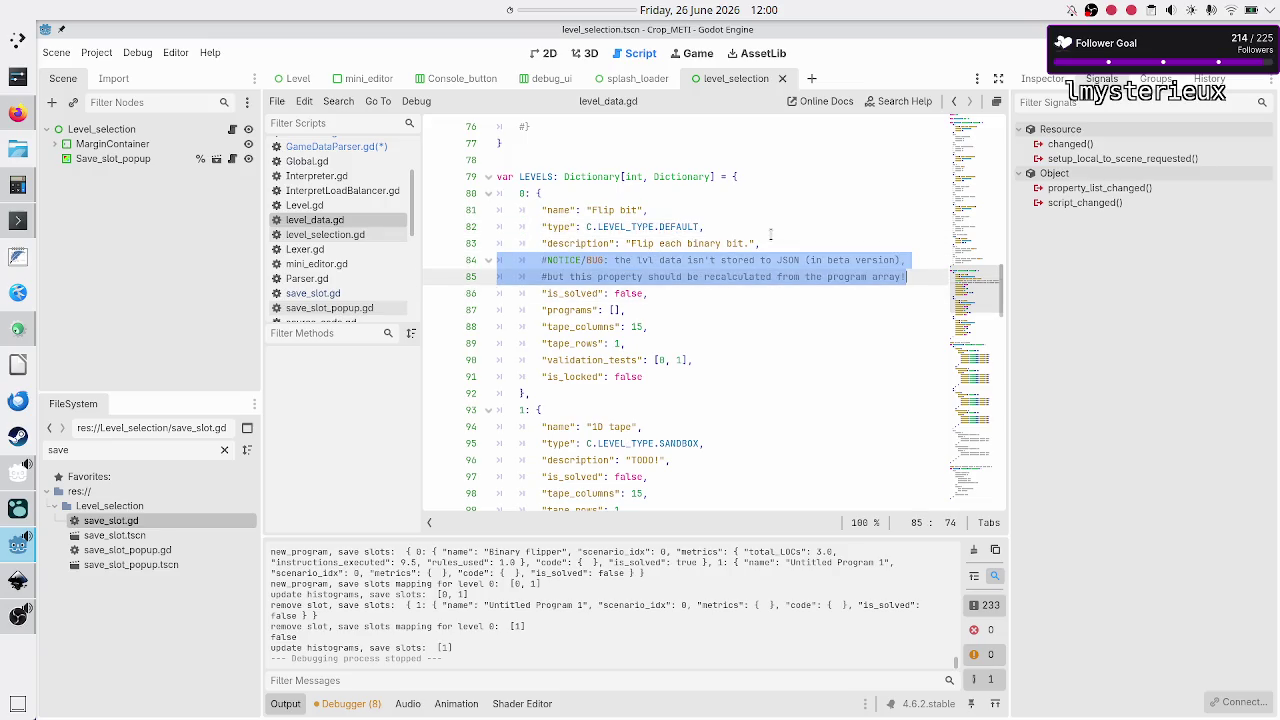
{"action": "key", "text": "Delete"}
Step: Undo and save, then delete the comment lines again and save all scripts
{"action": "key", "text": "ctrl+z"}
{"action": "key", "text": "ctrl+s"}
{"action": "key", "text": "BackSpace"}
{"action": "key", "text": "BackSpace"}
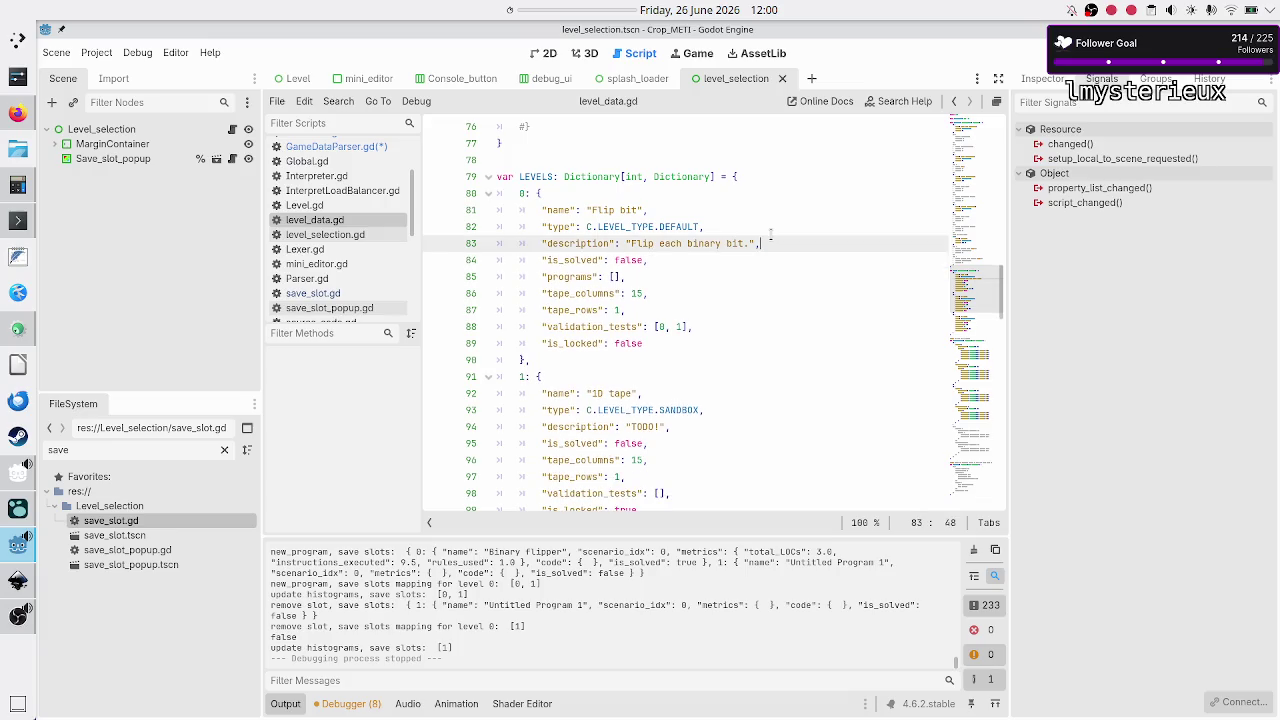
{"action": "key", "text": "Down"}
{"action": "key", "text": "Down"}
{"action": "key", "text": "ctrl+s"}
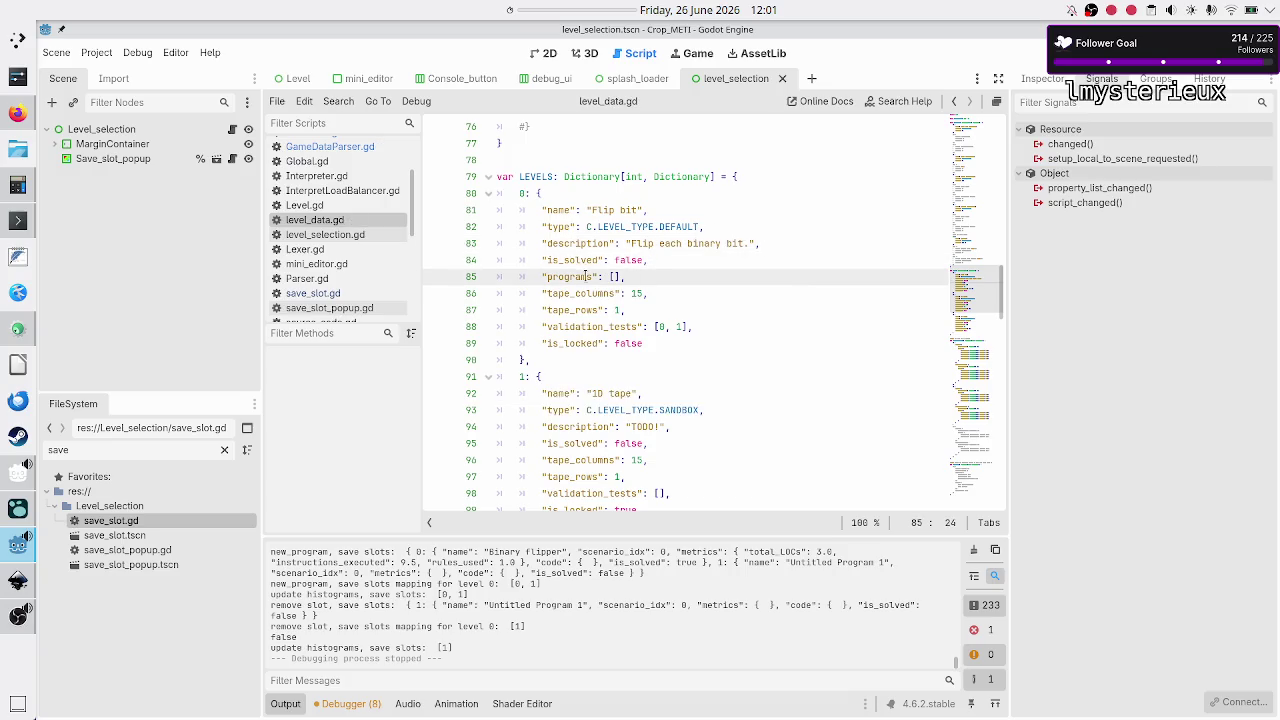
Step: Go back from level_data.gd to GameDataParser.gd
{"action": "scroll", "coordinate": [600, 281], "scroll_direction": "down", "scroll_amount": 5}
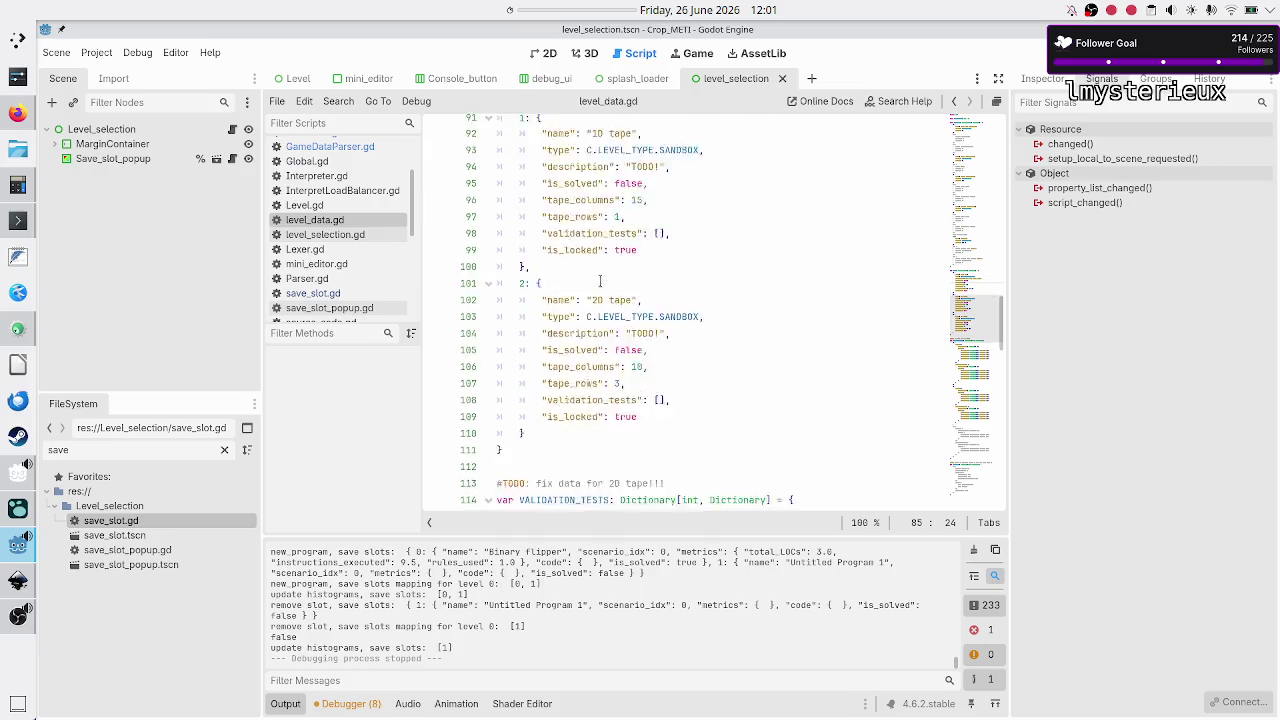
{"action": "scroll", "coordinate": [600, 281], "scroll_direction": "down", "scroll_amount": 20}
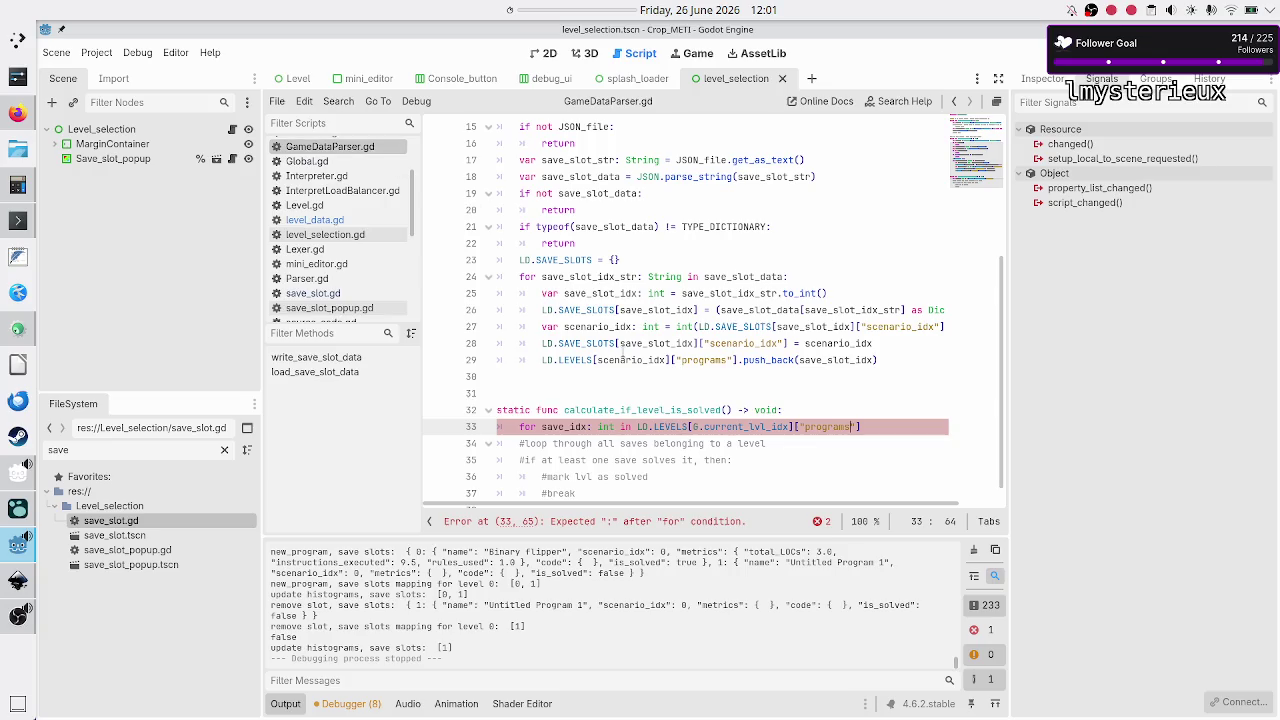
{"action": "left_click", "coordinate": [338, 221]}
{"action": "scroll", "coordinate": [603, 260], "scroll_direction": "up", "scroll_amount": 6}
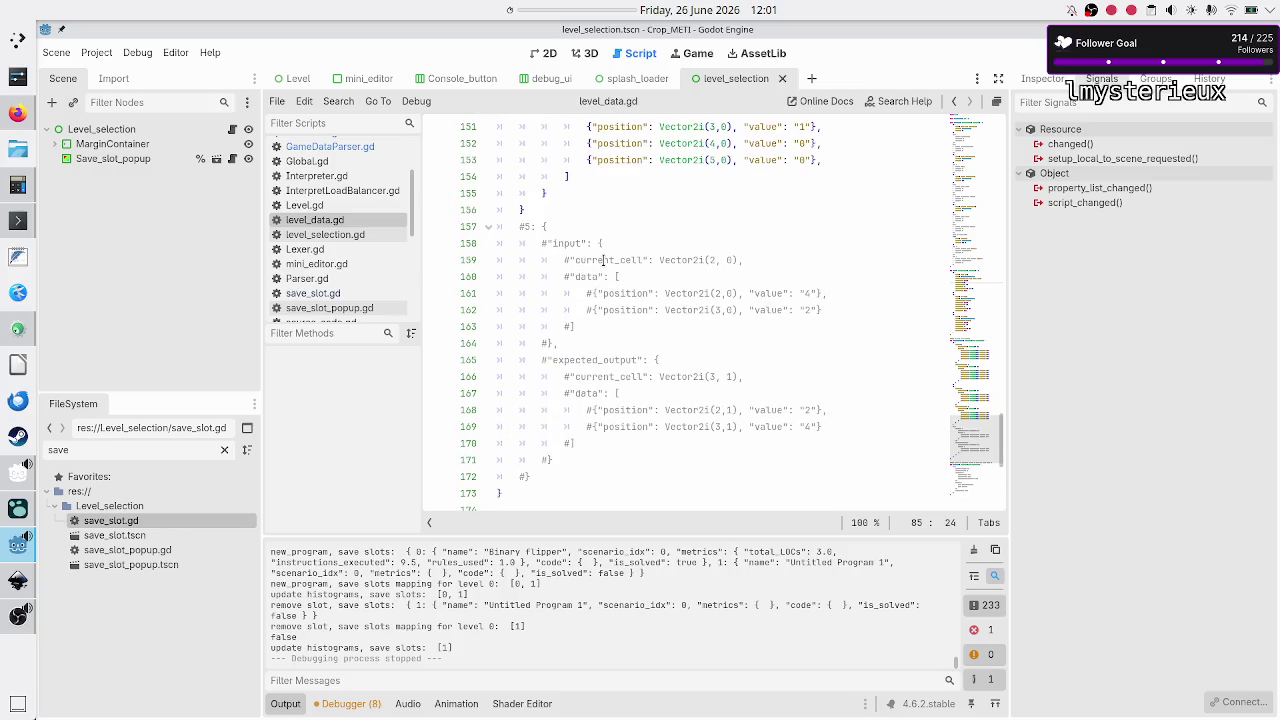
{"action": "scroll", "coordinate": [603, 260], "scroll_direction": "up", "scroll_amount": 20}
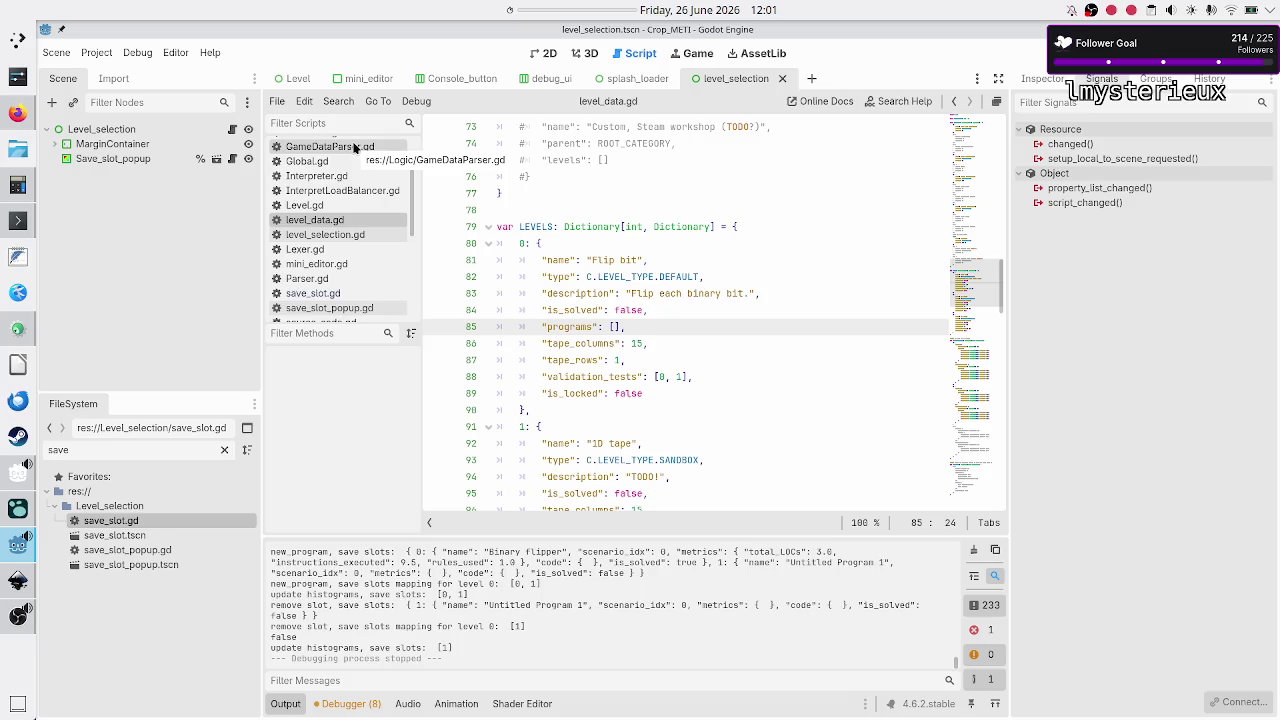
{"action": "left_click", "coordinate": [353, 147]}
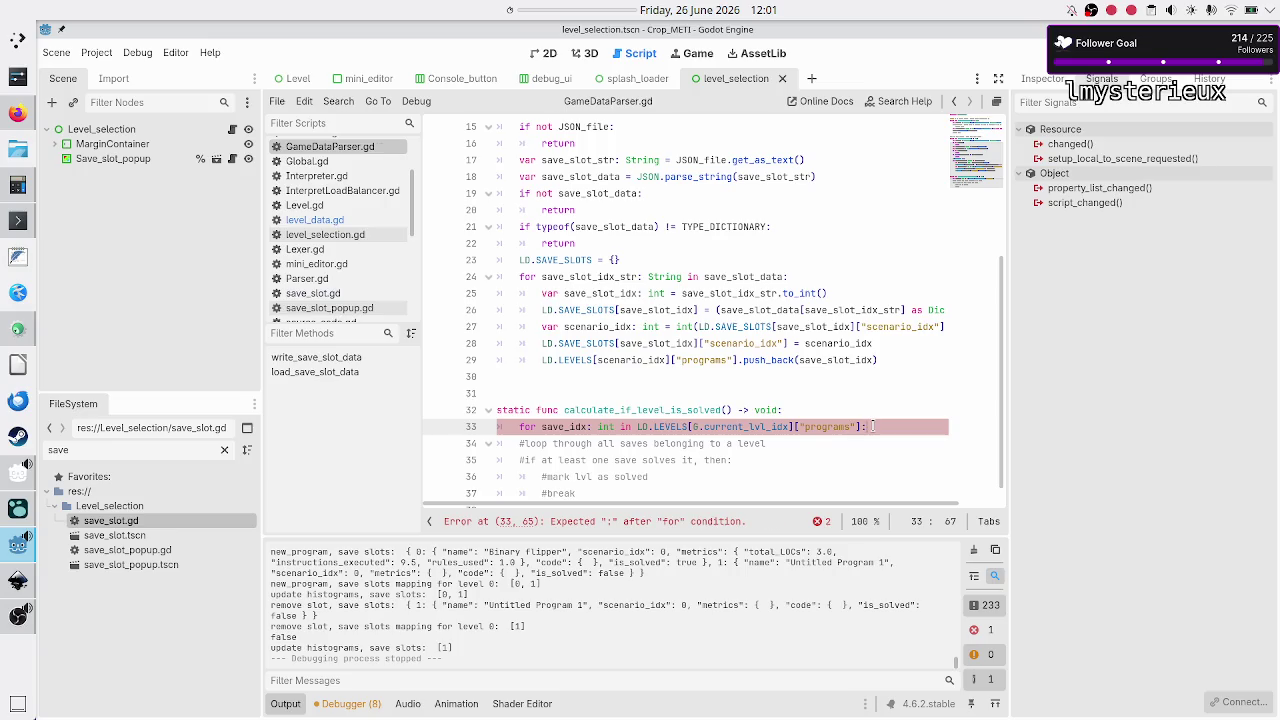
{"action": "scroll", "coordinate": [910, 300], "scroll_direction": "down", "scroll_amount": 1}
Step: Add 'var save_slot: Dictionary = LD.SAVE_SLOTS[save_idx]' inside the loop
{"action": "key", "text": "Return"}
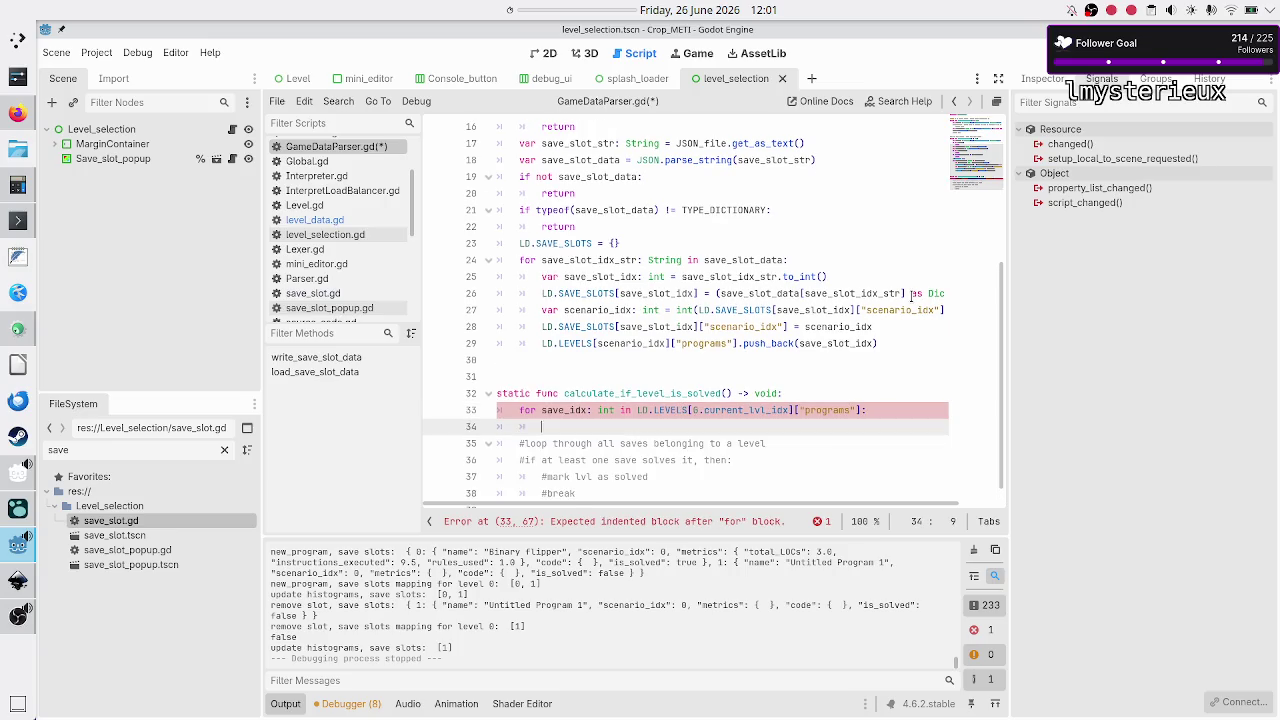
{"action": "type", "text": "var "}
{"action": "type", "text": "save_slot"}
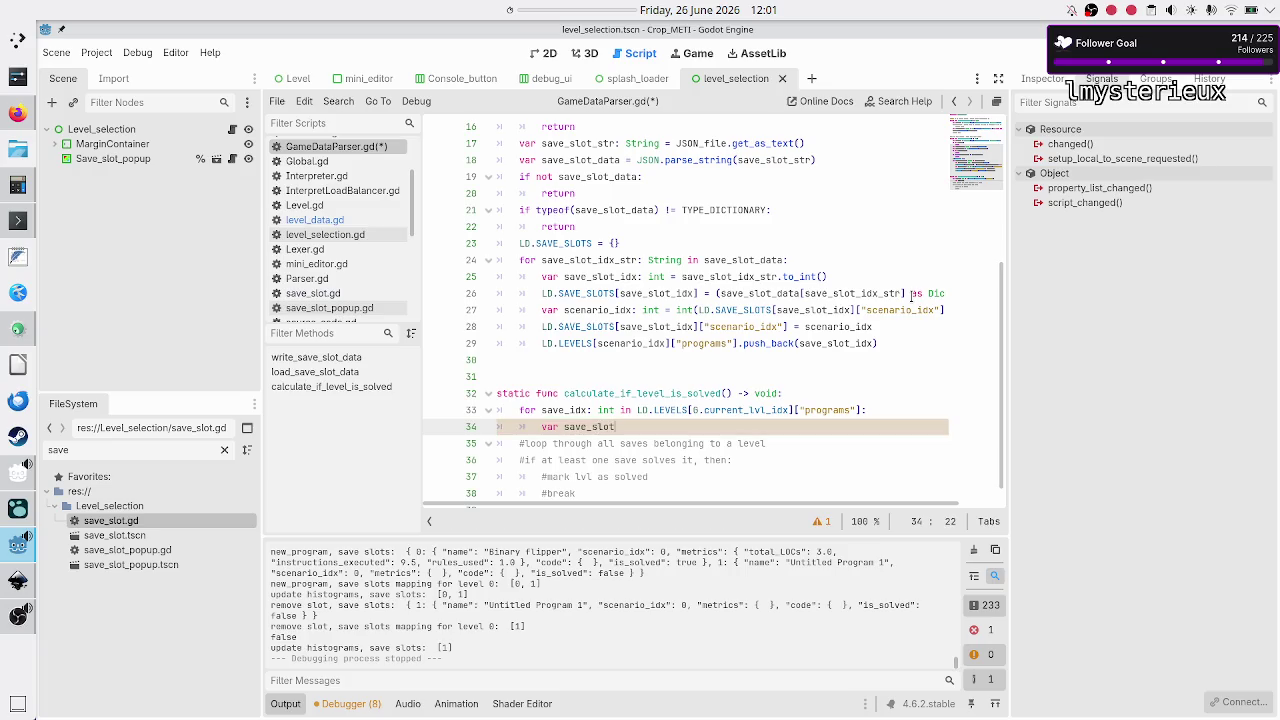
{"action": "type", "text": ": Dict"}
{"action": "key", "text": "Return"}
{"action": "type", "text": "= "}
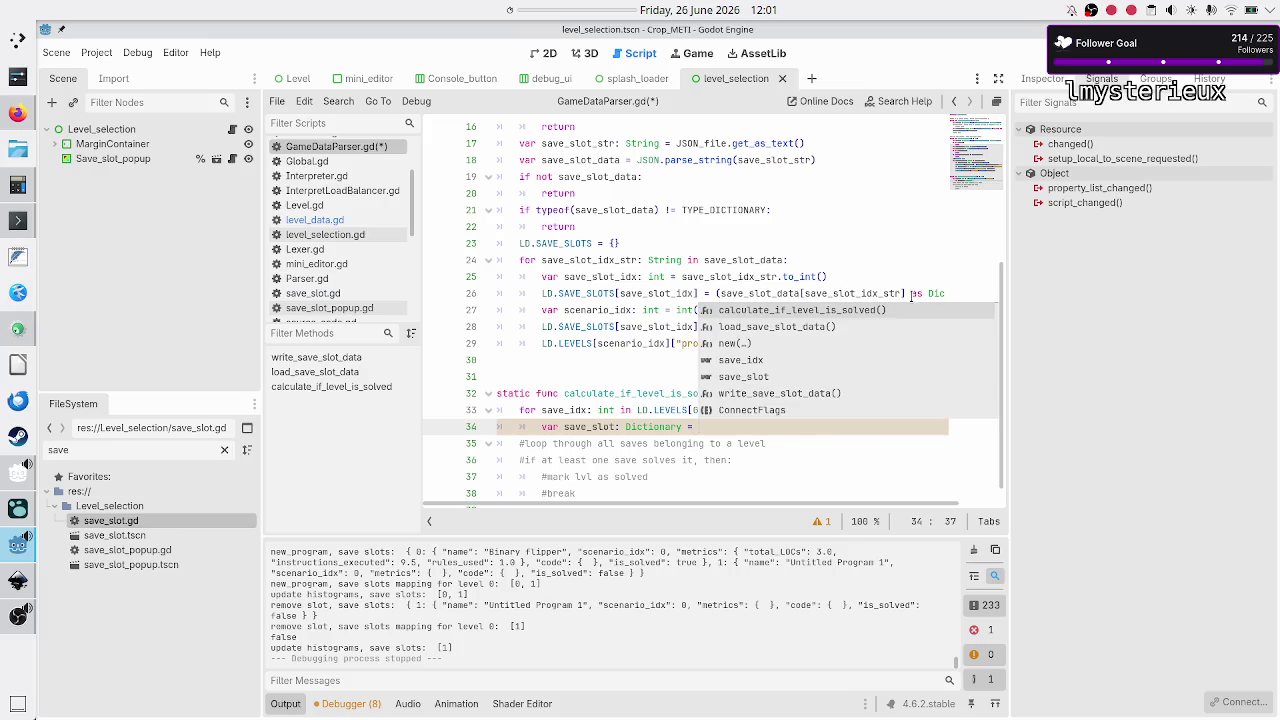
{"action": "type", "text": "LD.SAVE"}
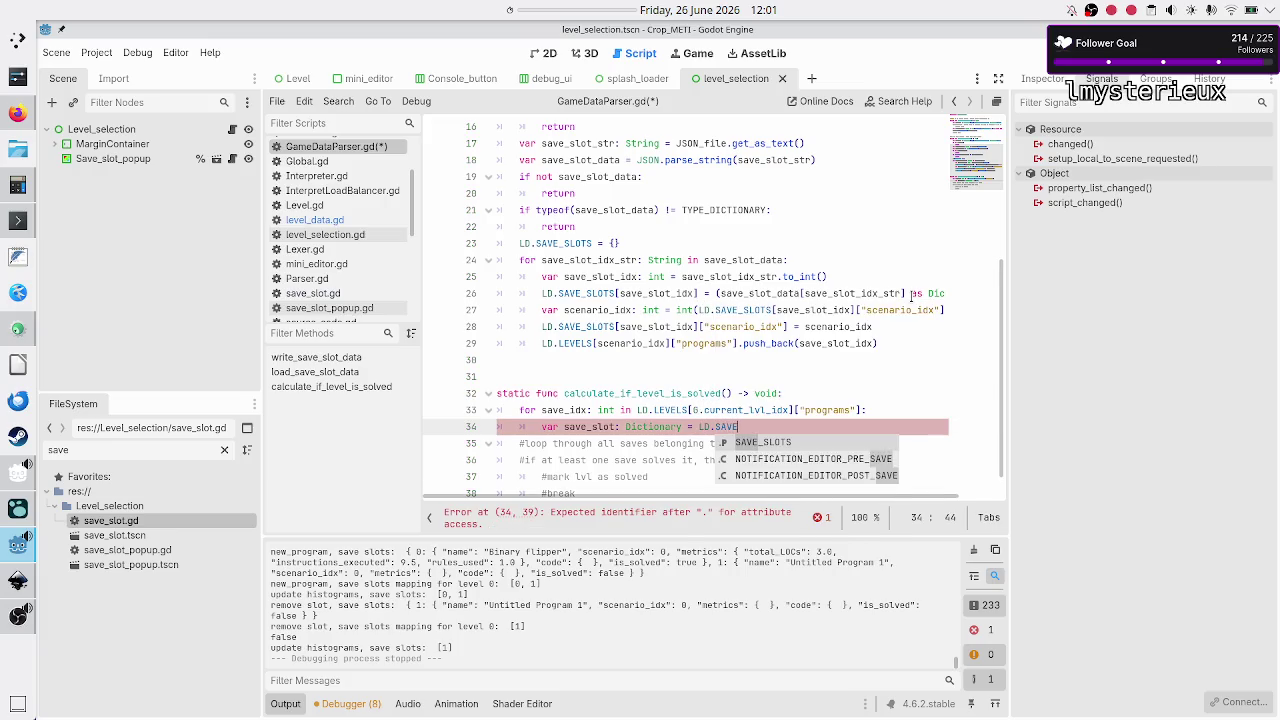
{"action": "key", "text": "Return"}
{"action": "type", "text": "[]save_id"}
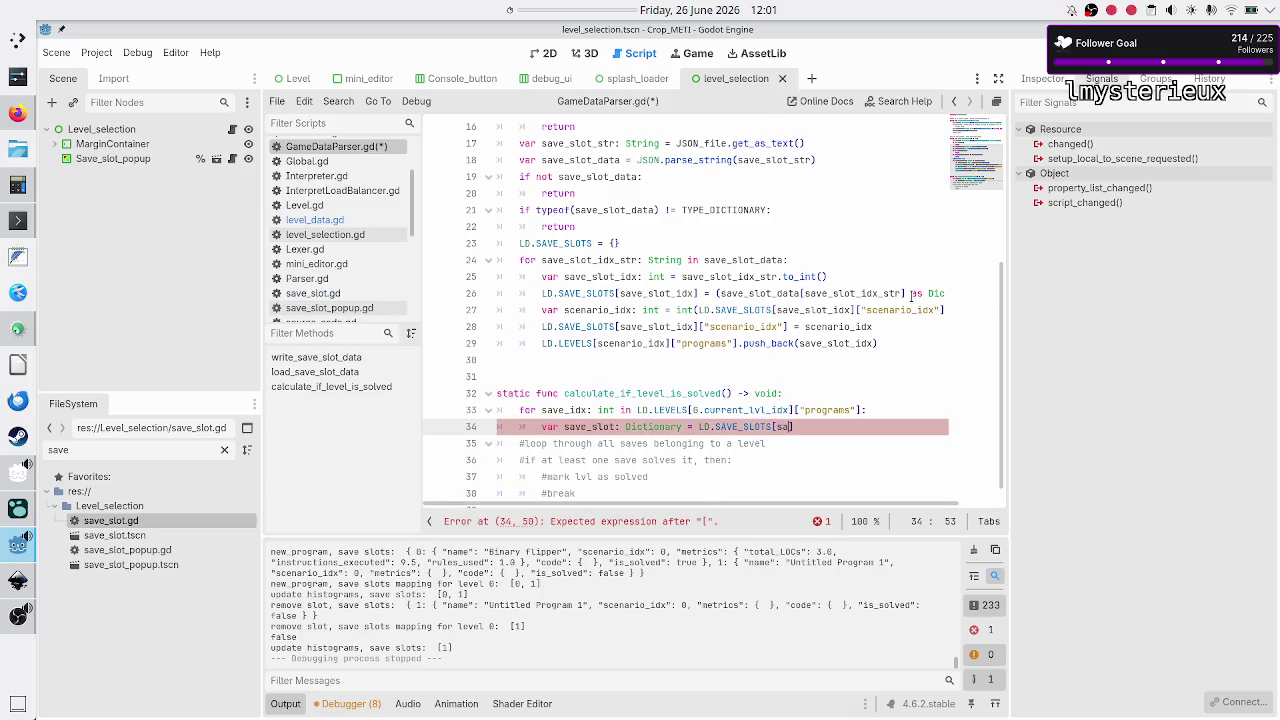
{"action": "type", "text": "x"}
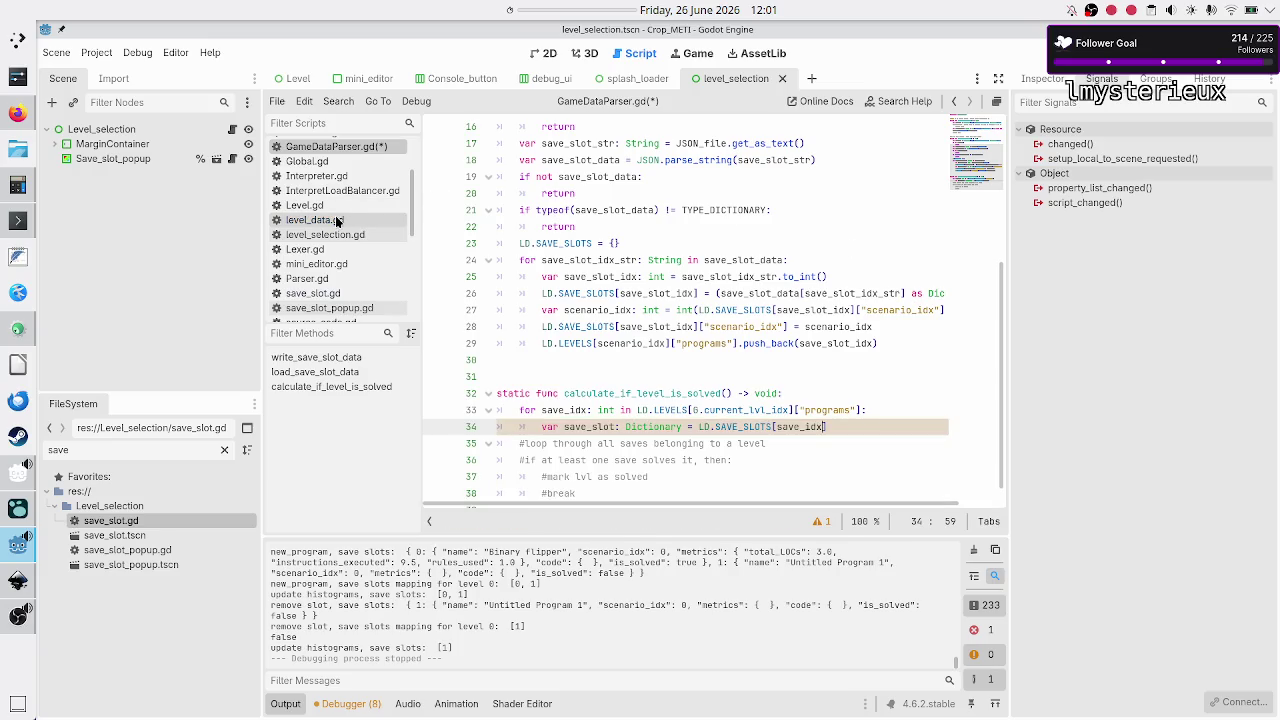
{"action": "type", "text": "]"}
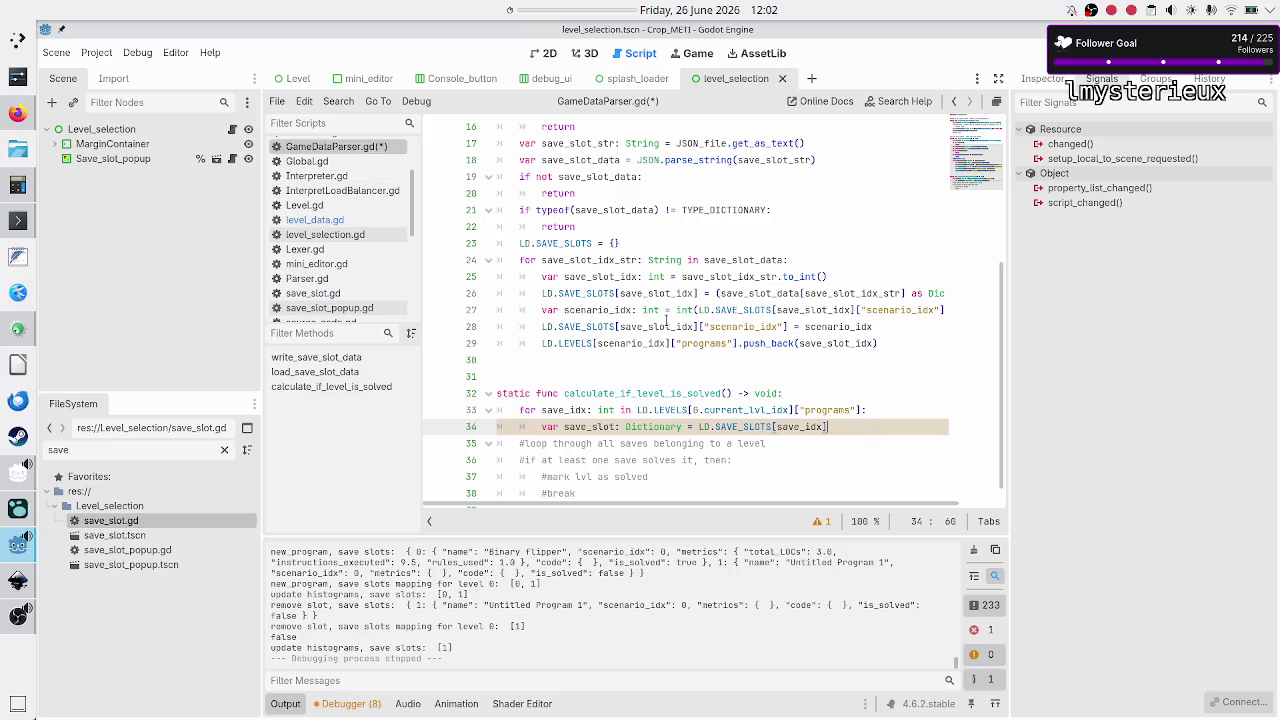
Step: Insert an empty line at the start of the function, above the for loop
{"action": "key", "text": "Return"}
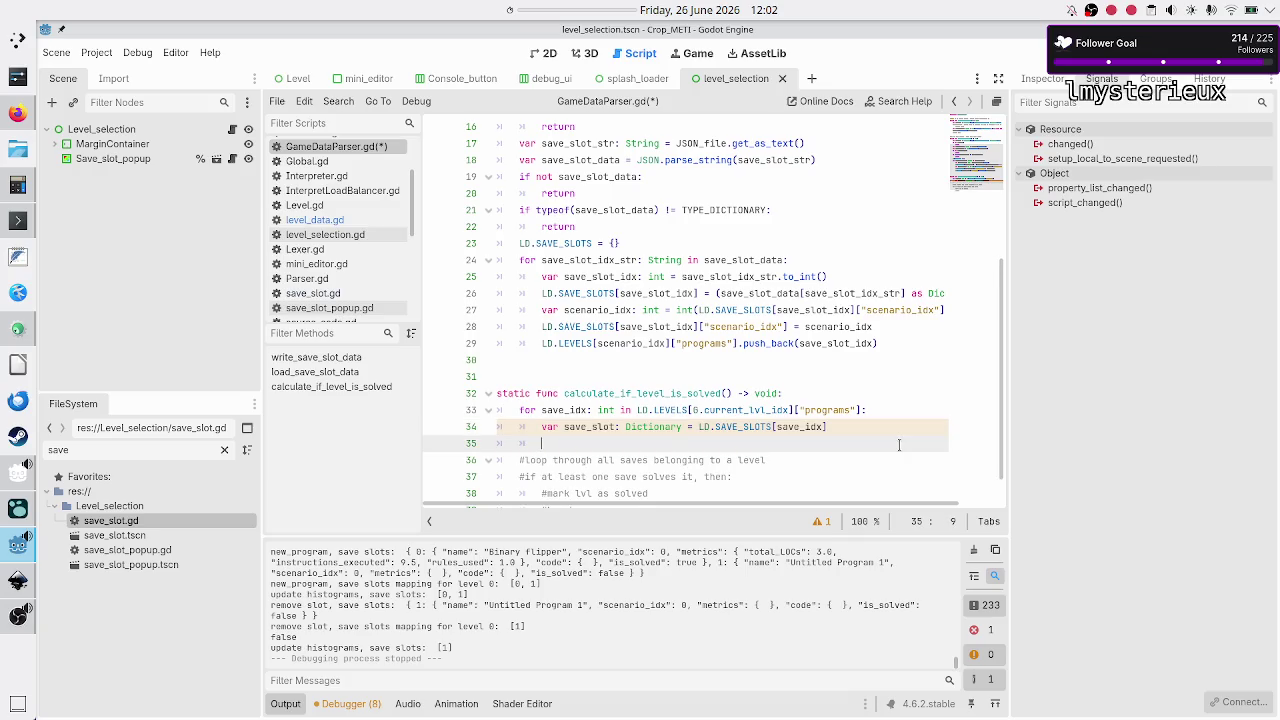
{"action": "key", "text": "Right"}
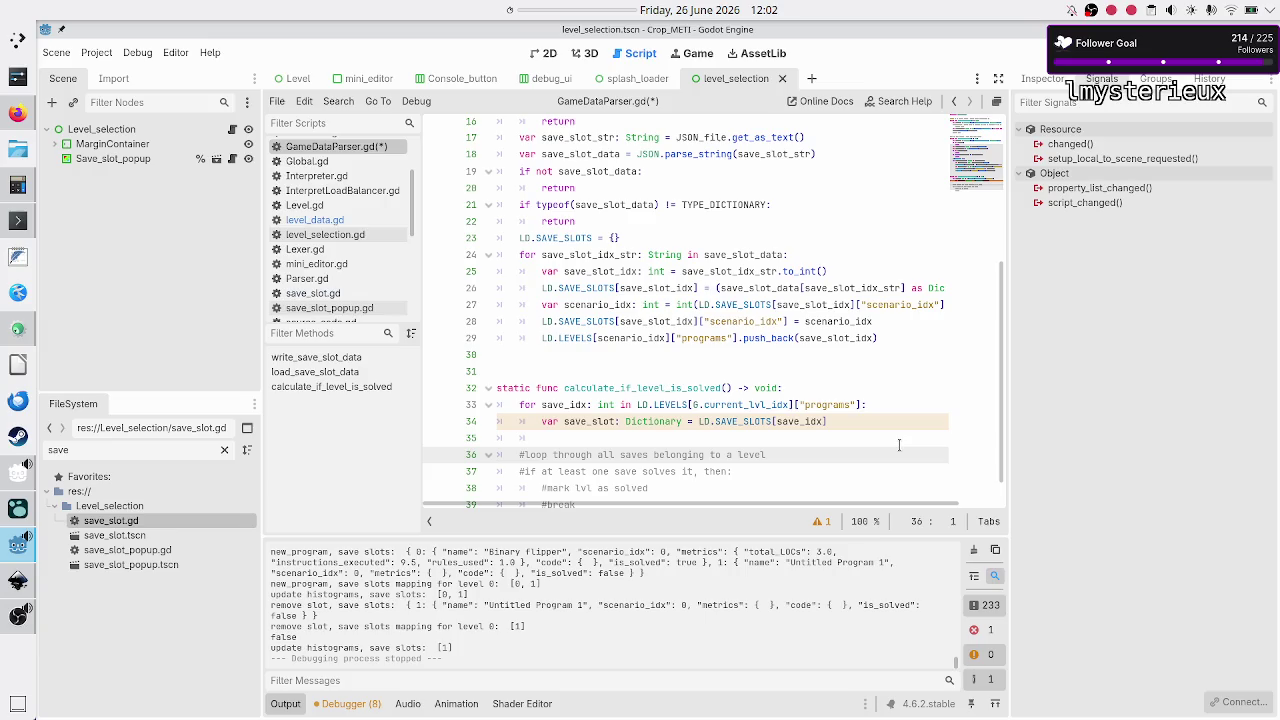
{"action": "key", "text": "Left"}
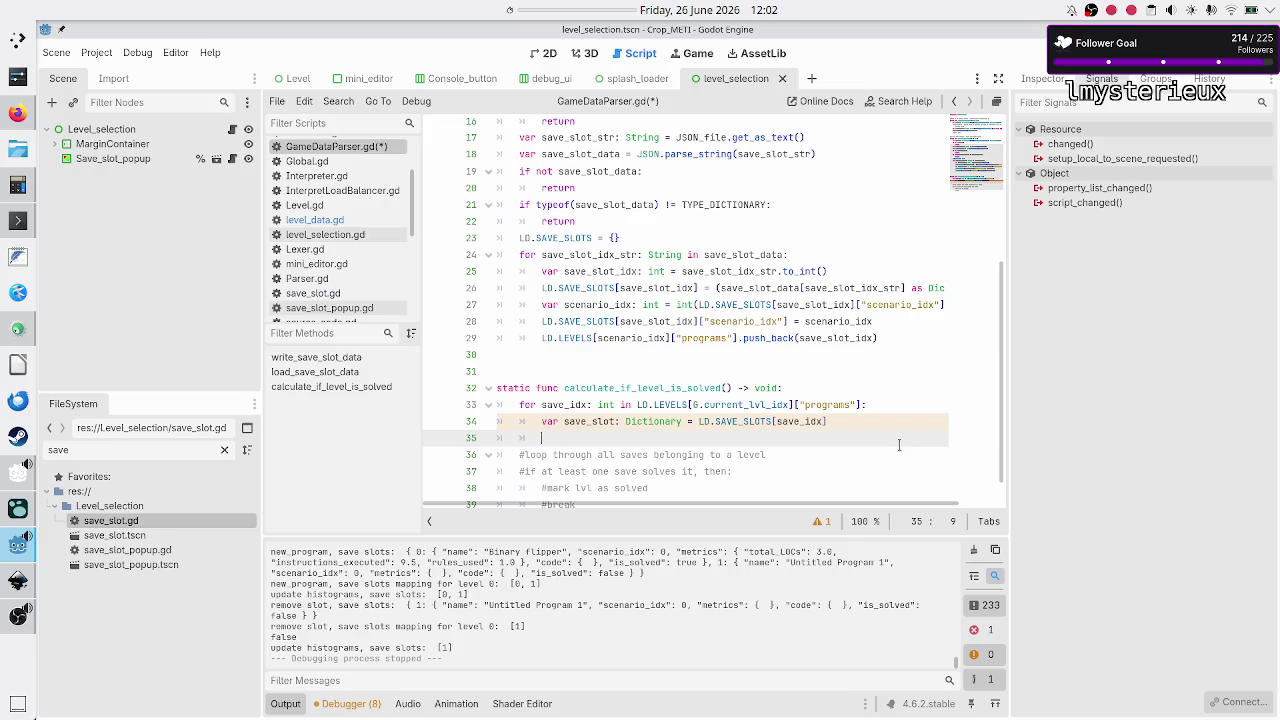
{"action": "key", "text": "Up"}
{"action": "key", "text": "Up"}
{"action": "key", "text": "Up"}
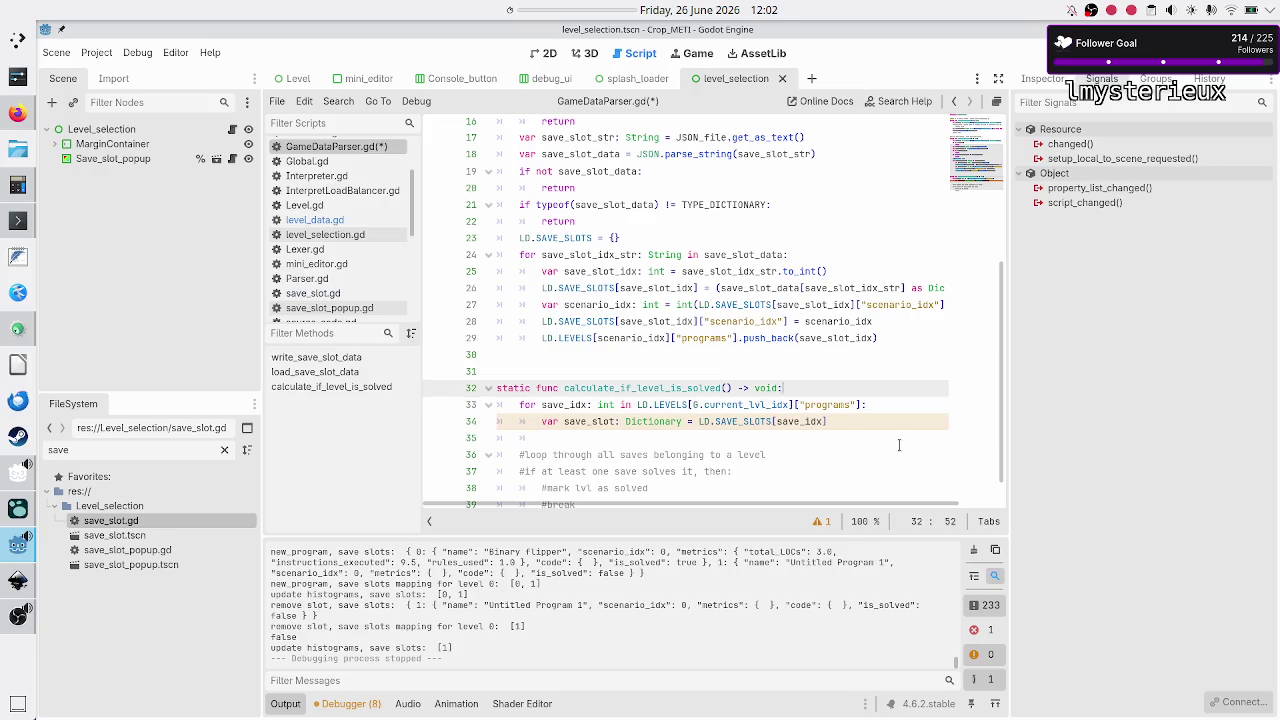
{"action": "key", "text": "End"}
{"action": "key", "text": "Return"}
{"action": "type", "text": "aar lvl_is_solved:"}
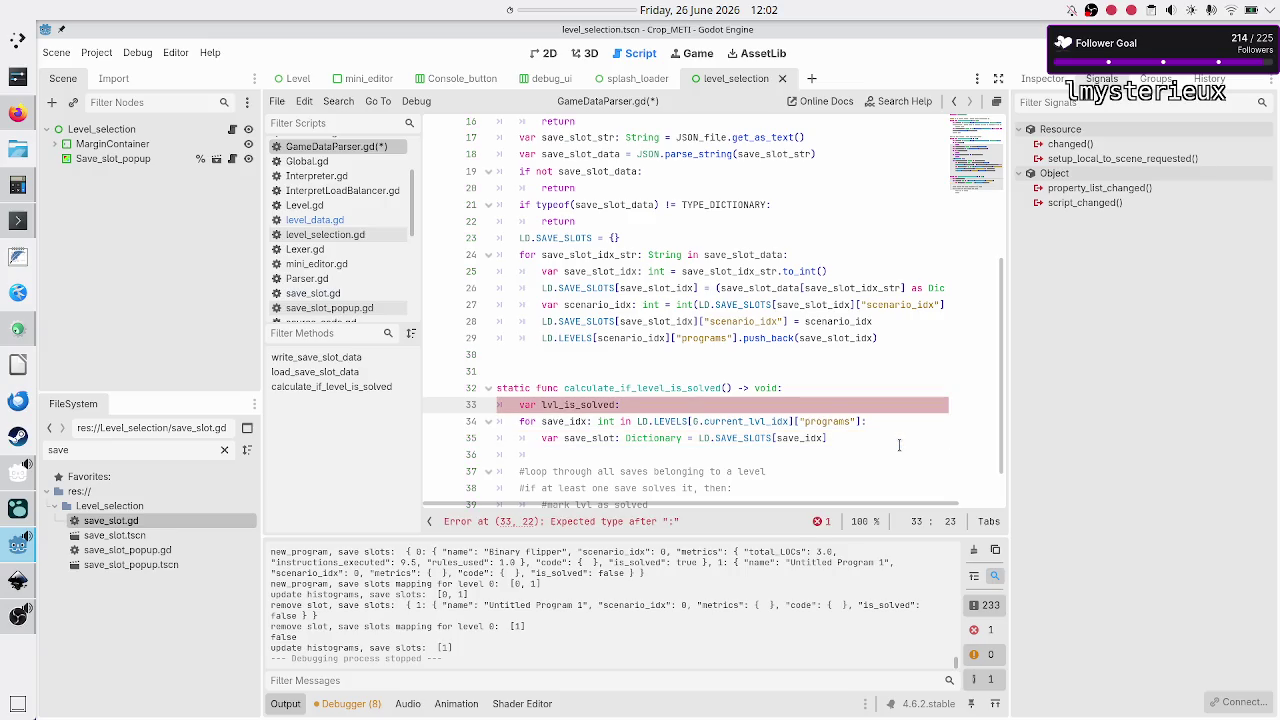
{"action": "key", "text": "BackSpace"}
{"action": "key", "text": "BackSpace"}
{"action": "key", "text": "BackSpace"}
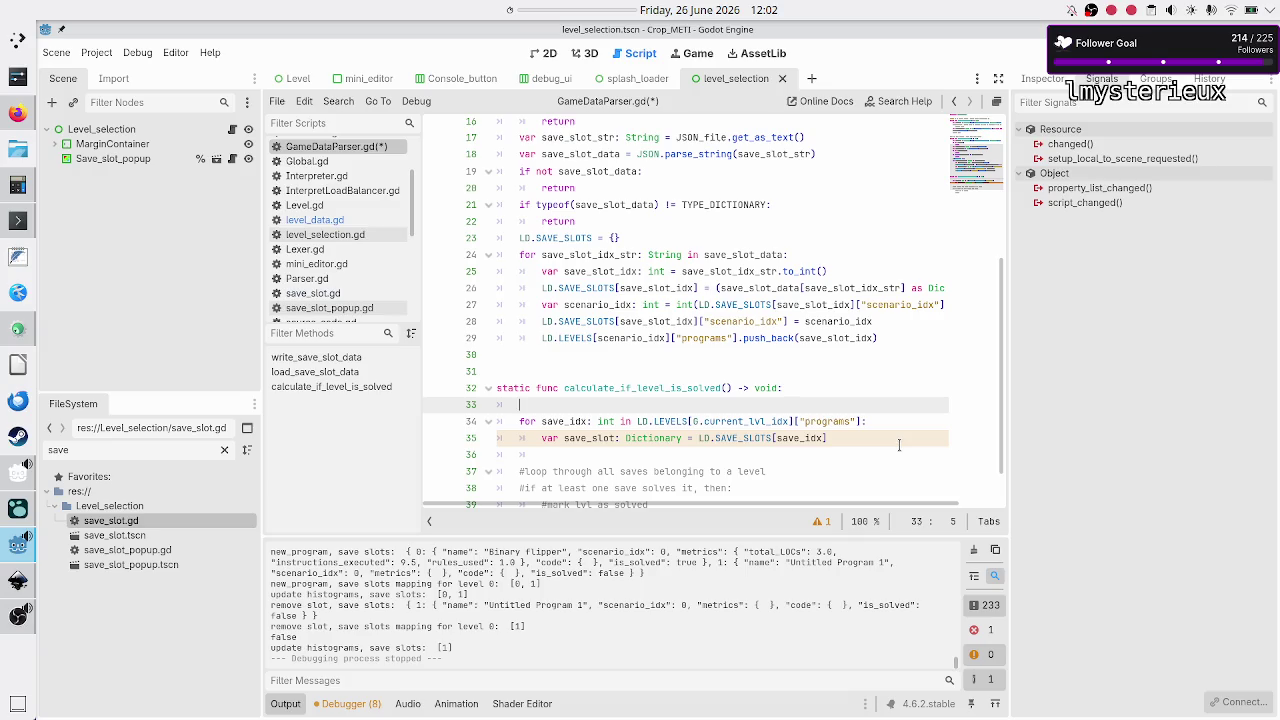
Step: Add LD.LEVELS[G.current_lvl_idx]["is_solved"] = false above the loop
{"action": "key", "text": "Down"}
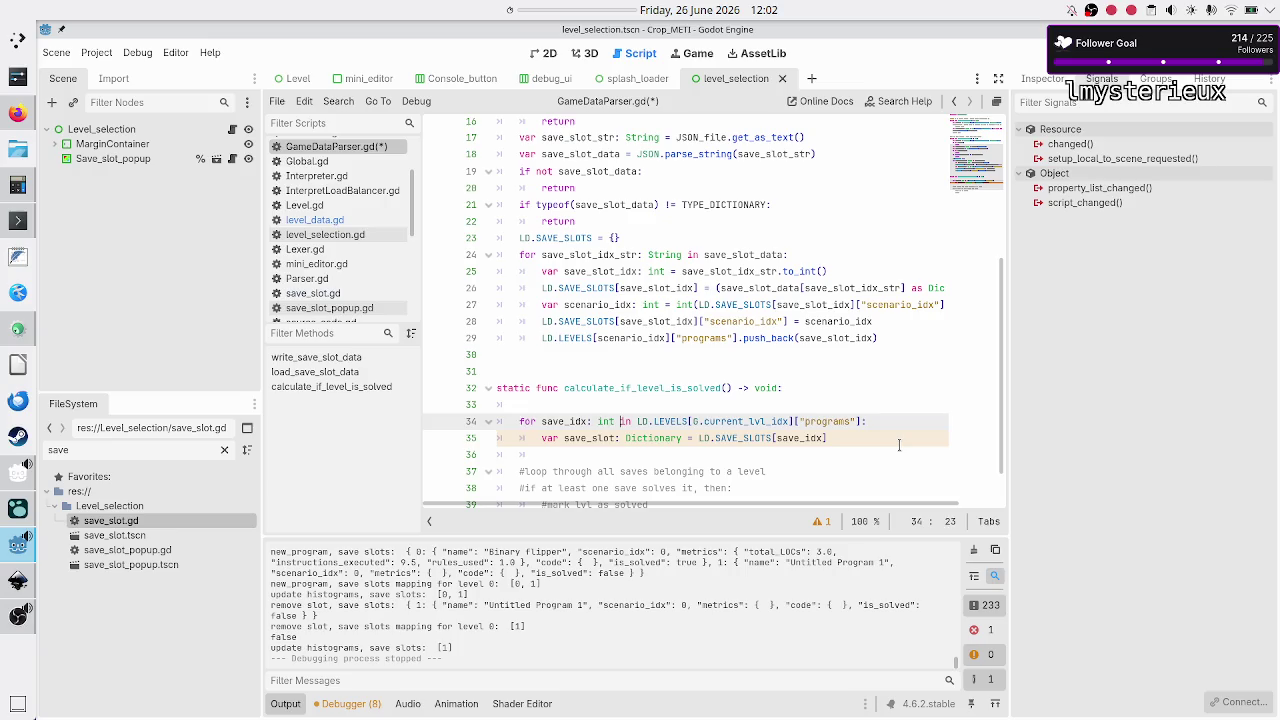
{"action": "key", "text": "shift+Right"}
{"action": "key", "text": "shift+Right"}
{"action": "key", "text": "shift+Right"}
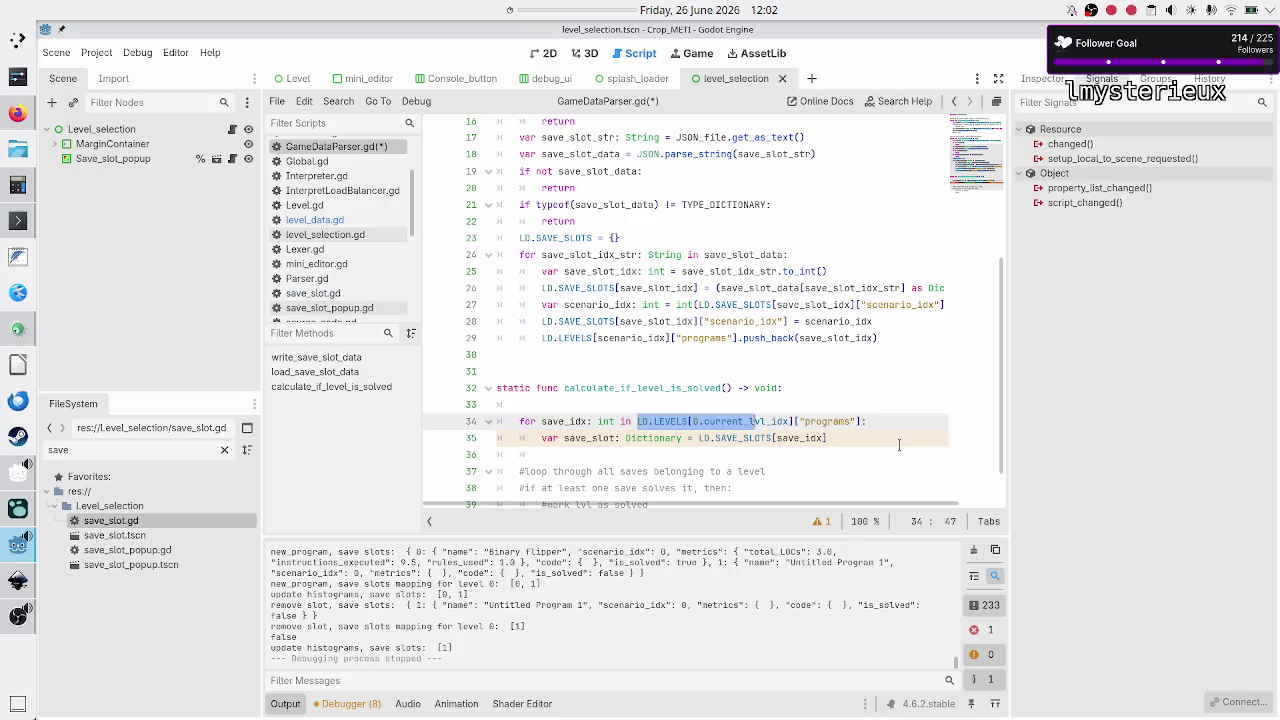
{"action": "key", "text": "ctrl+c"}
{"action": "key", "text": "Up"}
{"action": "key", "text": "ctrl+v"}
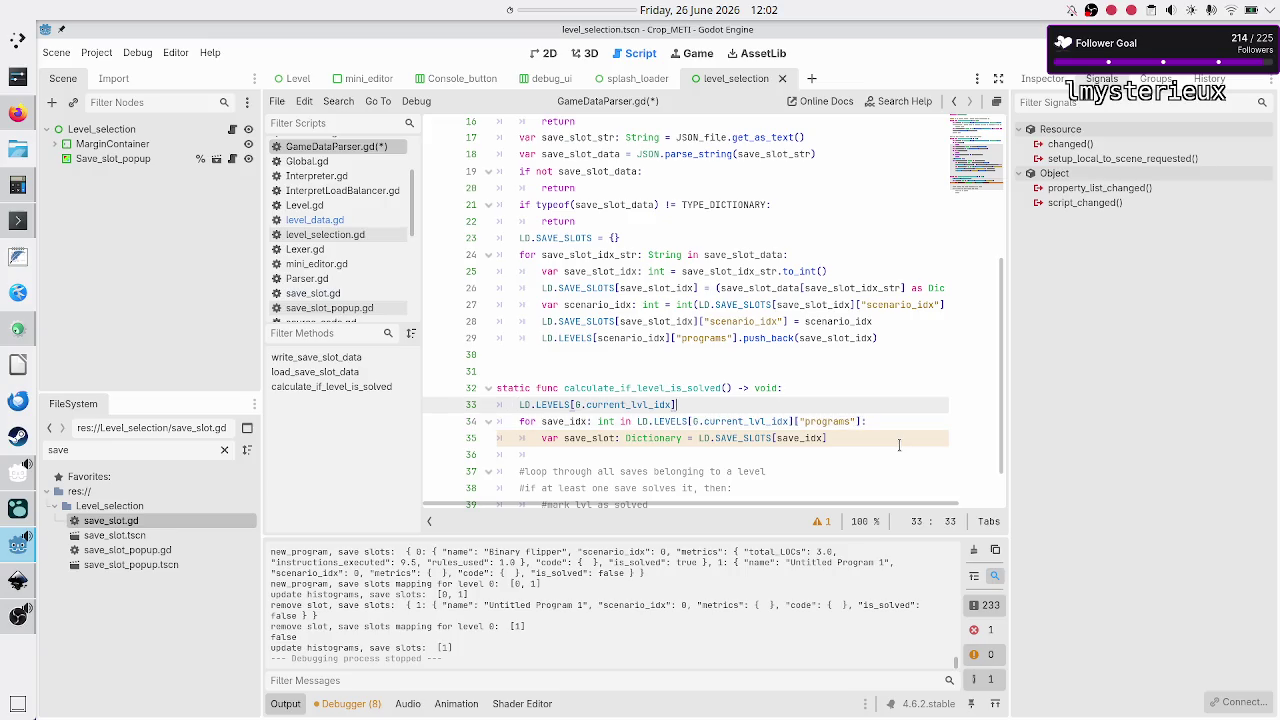
{"action": "type", "text": "[\""}
{"action": "type", "text": "is_solved\""}
{"action": "type", "text": "] = false"}
{"action": "key", "text": "Home"}
{"action": "key", "text": "shift+End"}
{"action": "key", "text": "Left"}
Step: Open a new line above the save_slot line inside the loop
{"action": "key", "text": "Up"}
{"action": "key", "text": "Down"}
{"action": "key", "text": "Down"}
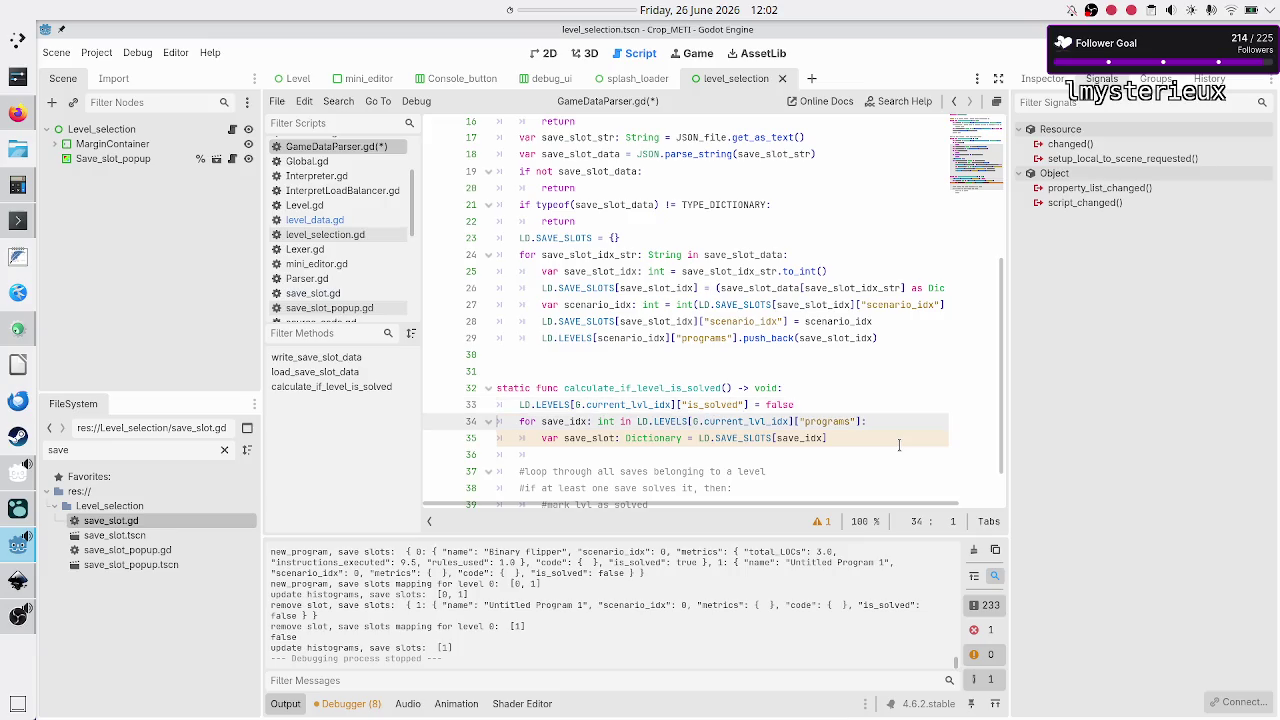
{"action": "key", "text": "Down"}
{"action": "key", "text": "Down"}
{"action": "key", "text": "Down"}
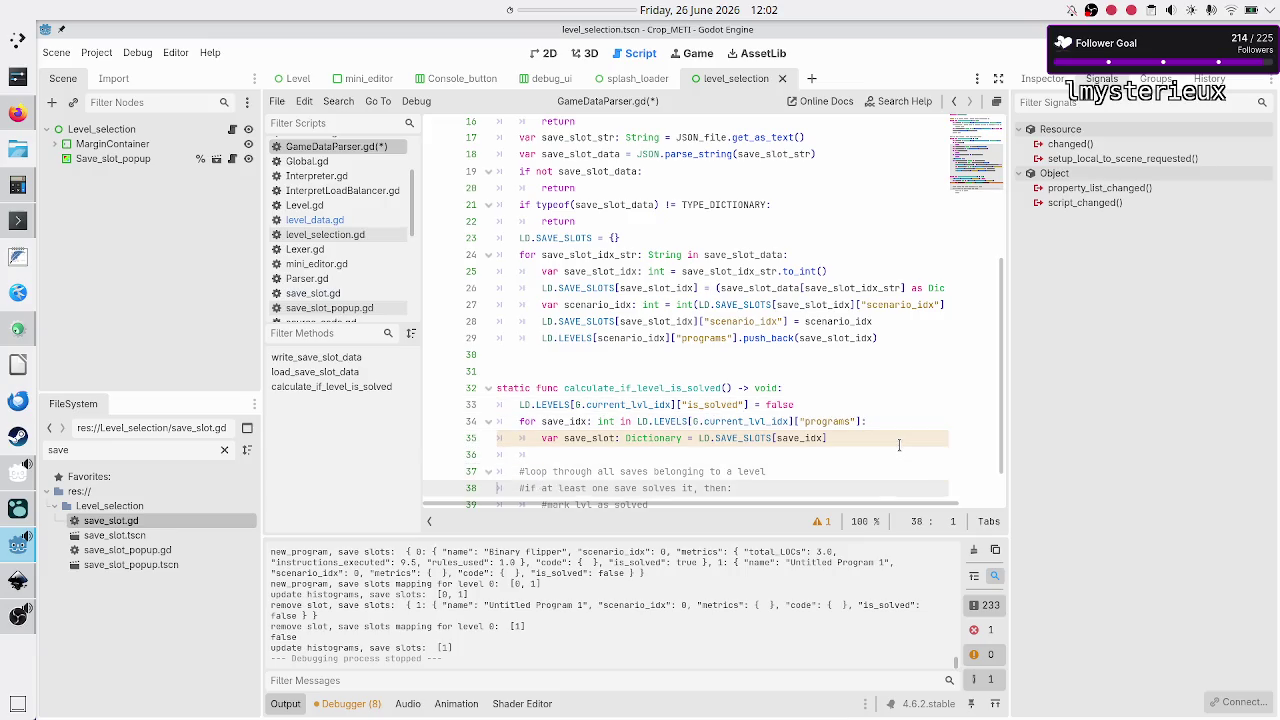
{"action": "key", "text": "Up"}
{"action": "key", "text": "Up"}
{"action": "key", "text": "Up"}
{"action": "key", "text": "Up"}
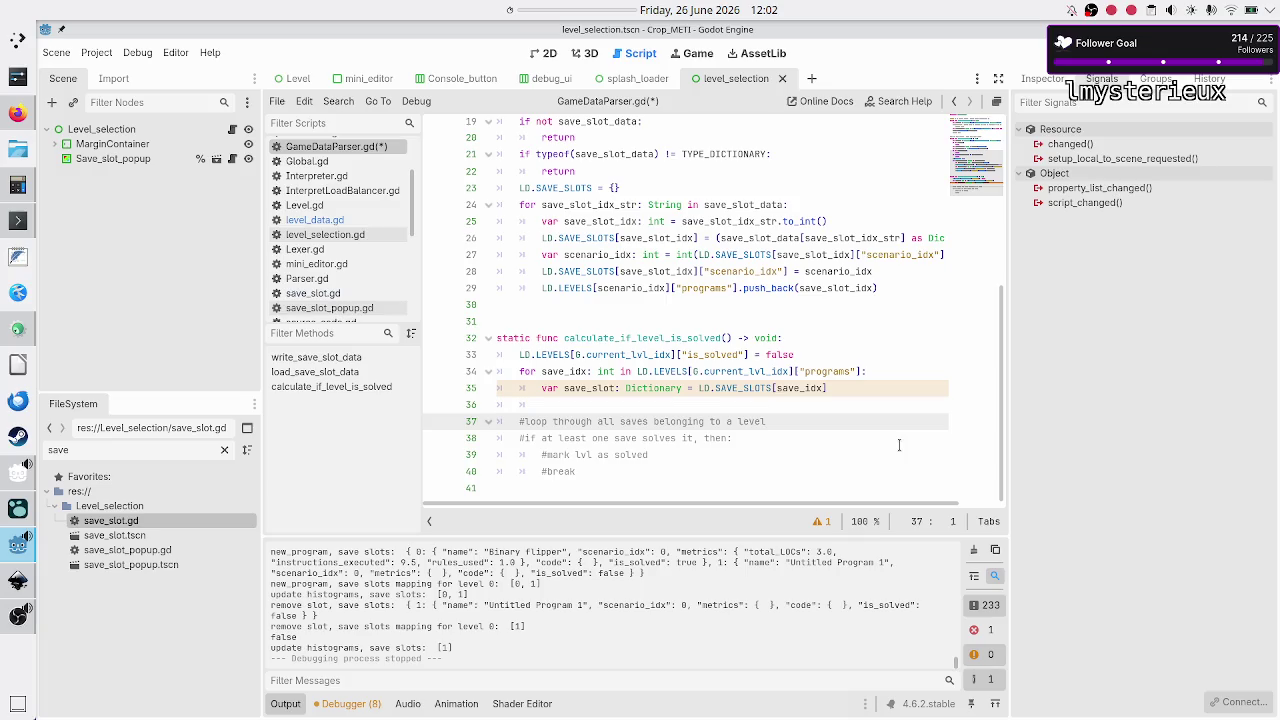
{"action": "key", "text": "Down"}
{"action": "key", "text": "Up"}
{"action": "key", "text": "Up"}
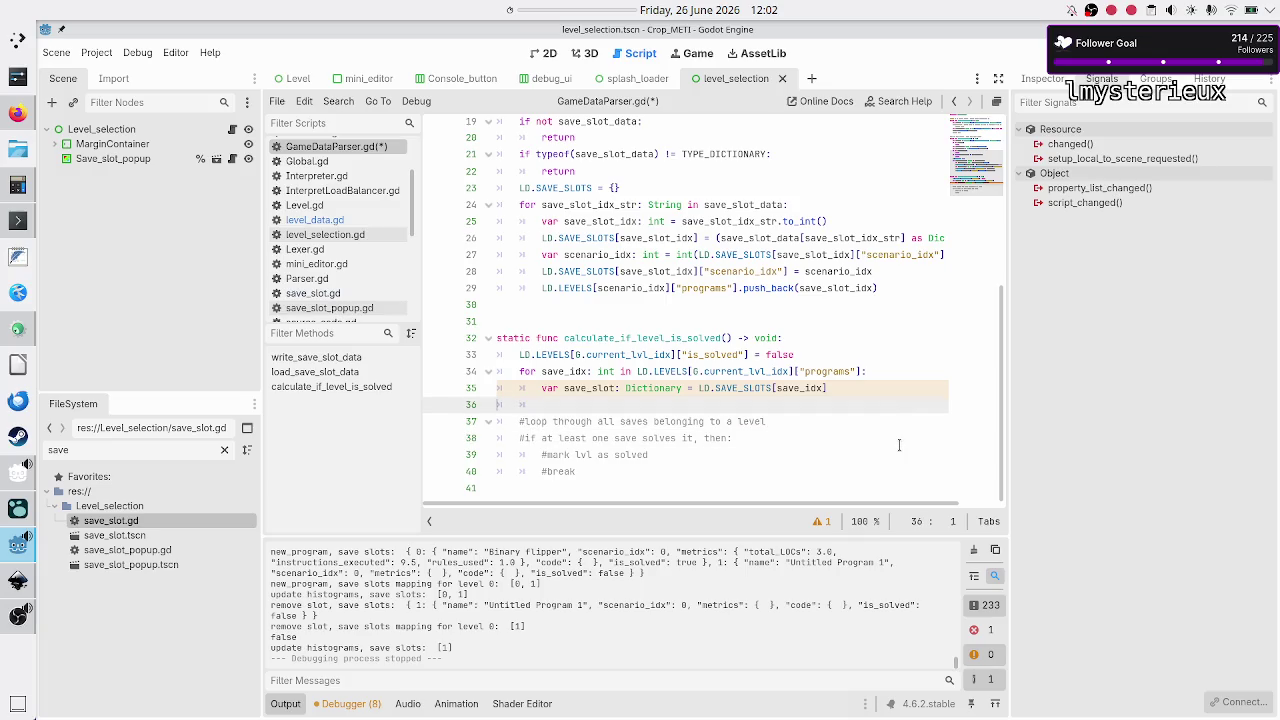
{"action": "key", "text": "Up"}
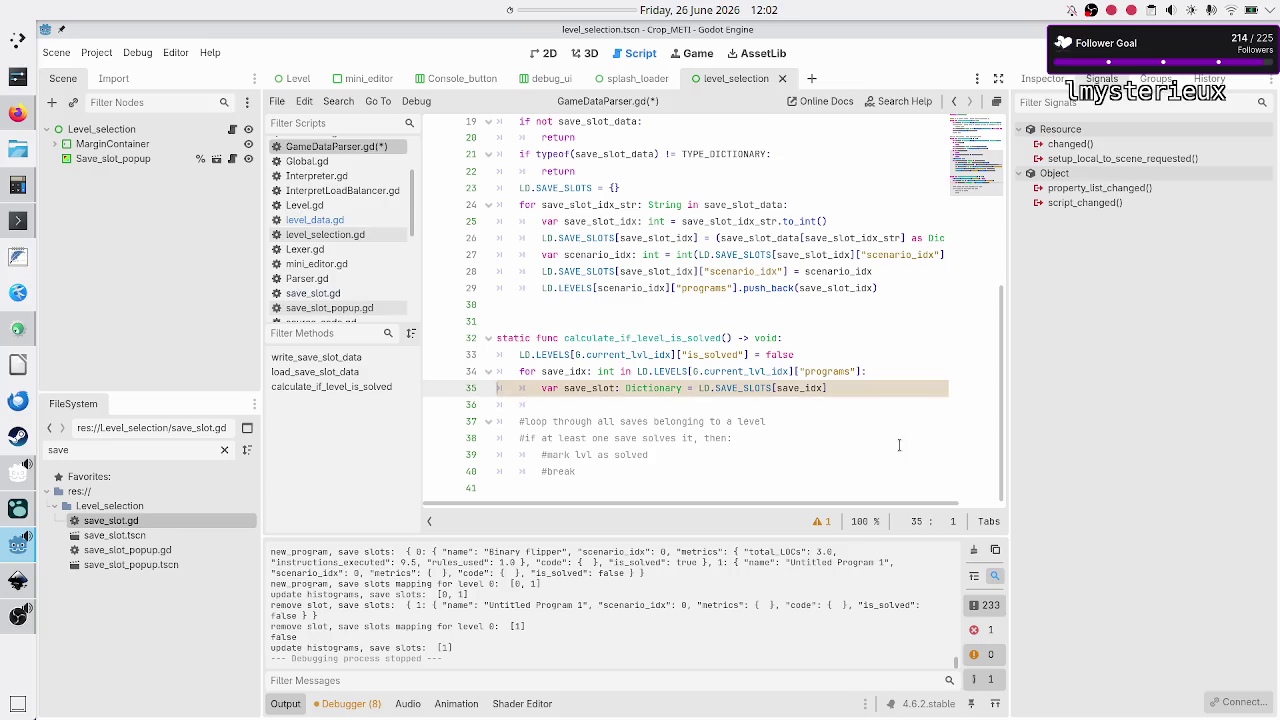
{"action": "key", "text": "ctrl+shift+Return"}
Step: Write 'if LD.SAVE_SLOTS[save_idx]["is_solved"' using the cut expression and delete the var save_slot line
{"action": "type", "text": "if"}
{"action": "key", "text": "Down"}
{"action": "key", "text": "Right"}
{"action": "key", "text": "Right"}
{"action": "key", "text": "Right"}
{"action": "key", "text": "Right"}
{"action": "key", "text": "Right"}
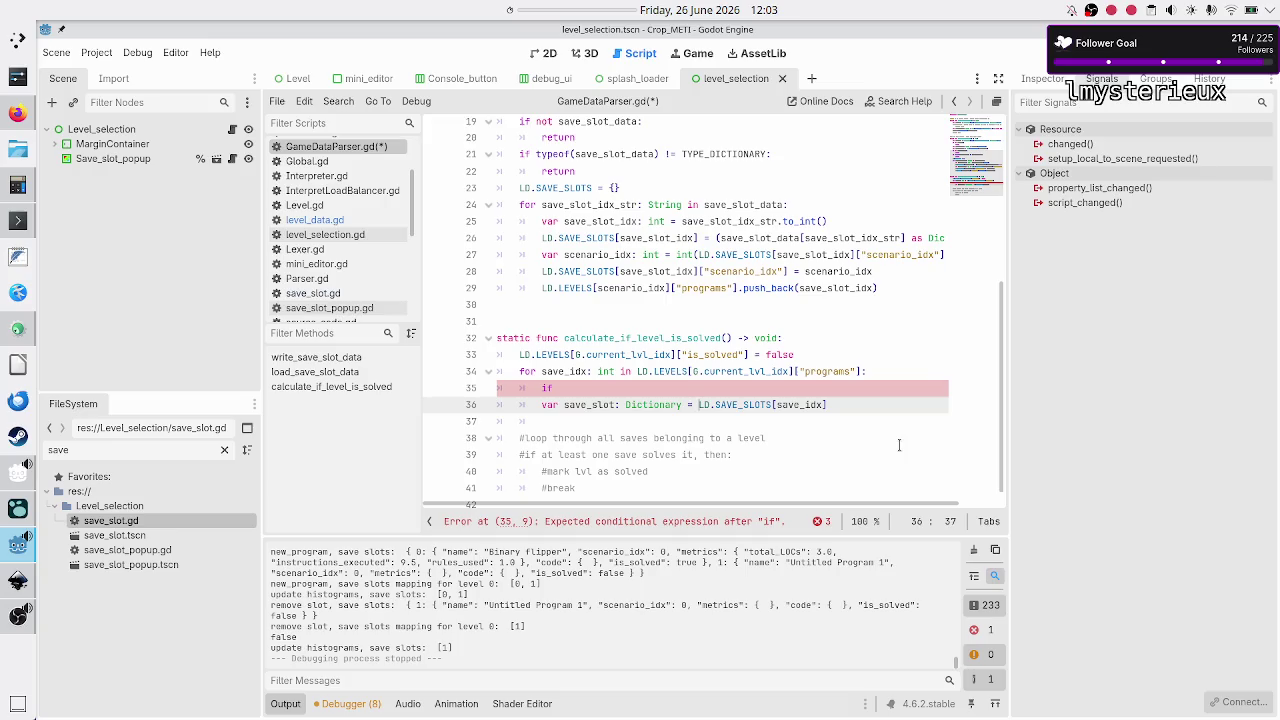
{"action": "key", "text": "shift+End"}
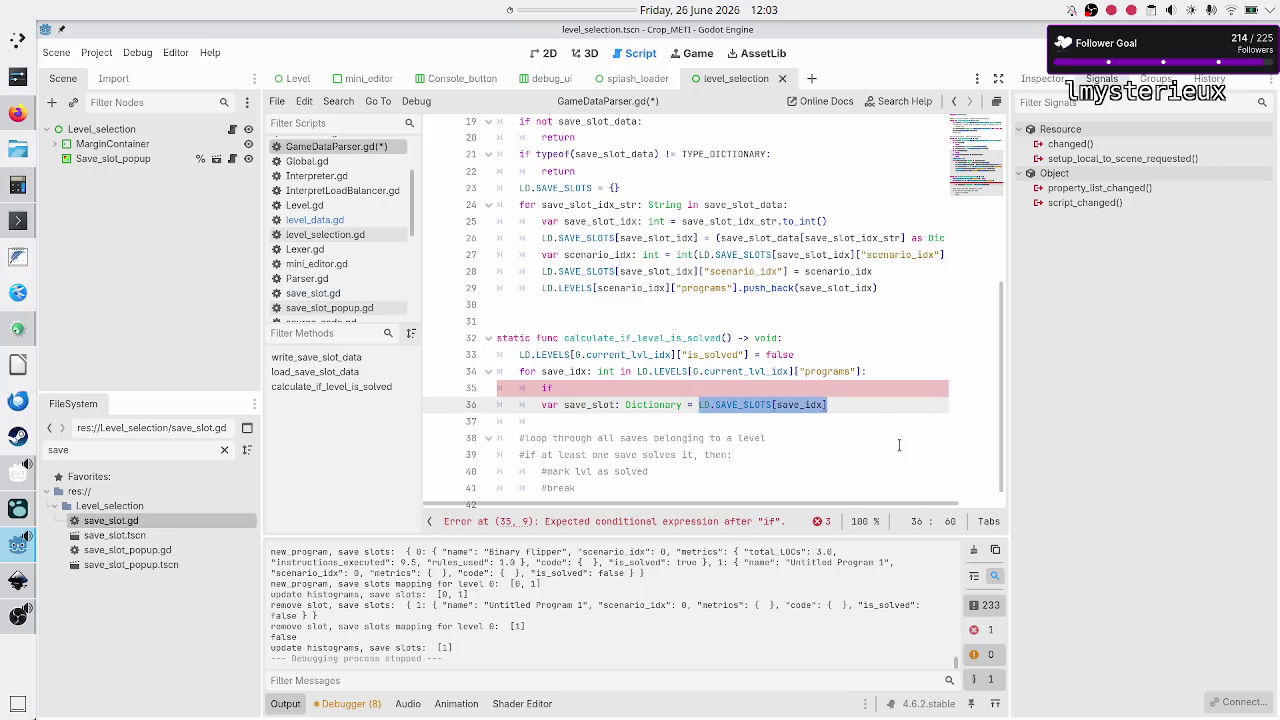
{"action": "key", "text": "ctrl+x"}
{"action": "key", "text": "Up"}
{"action": "key", "text": "End"}
{"action": "key", "text": "ctrl+v"}
{"action": "key", "text": "shift+Down"}
{"action": "key", "text": "shift+Down"}
{"action": "key", "text": "Delete"}
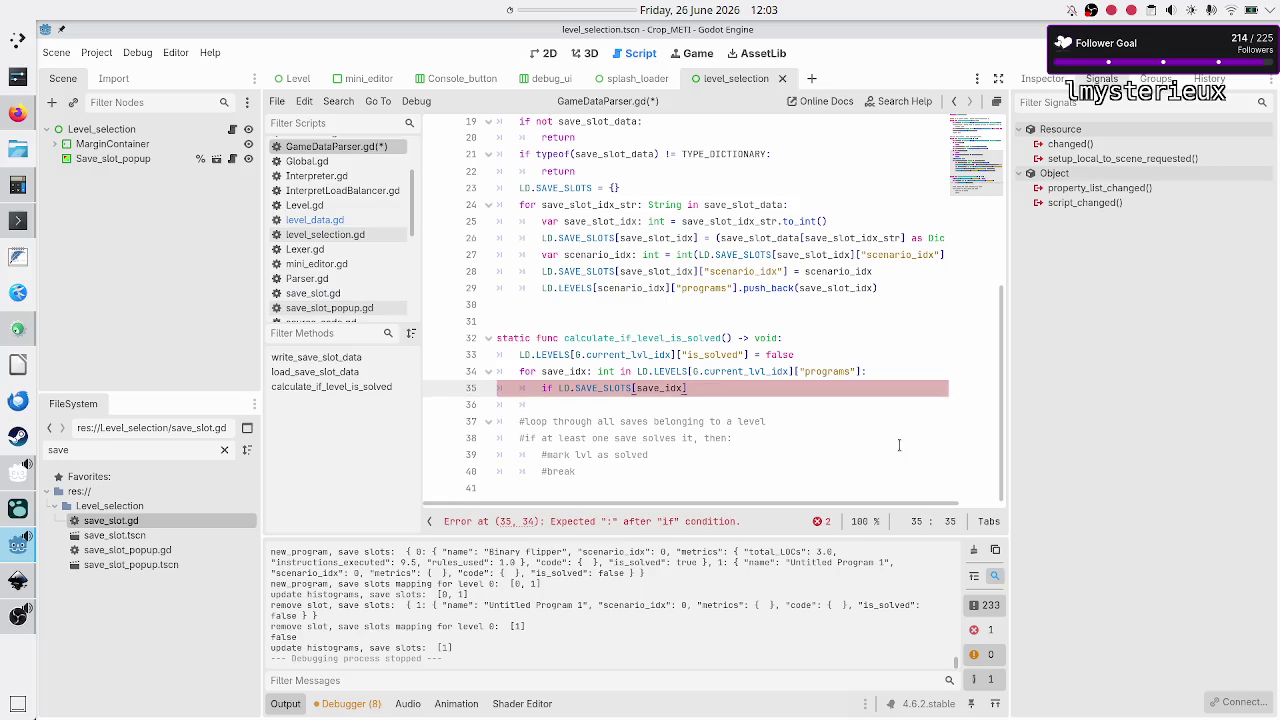
{"action": "type", "text": "[\""}
{"action": "type", "text": "is_solve"}
{"action": "type", "text": "d"}
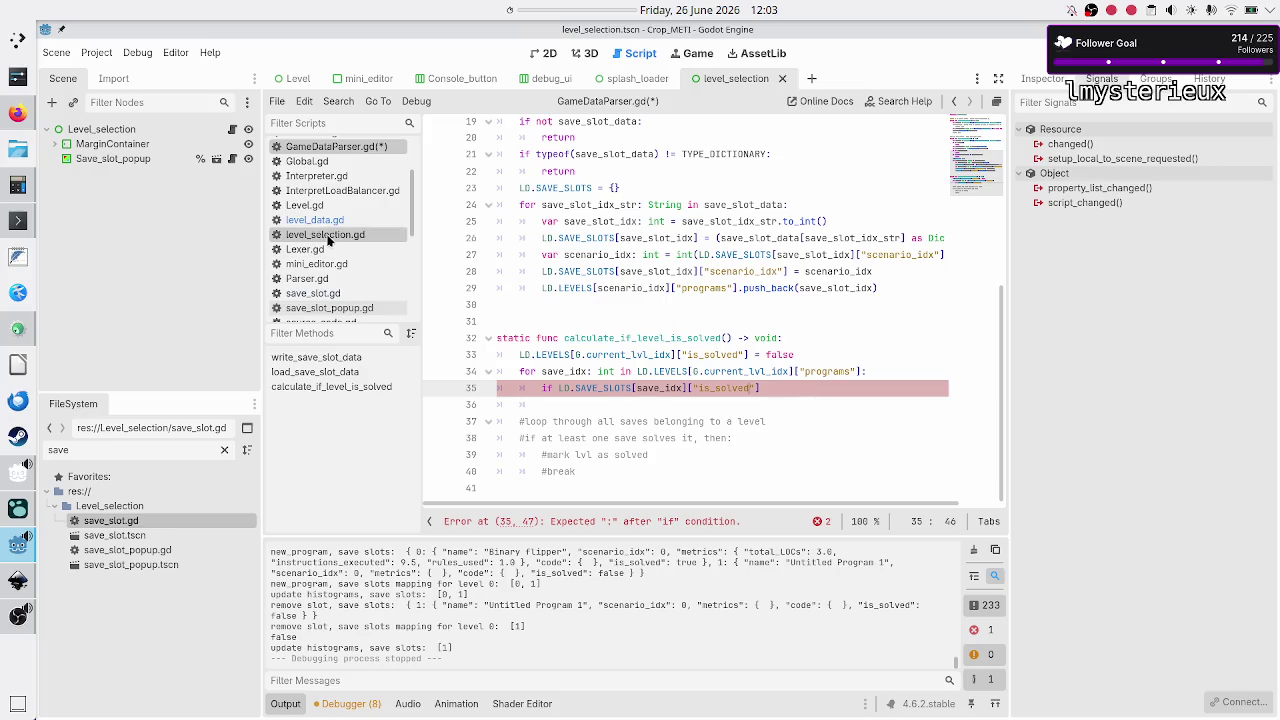
{"action": "scroll", "coordinate": [375, 240], "scroll_direction": "down", "scroll_amount": 3}
{"action": "scroll", "coordinate": [371, 244], "scroll_direction": "up", "scroll_amount": 3}
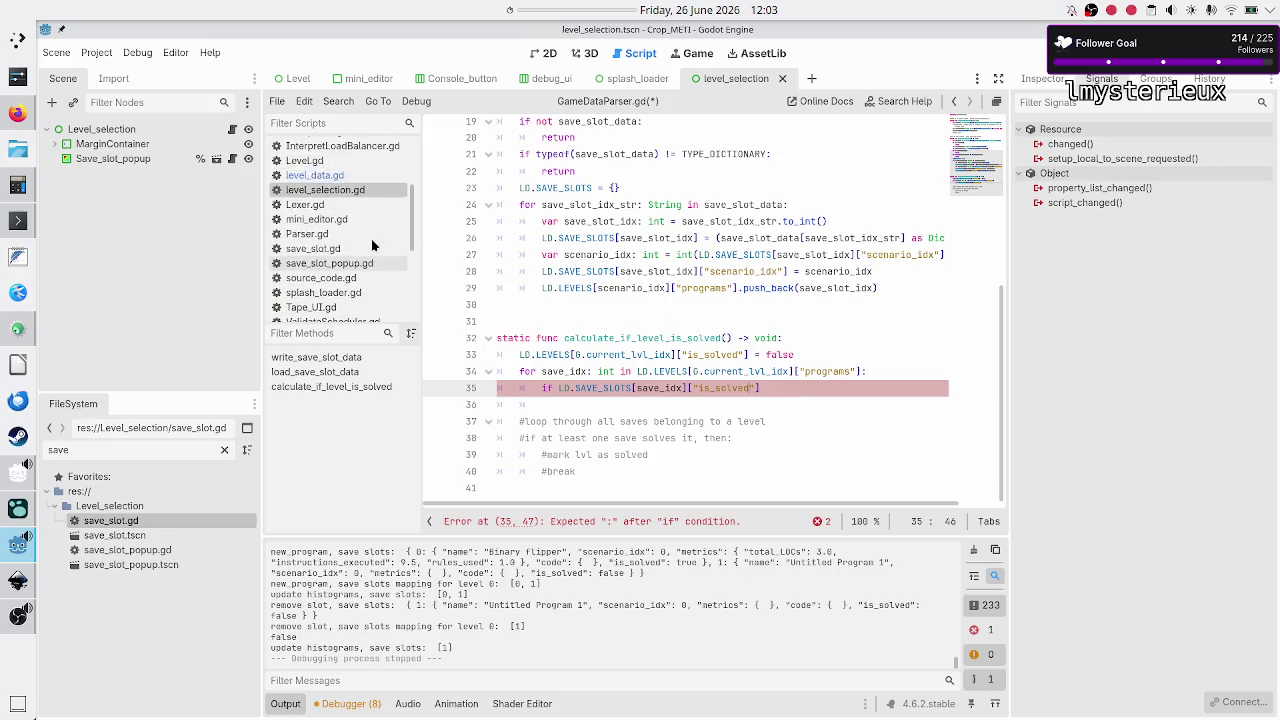
Step: In level_data.gd, rename the commented sample slot's is_solved key to is_solution
{"action": "left_click", "coordinate": [340, 242]}
{"action": "scroll", "coordinate": [560, 330], "scroll_direction": "down", "scroll_amount": 20}
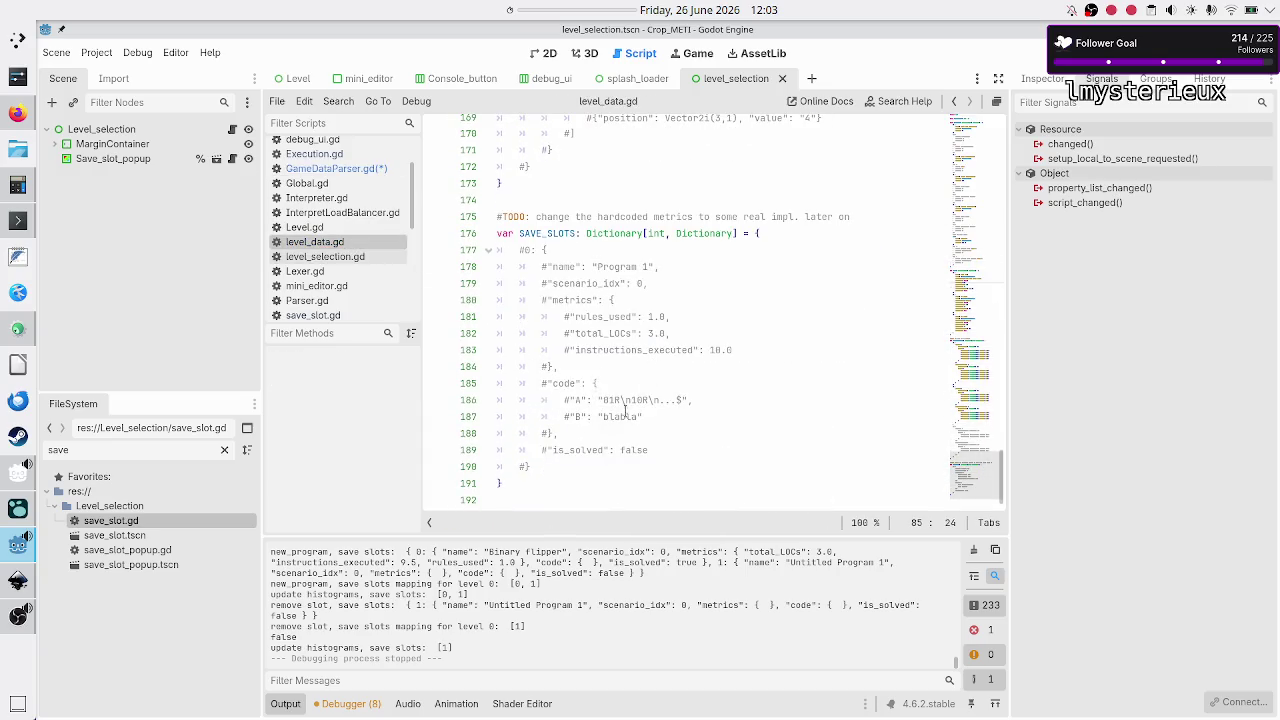
{"action": "left_click", "coordinate": [626, 450]}
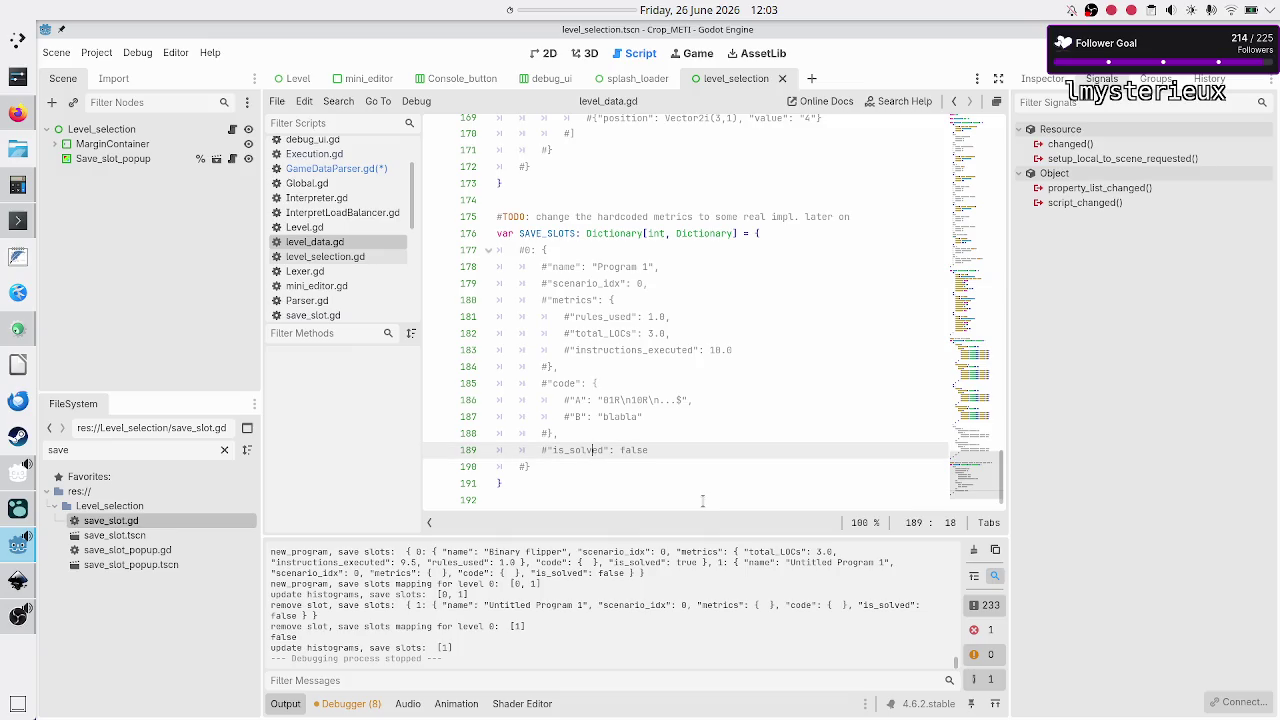
{"action": "key", "text": "shift+Right"}
{"action": "key", "text": "shift+Right"}
{"action": "key", "text": "Right"}
{"action": "key", "text": "BackSpace"}
{"action": "key", "text": "BackSpace"}
{"action": "key", "text": "BackSpace"}
{"action": "type", "text": "solves"}
{"action": "type", "text": "_"}
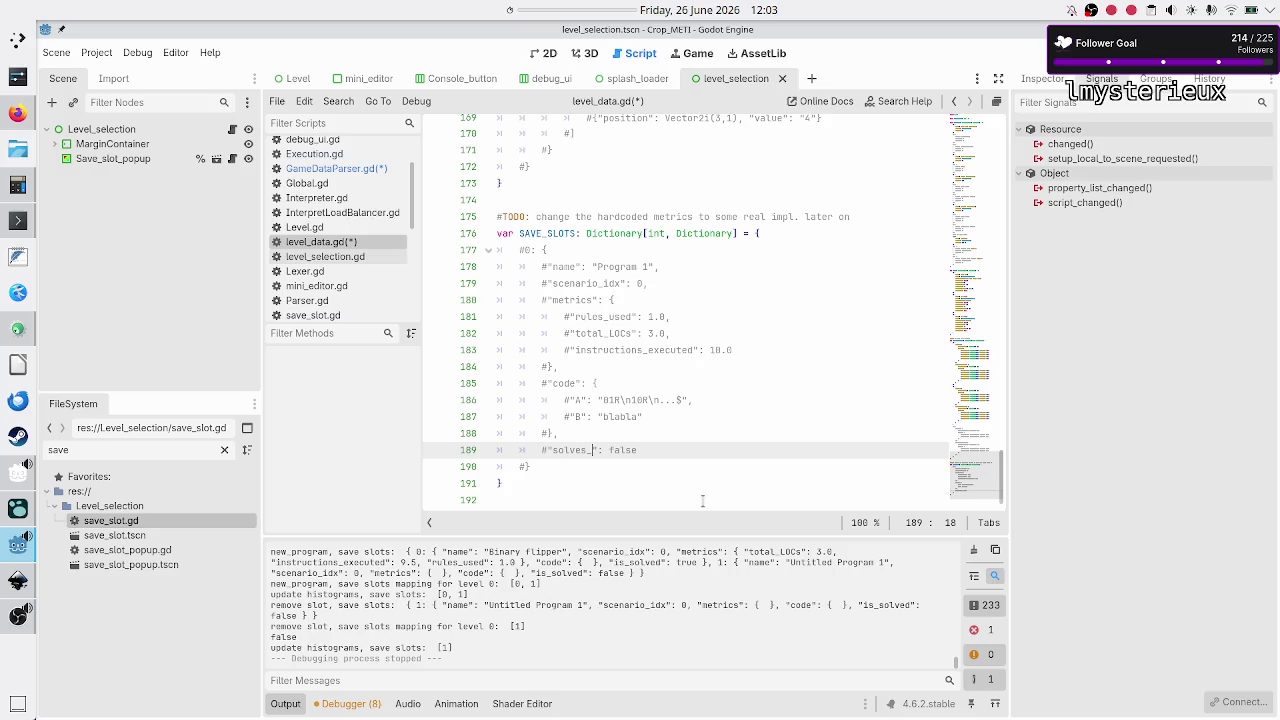
{"action": "type", "text": "puzzle"}
{"action": "key", "text": "BackSpace"}
{"action": "key", "text": "BackSpace"}
{"action": "key", "text": "BackSpace"}
{"action": "type", "text": "is_solution"}
{"action": "key", "text": "shift+Left"}
{"action": "key", "text": "shift+Left"}
{"action": "key", "text": "shift+Left"}
{"action": "key", "text": "Right"}
Step: Save all modified scripts and select the is_solution key name
{"action": "key", "text": "Down"}
{"action": "key", "text": "Down"}
{"action": "key", "text": "Down"}
{"action": "key", "text": "Up"}
{"action": "key", "text": "Up"}
{"action": "key", "text": "Up"}
{"action": "key", "text": "Up"}
{"action": "key", "text": "Down"}
{"action": "key", "text": "Down"}
{"action": "key", "text": "Down"}
{"action": "key", "text": "Down"}
{"action": "key", "text": "Up"}
{"action": "key", "text": "Up"}
{"action": "key", "text": "Up"}
{"action": "key", "text": "Down"}
{"action": "key", "text": "Down"}
{"action": "key", "text": "Down"}
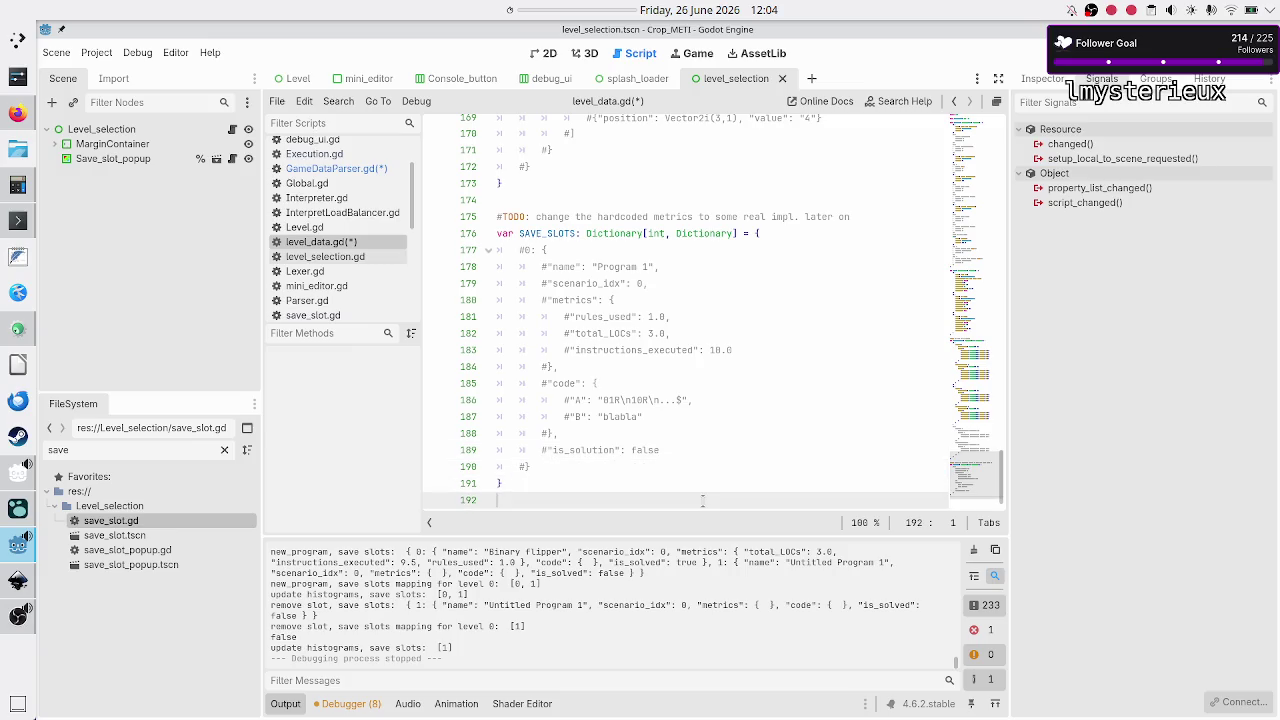
{"action": "key", "text": "ctrl+s"}
{"action": "double_click", "coordinate": [587, 450]}
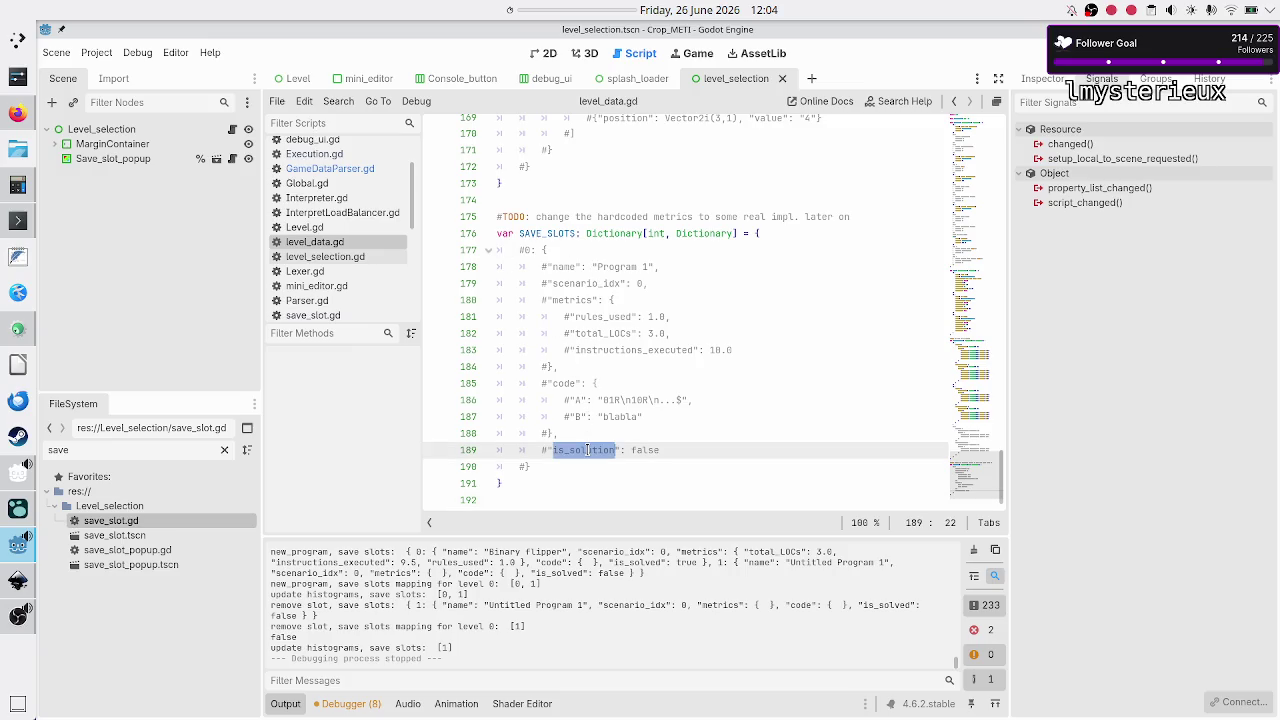
Step: In GameDataParser.gd, change the if condition's key to "is_solution" and open the if body
{"action": "left_click", "coordinate": [392, 168]}
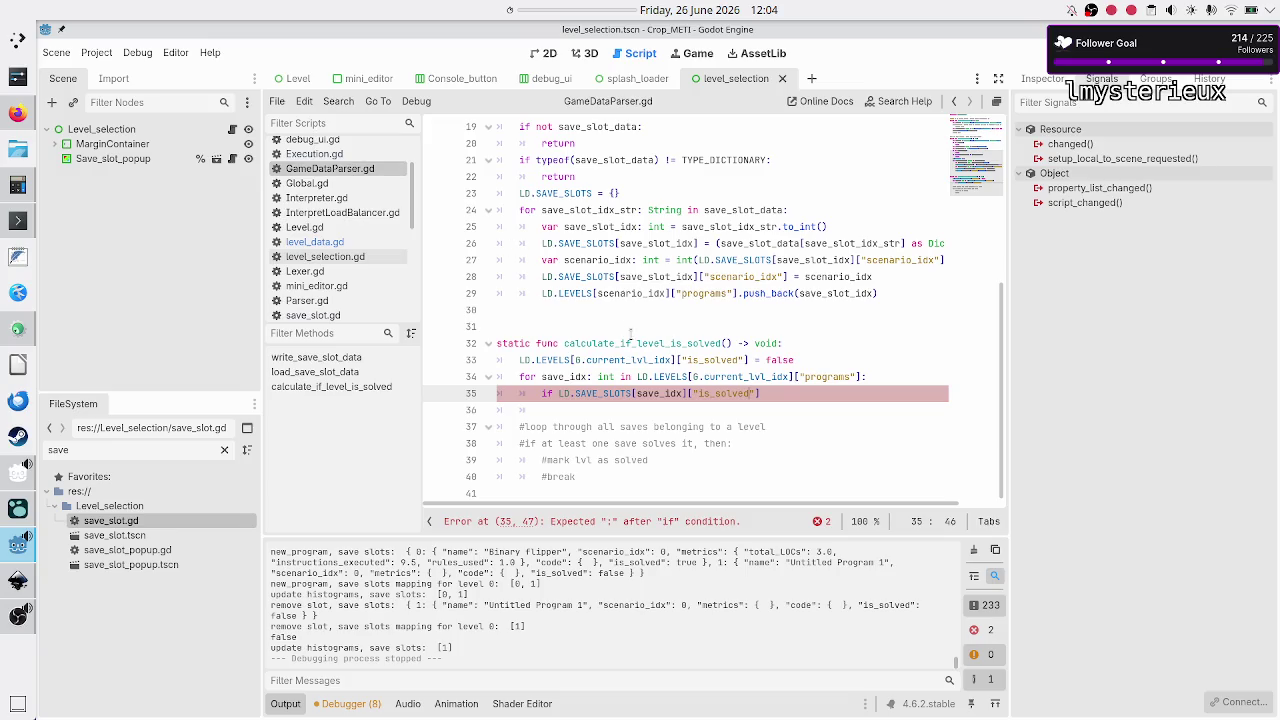
{"action": "key", "text": "BackSpace"}
{"action": "key", "text": "BackSpace"}
{"action": "key", "text": "BackSpace"}
{"action": "type", "text": "is_solution"}
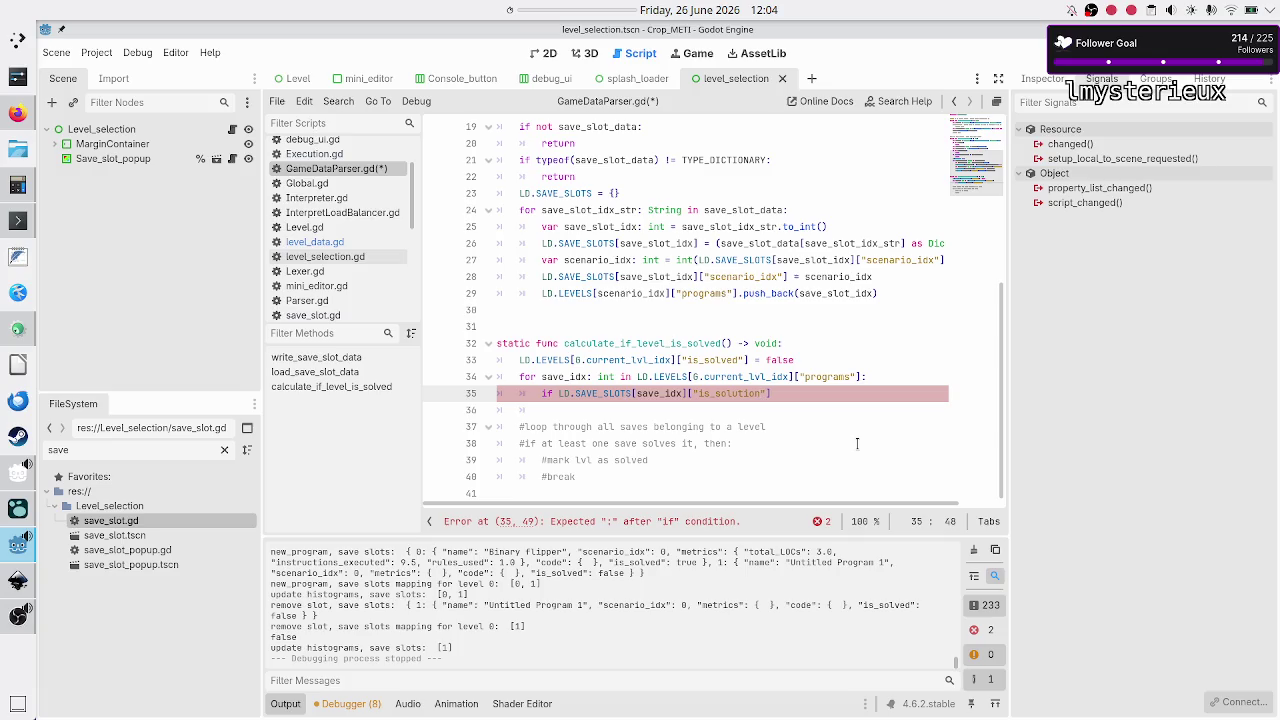
{"action": "type", "text": "]"}
{"action": "type", "text": ":"}
{"action": "key", "text": "Return"}
Step: Copy the is_solved reset line into the if body, set it to true, and add break
{"action": "key", "text": "Up"}
{"action": "key", "text": "Up"}
{"action": "key", "text": "Up"}
{"action": "key", "text": "Down"}
{"action": "key", "text": "Home"}
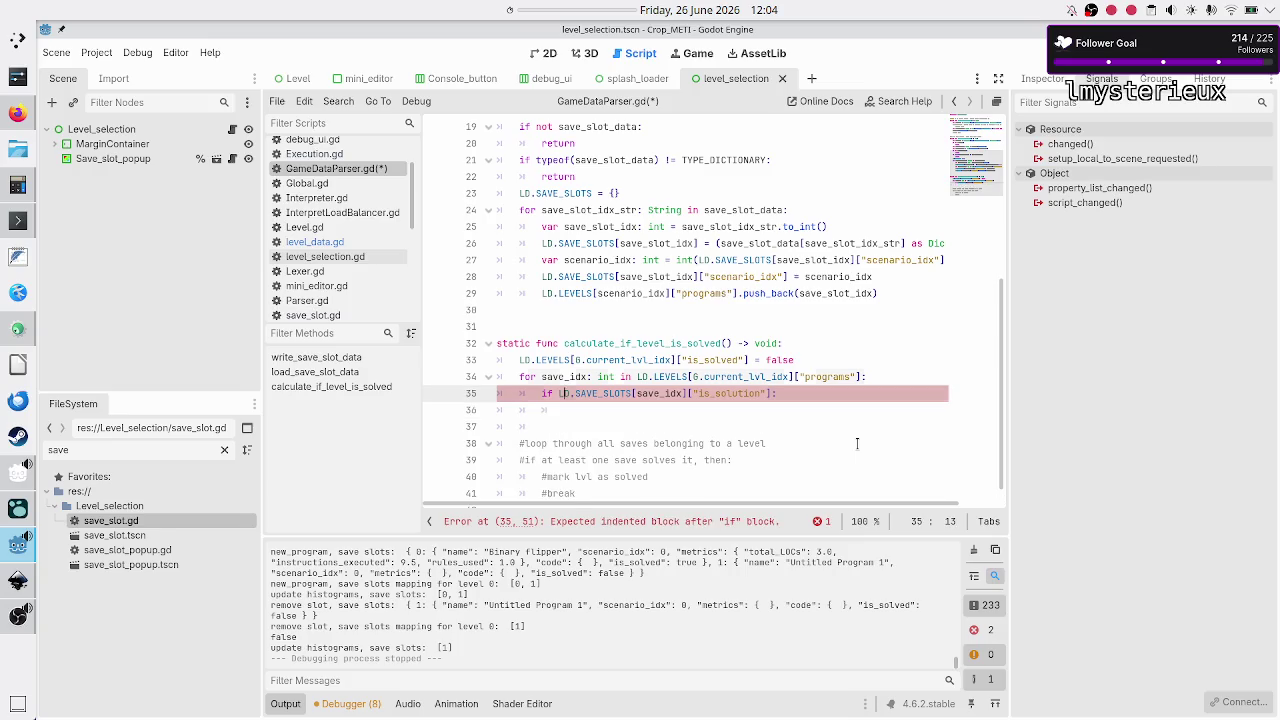
{"action": "key", "text": "shift+Down"}
{"action": "key", "text": "shift+Up"}
{"action": "key", "text": "shift+End"}
{"action": "key", "text": "ctrl+c"}
{"action": "key", "text": "Down"}
{"action": "key", "text": "Down"}
{"action": "key", "text": "Down"}
{"action": "key", "text": "ctrl+v"}
{"action": "key", "text": "BackSpace"}
{"action": "key", "text": "BackSpace"}
{"action": "key", "text": "BackSpace"}
{"action": "key", "text": "BackSpace"}
{"action": "key", "text": "BackSpace"}
{"action": "type", "text": "true"}
{"action": "key", "text": "Return"}
{"action": "type", "text": "break"}
Step: Delete the leftover comment lines below break and save GameDataParser.gd
{"action": "key", "text": "Down"}
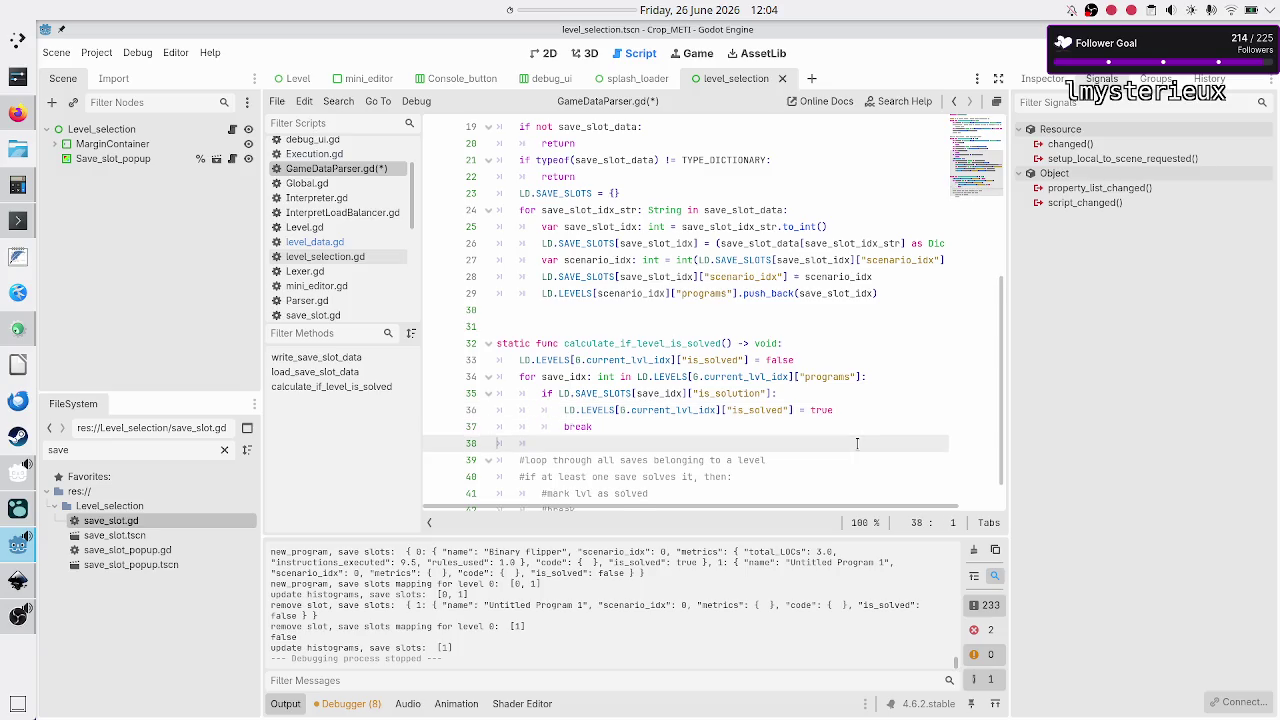
{"action": "key", "text": "shift+Down"}
{"action": "key", "text": "shift+Down"}
{"action": "key", "text": "shift+Down"}
{"action": "key", "text": "shift+Down"}
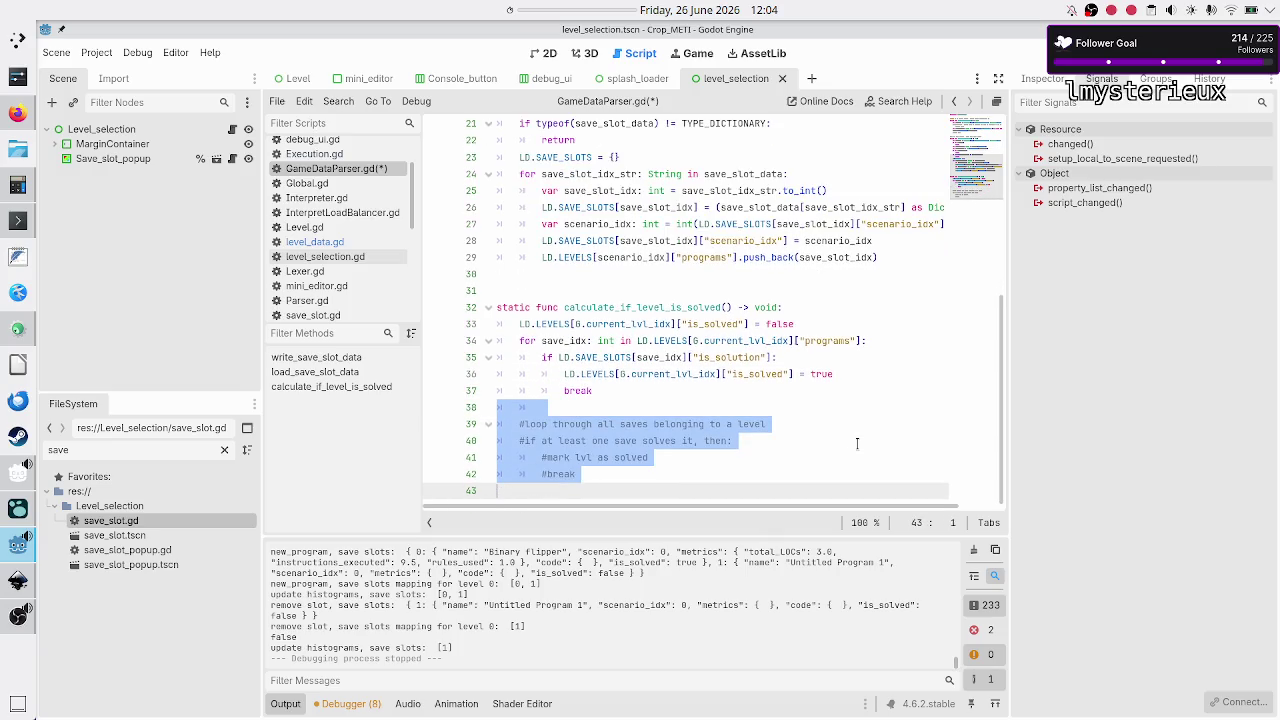
{"action": "key", "text": "BackSpace"}
{"action": "key", "text": "BackSpace"}
{"action": "key", "text": "Return"}
{"action": "key", "text": "BackSpace"}
{"action": "key", "text": "BackSpace"}
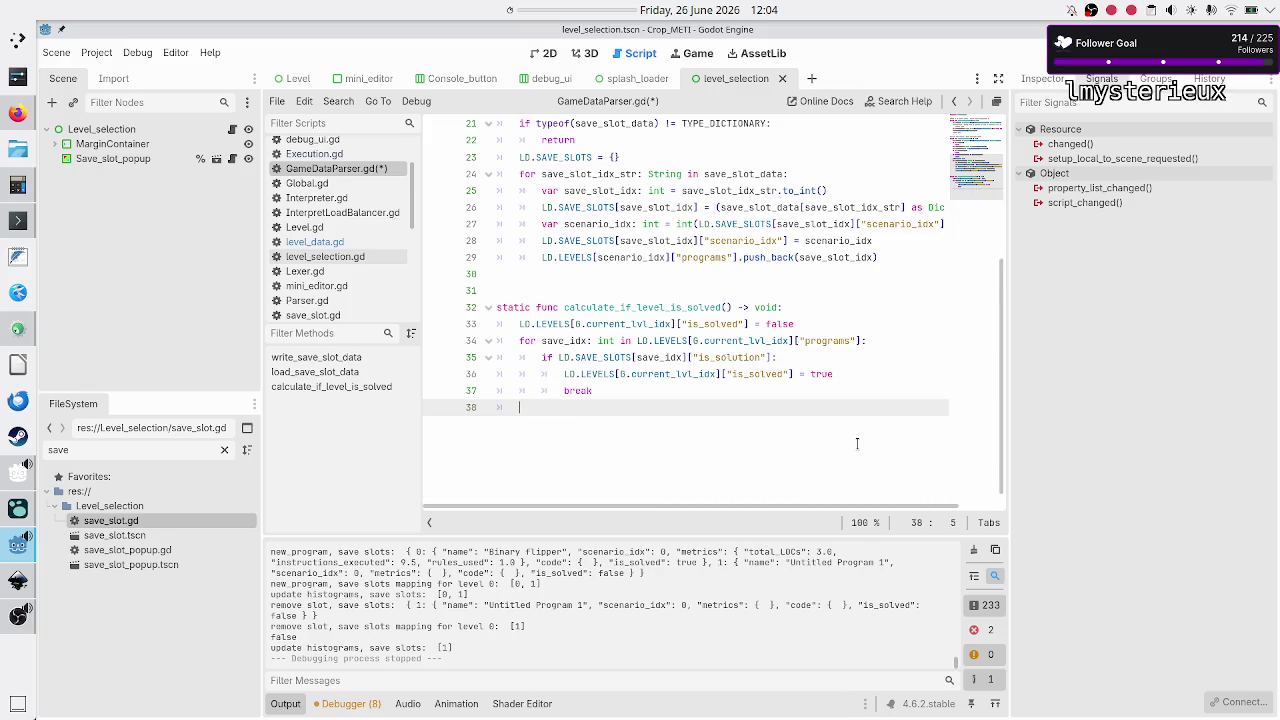
{"action": "key", "text": "ctrl+s"}
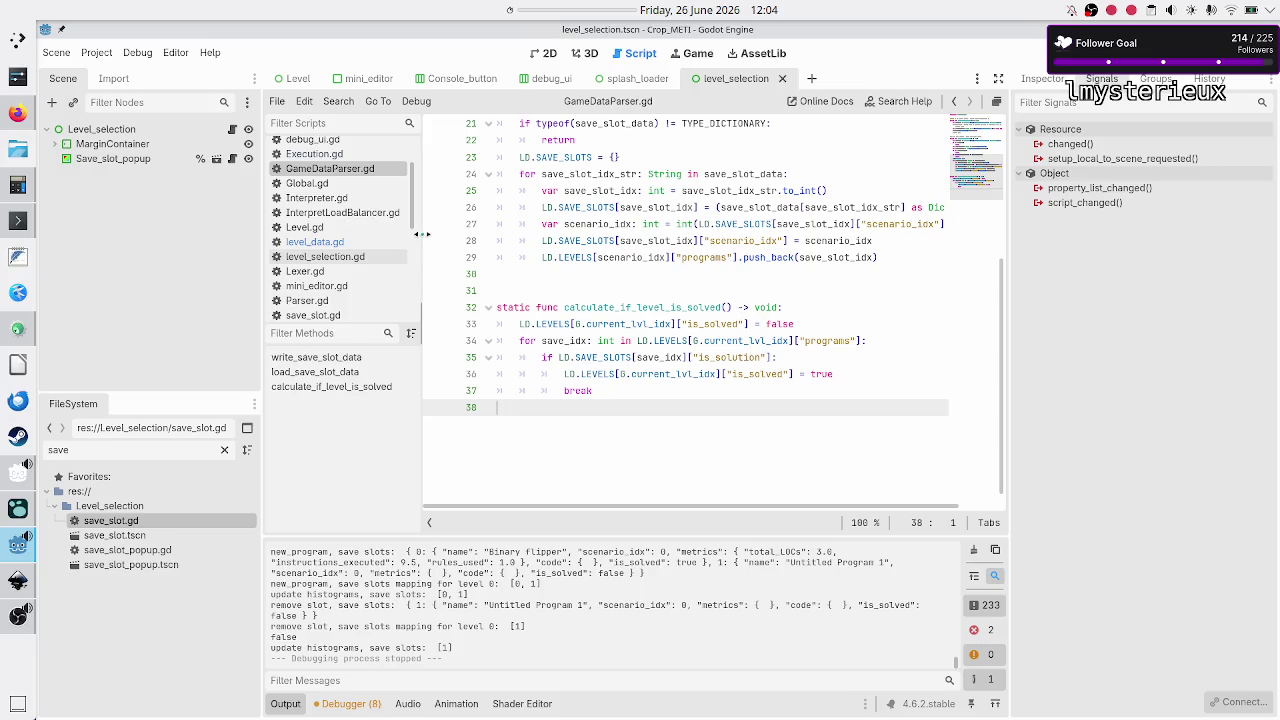
Step: Remove the extra blank line before calculate_if_level_is_solved and save GameDataParser.gd
{"action": "left_click", "coordinate": [575, 300]}
{"action": "left_click", "coordinate": [556, 288]}
{"action": "key", "text": "BackSpace"}
{"action": "key", "text": "Down"}
{"action": "key", "text": "Down"}
{"action": "key", "text": "Down"}
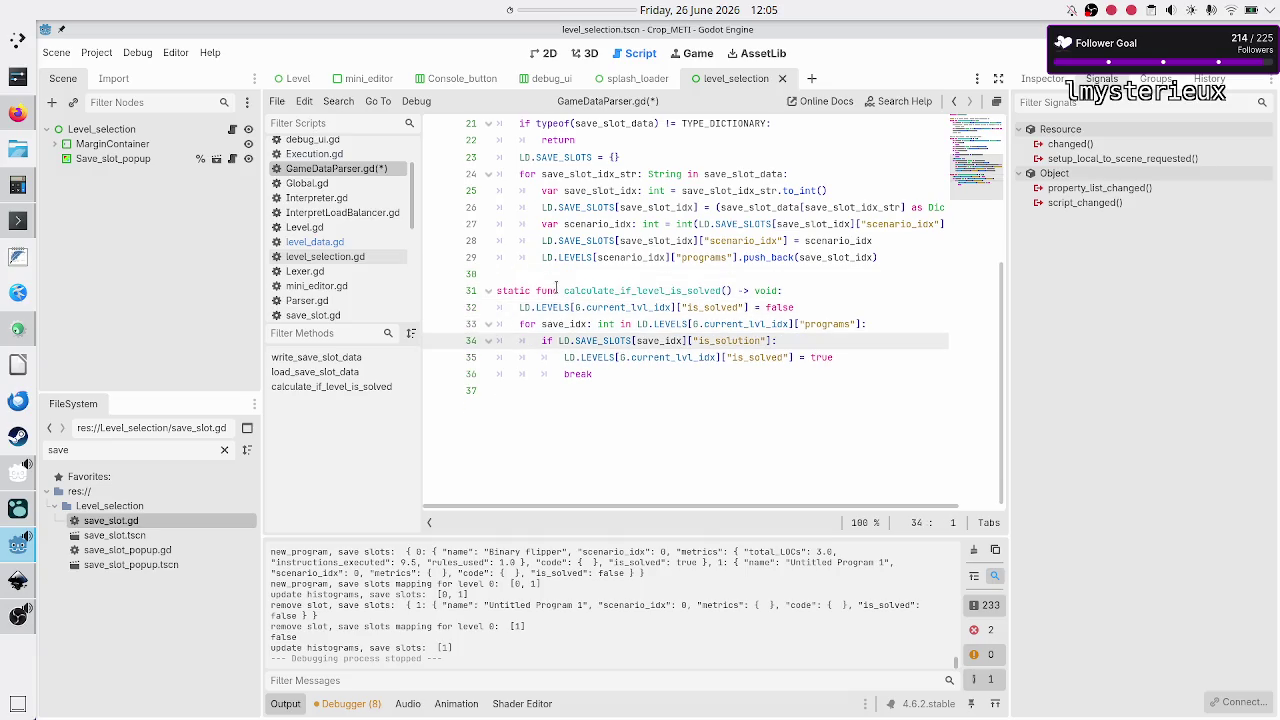
{"action": "key", "text": "shift+Down"}
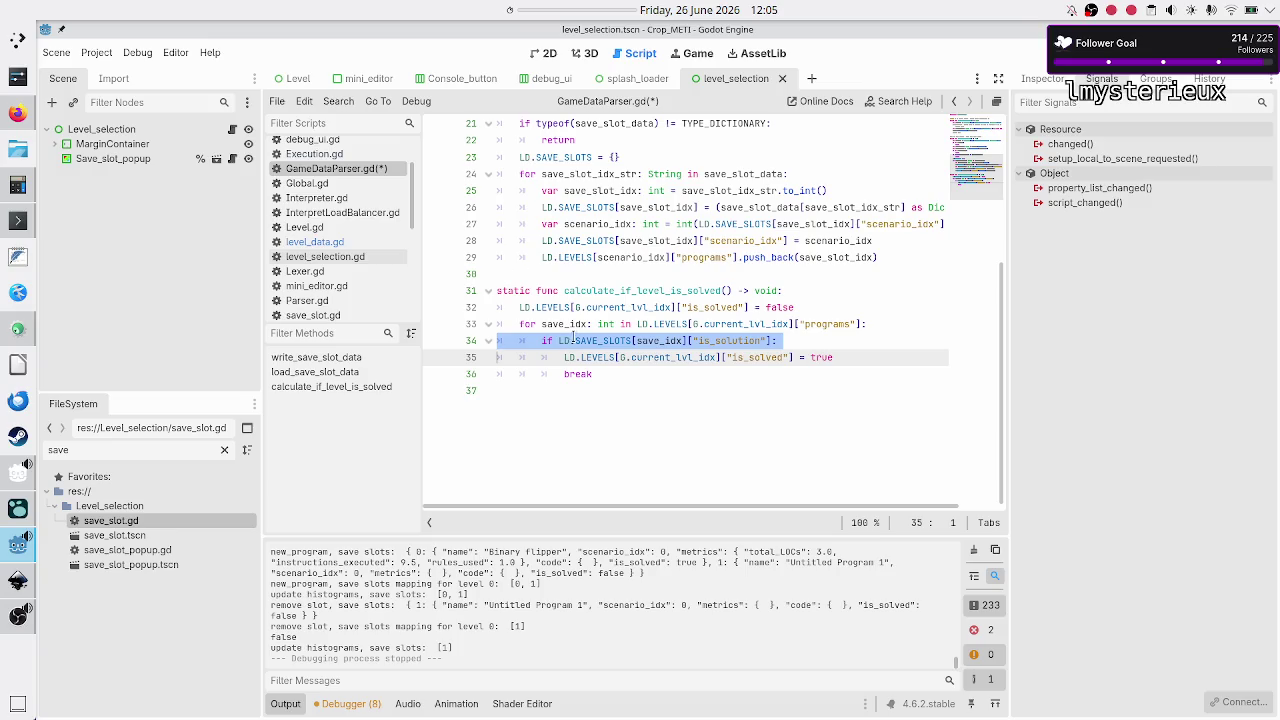
{"action": "double_click", "coordinate": [594, 341]}
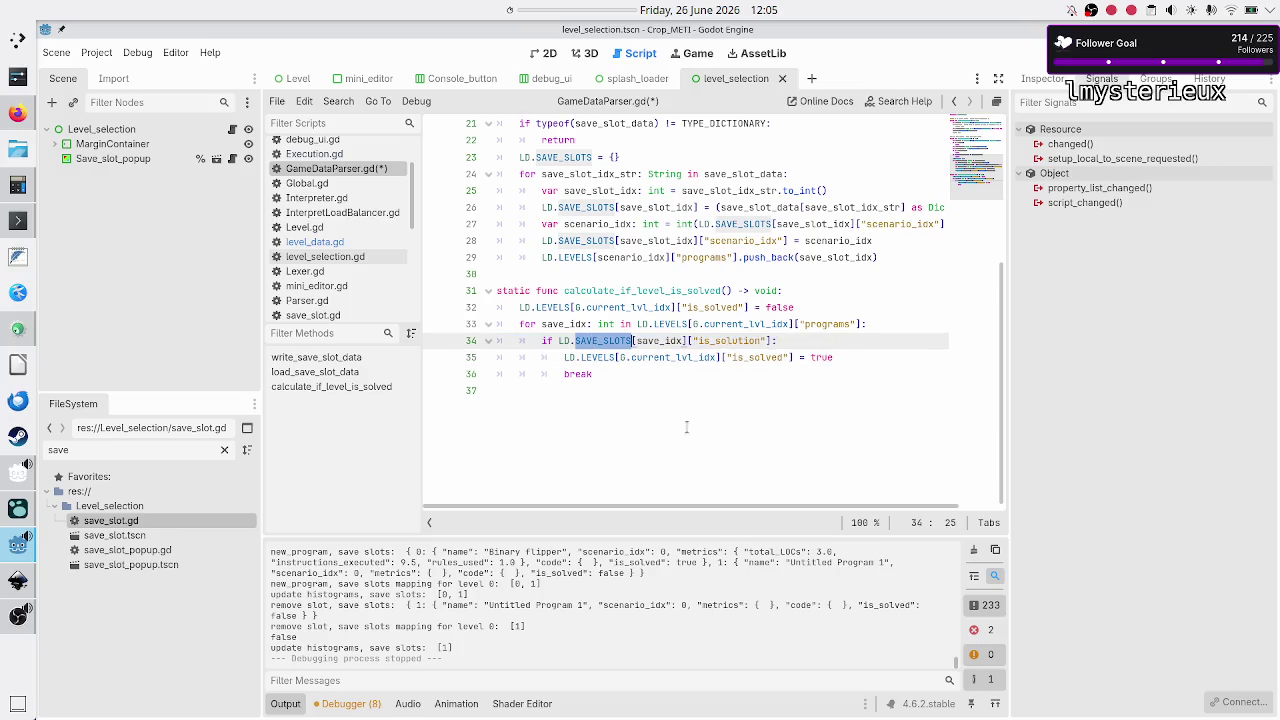
{"action": "left_click", "coordinate": [652, 292]}
{"action": "double_click", "coordinate": [652, 292]}
{"action": "left_click", "coordinate": [622, 422]}
{"action": "key", "text": "ctrl+s"}
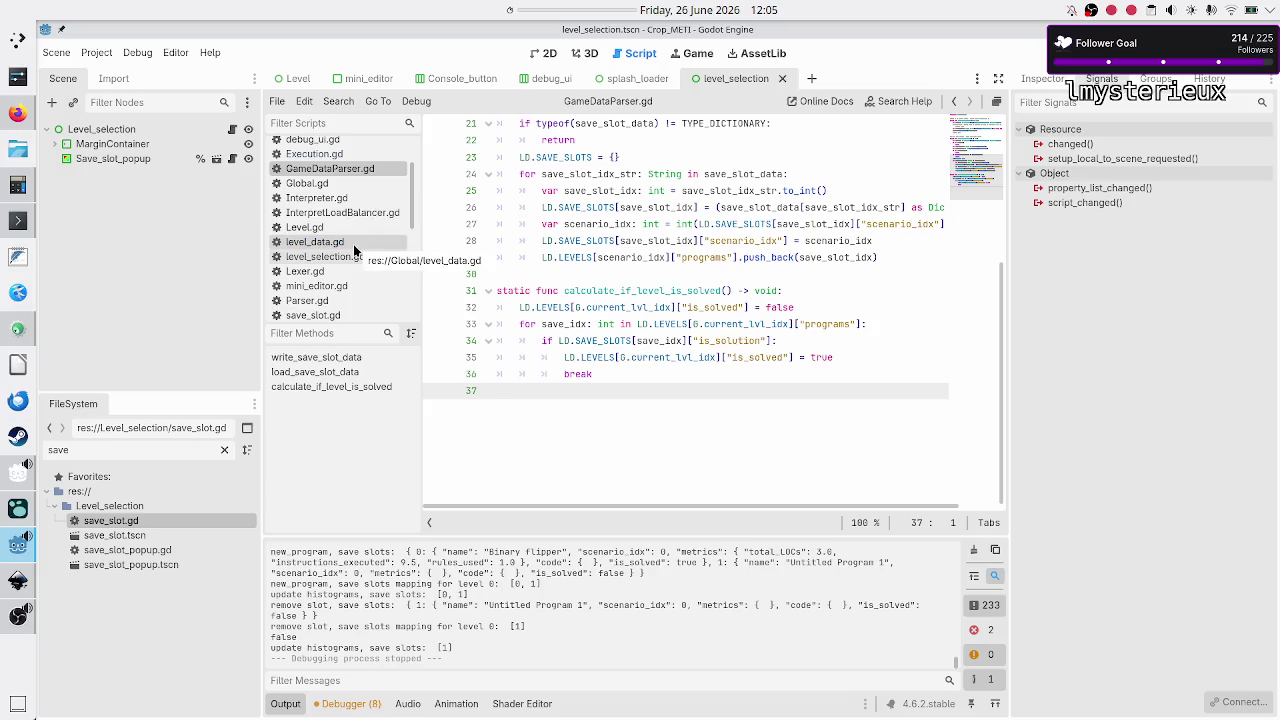
Step: Insert a new indented line 30 after the push_back(save_slot_idx) statement in the loading loop
{"action": "scroll", "coordinate": [710, 249], "scroll_direction": "up", "scroll_amount": 4}
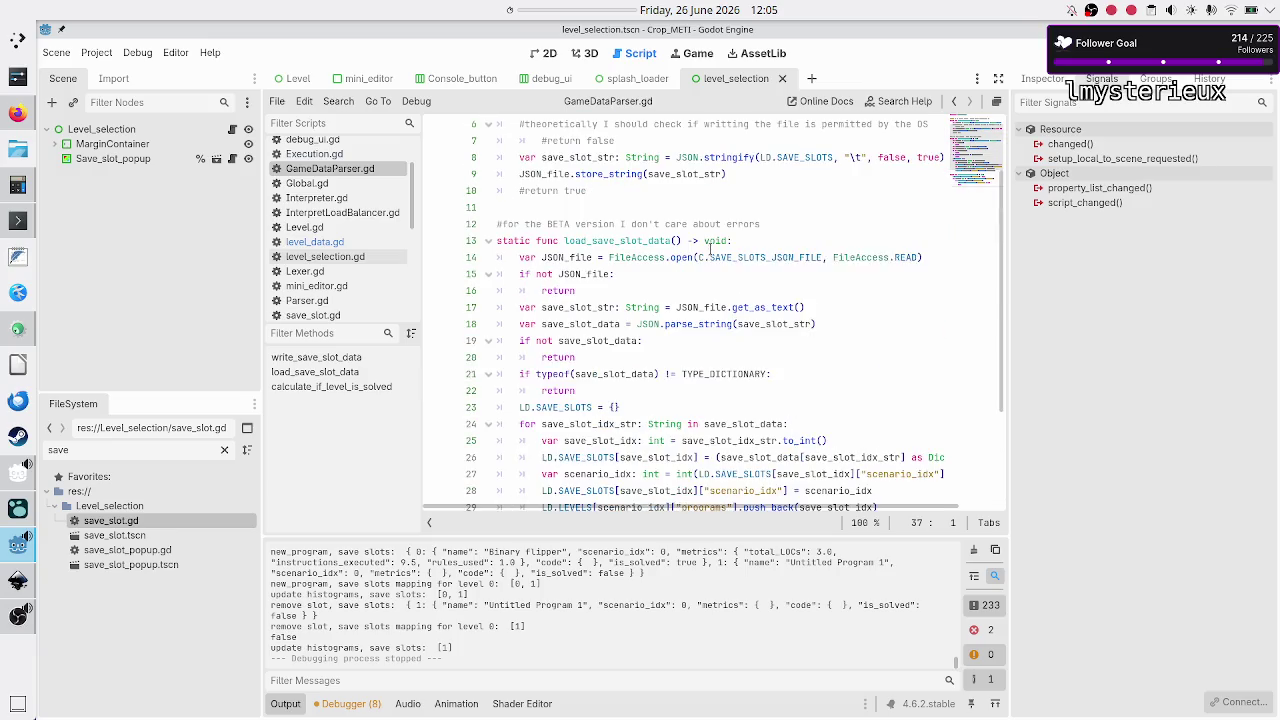
{"action": "scroll", "coordinate": [710, 249], "scroll_direction": "down", "scroll_amount": 1}
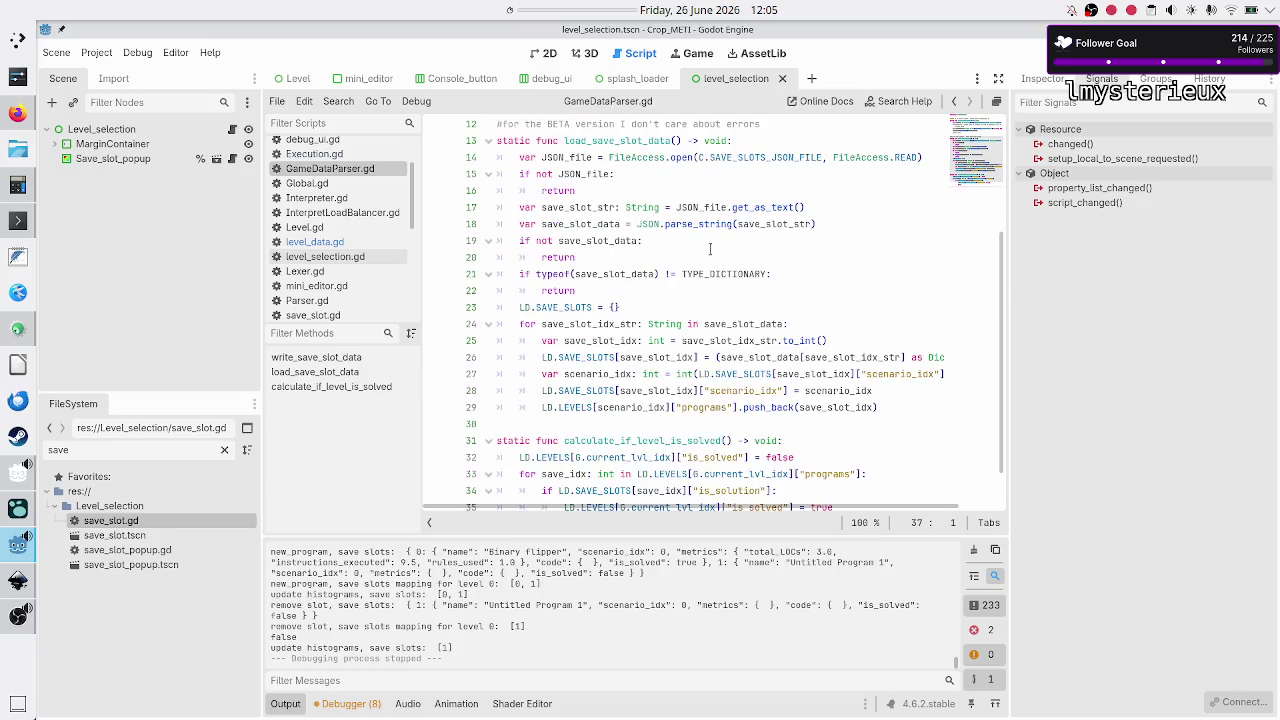
{"action": "scroll", "coordinate": [710, 249], "scroll_direction": "up", "scroll_amount": 4}
{"action": "scroll", "coordinate": [710, 249], "scroll_direction": "down", "scroll_amount": 4}
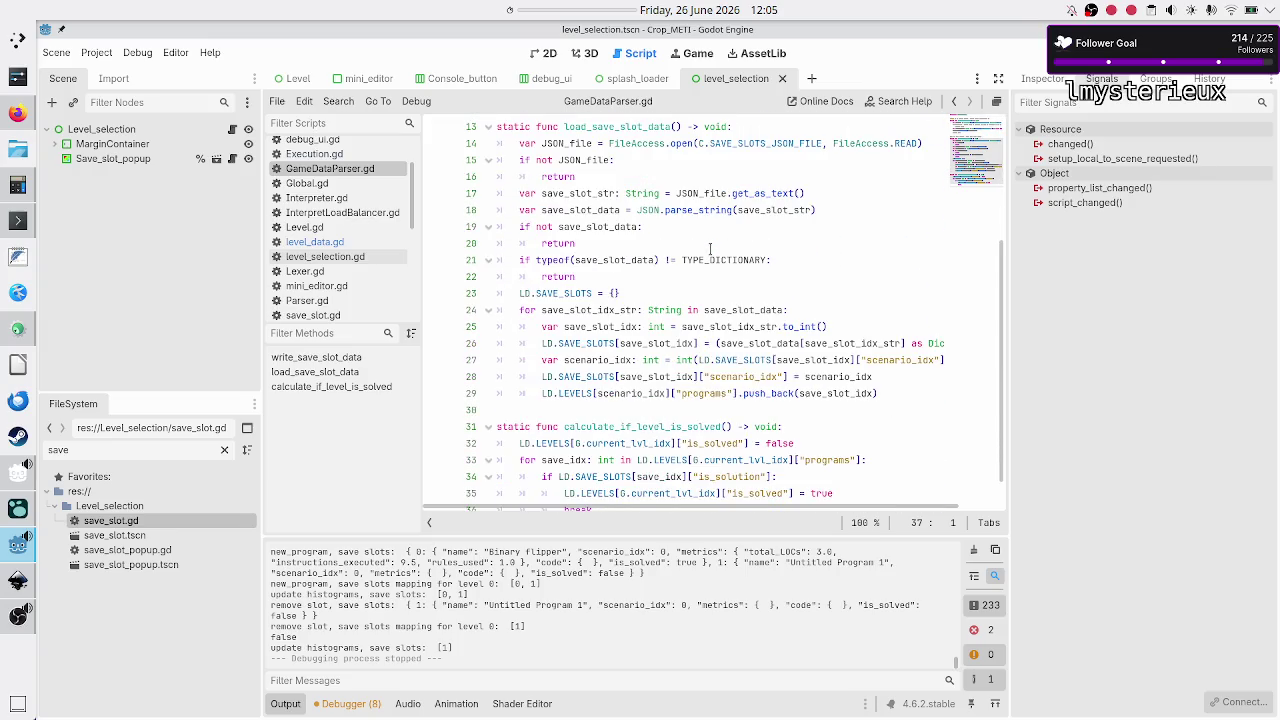
{"action": "scroll", "coordinate": [710, 249], "scroll_direction": "down", "scroll_amount": 1}
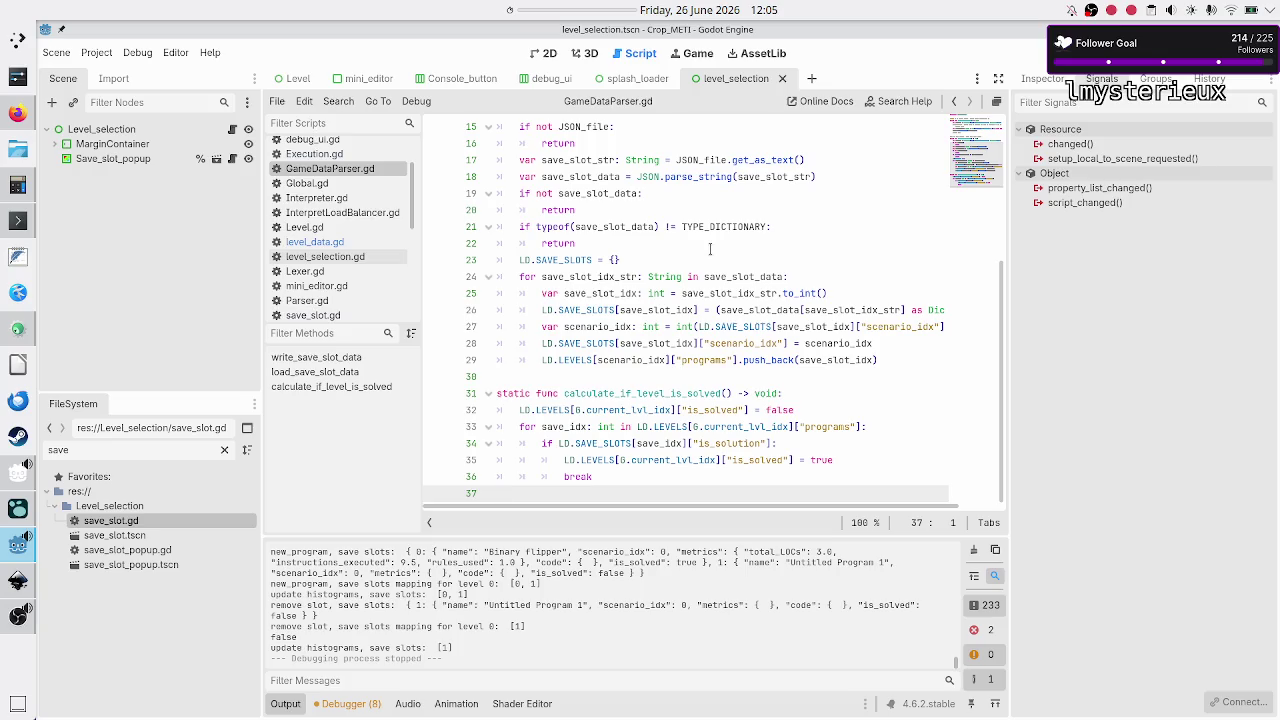
{"action": "scroll", "coordinate": [580, 309], "scroll_direction": "up", "scroll_amount": 1}
{"action": "scroll", "coordinate": [568, 310], "scroll_direction": "down", "scroll_amount": 1}
{"action": "left_click", "coordinate": [829, 275]}
{"action": "key", "text": "Down"}
{"action": "key", "text": "Down"}
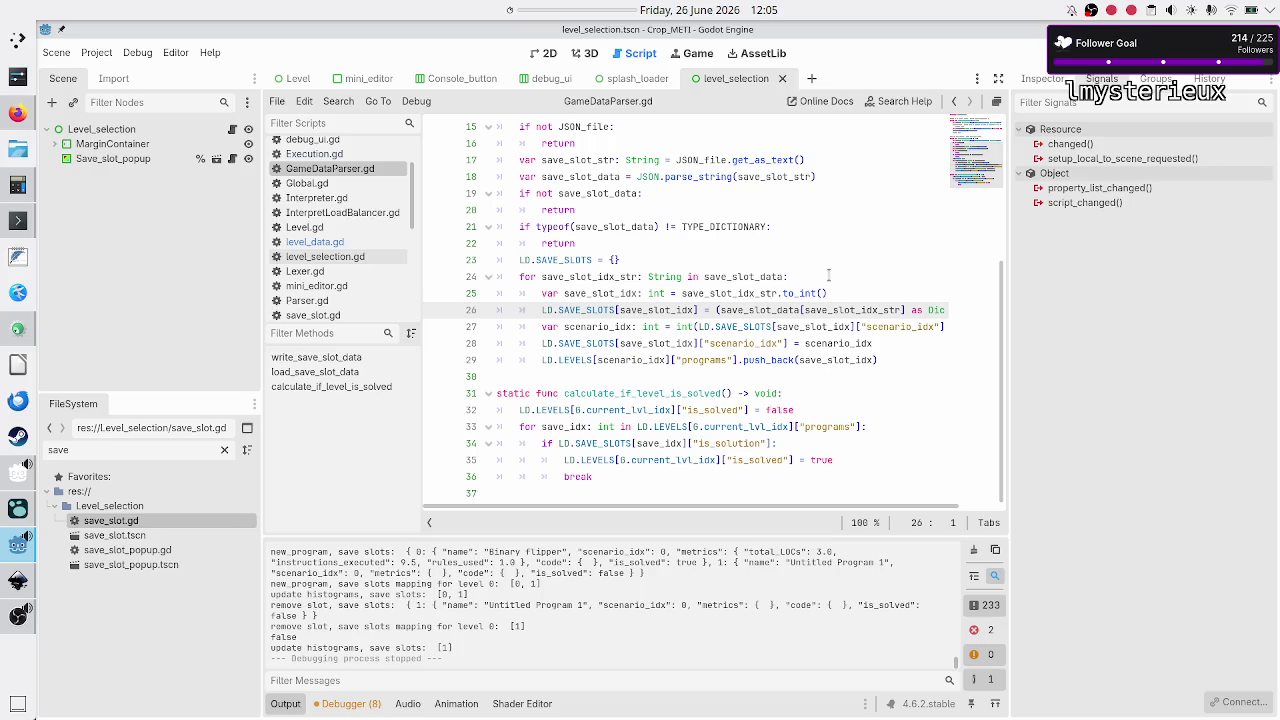
{"action": "key", "text": "Down"}
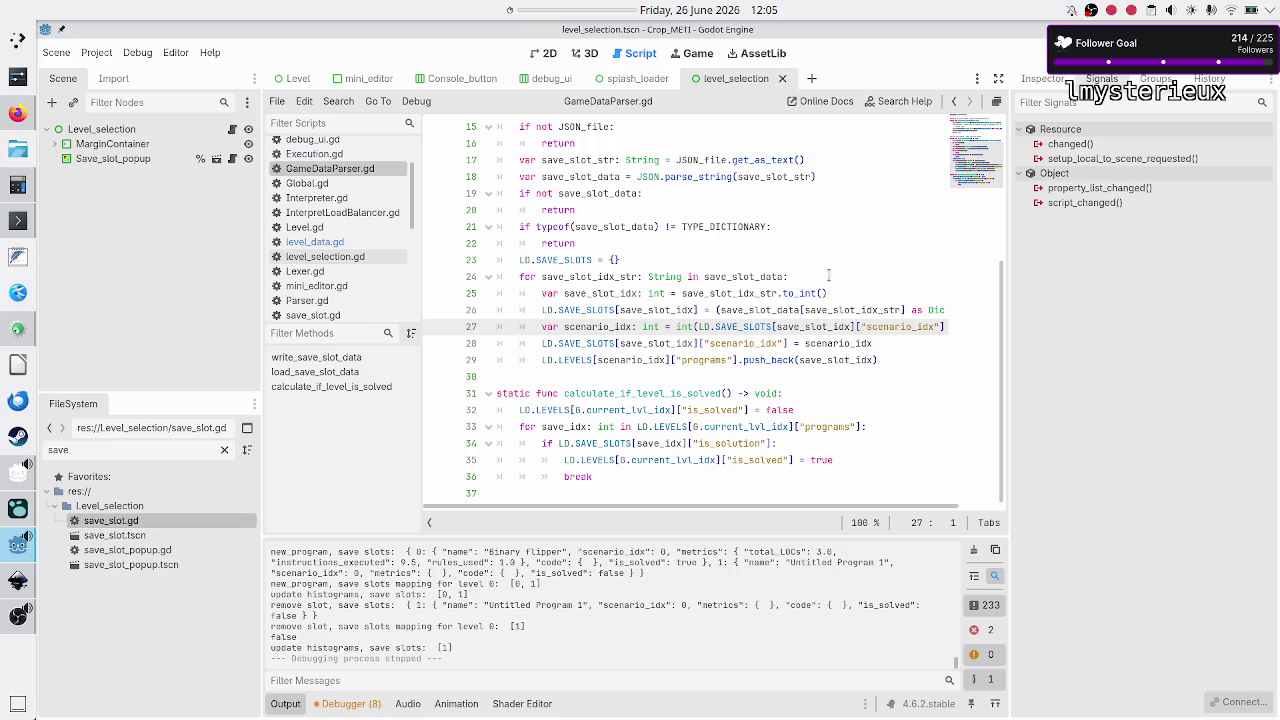
{"action": "key", "text": "Left"}
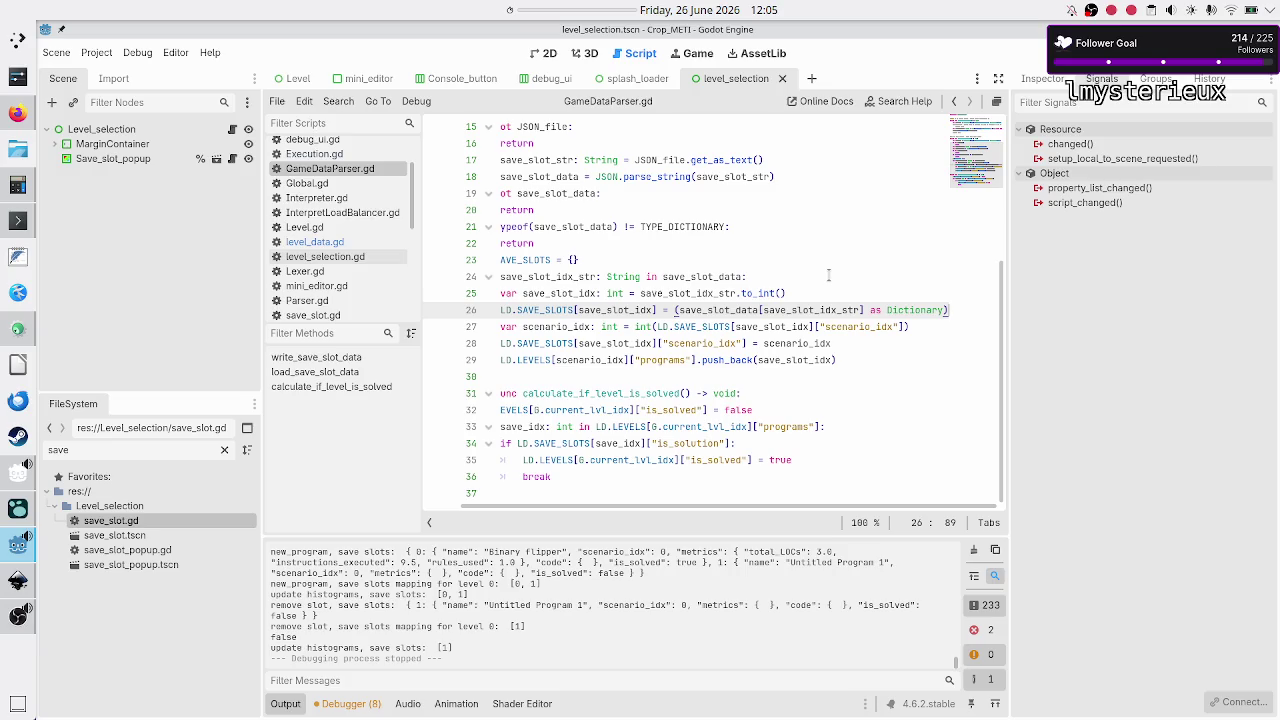
{"action": "key", "text": "Right"}
{"action": "key", "text": "Down"}
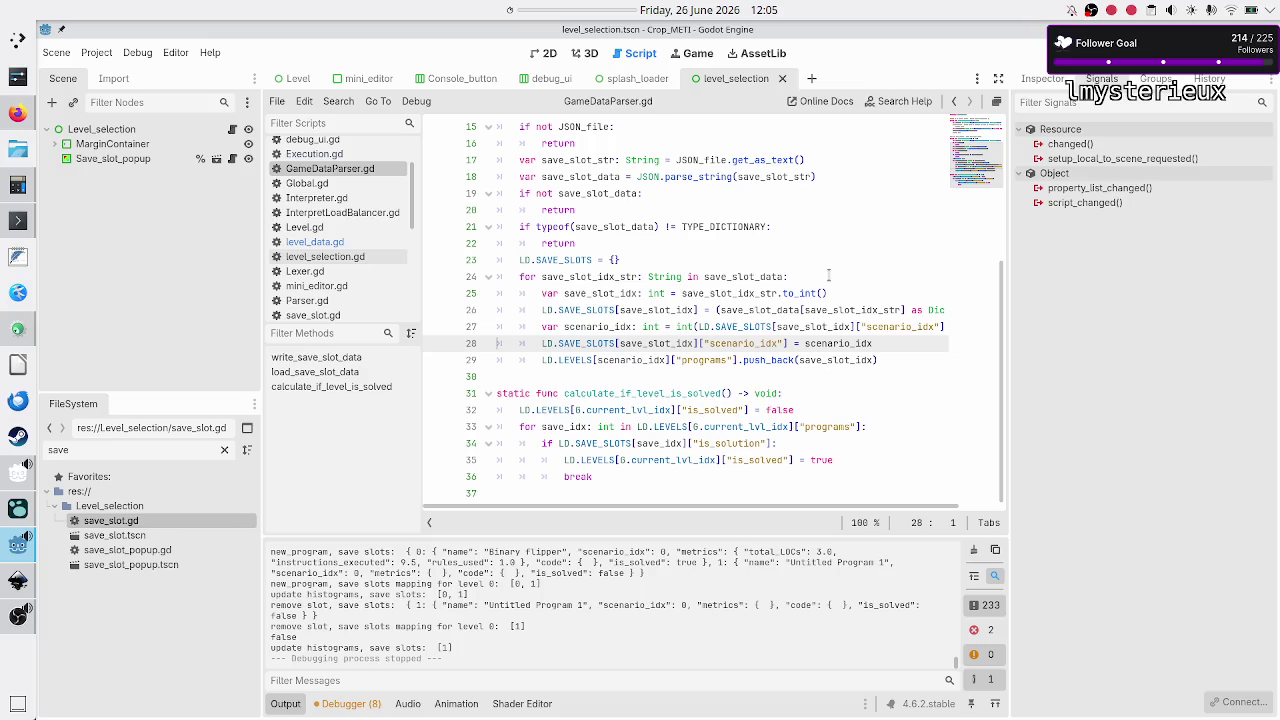
{"action": "key", "text": "Down"}
{"action": "key", "text": "Down"}
{"action": "key", "text": "Left"}
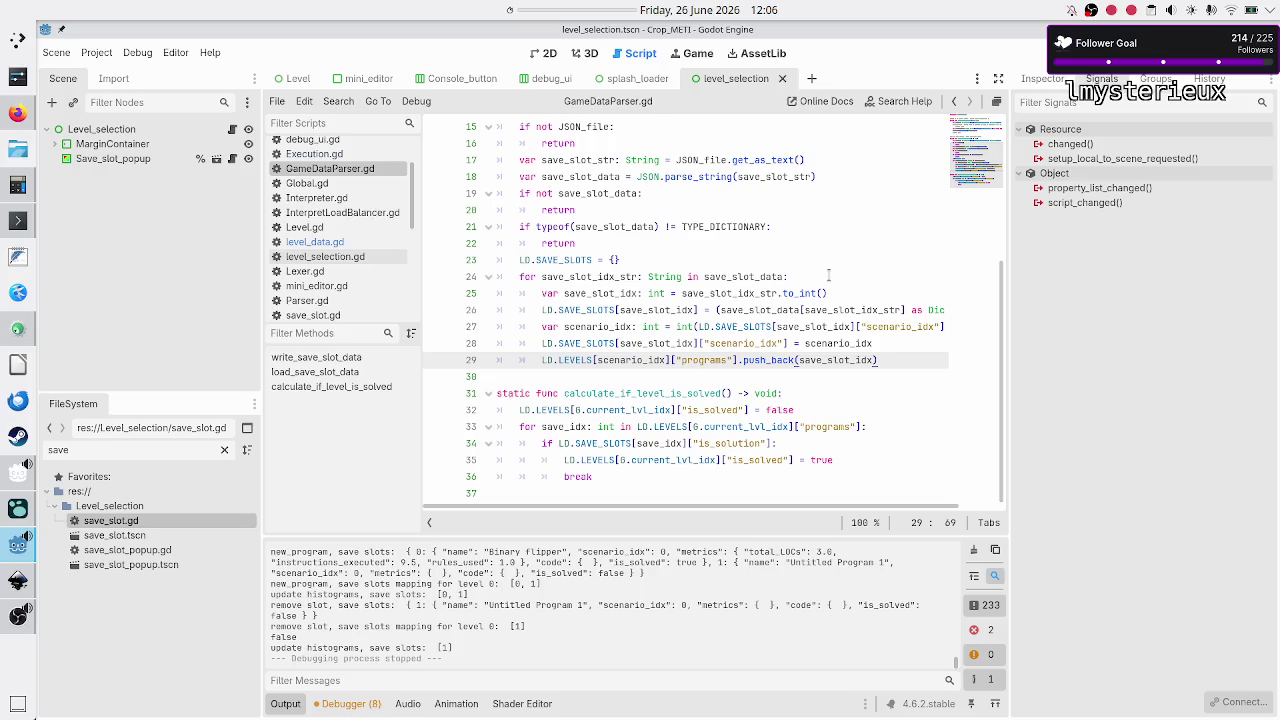
{"action": "key", "text": "Return"}
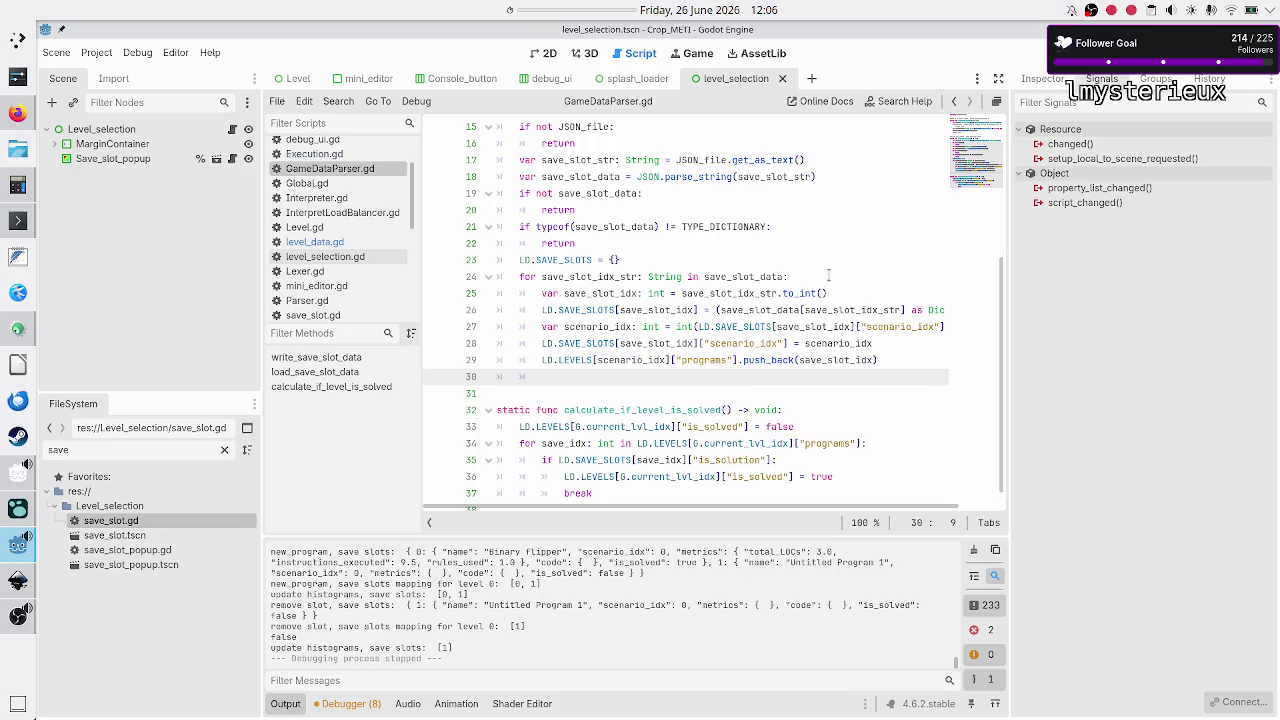
Step: Add a calculate_if_level_is_solved() call on line 30 using autocomplete
{"action": "type", "text": "calc"}
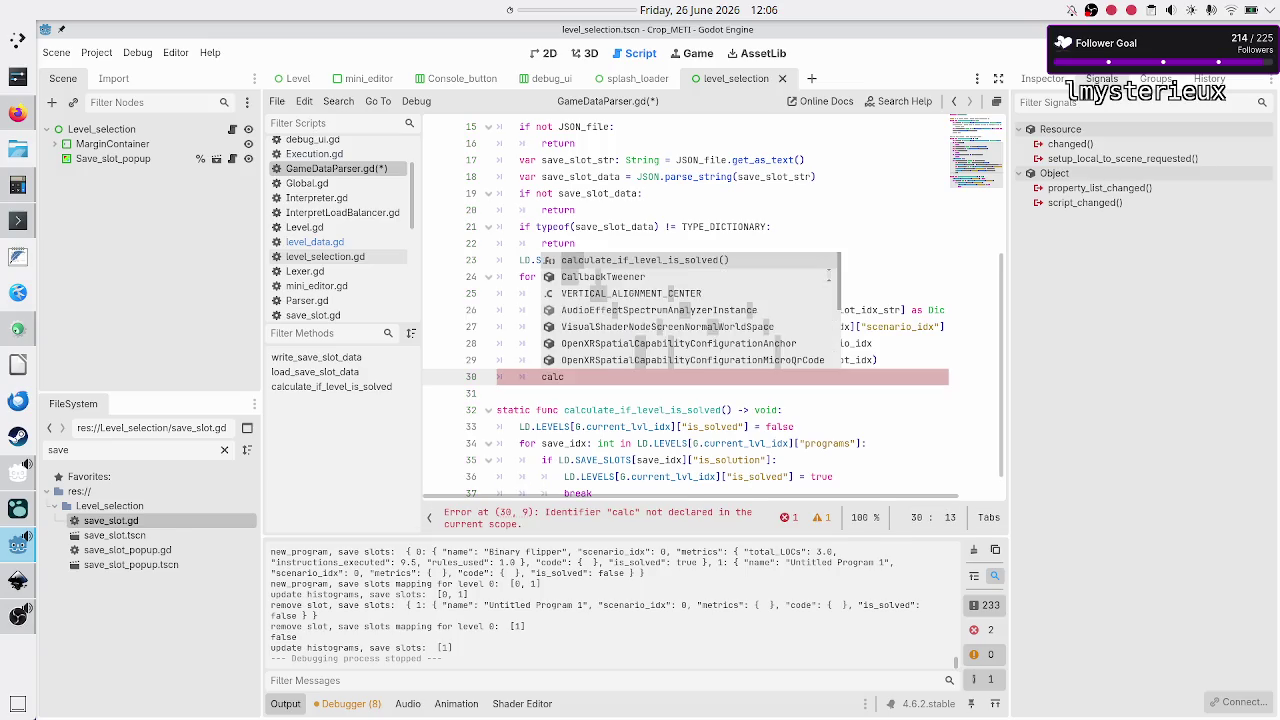
{"action": "key", "text": "Return"}
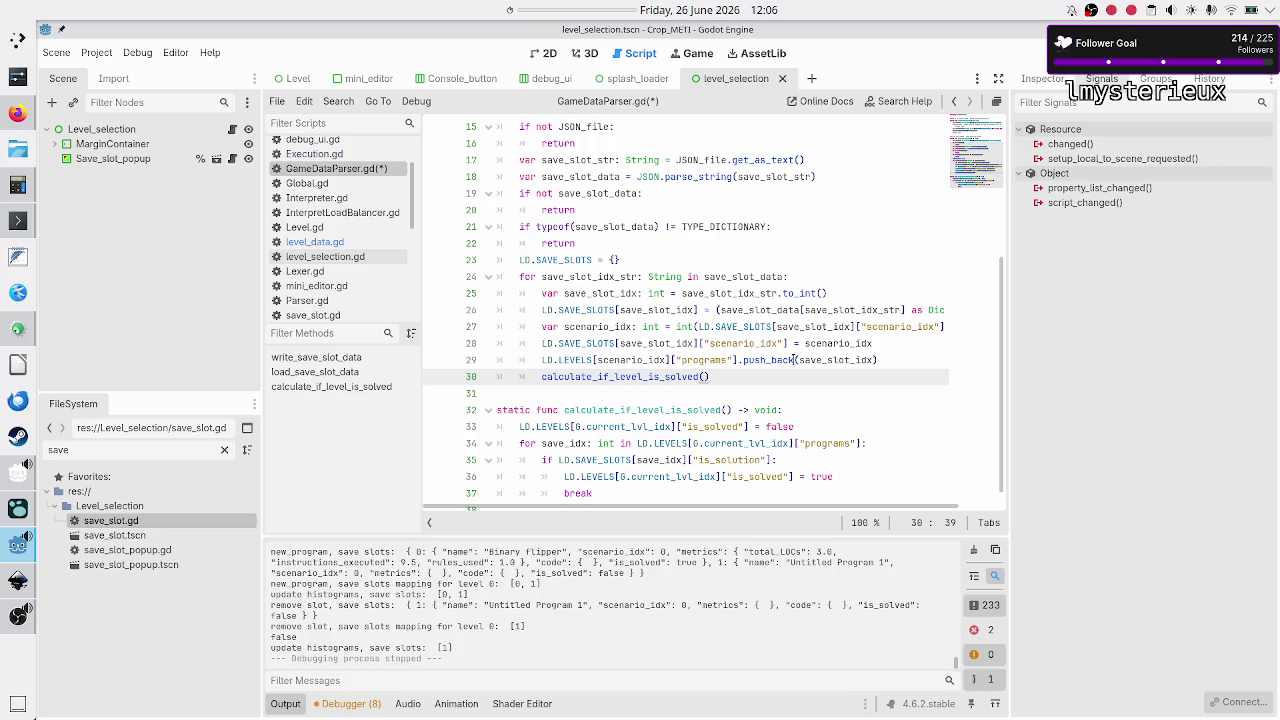
{"action": "double_click", "coordinate": [652, 426]}
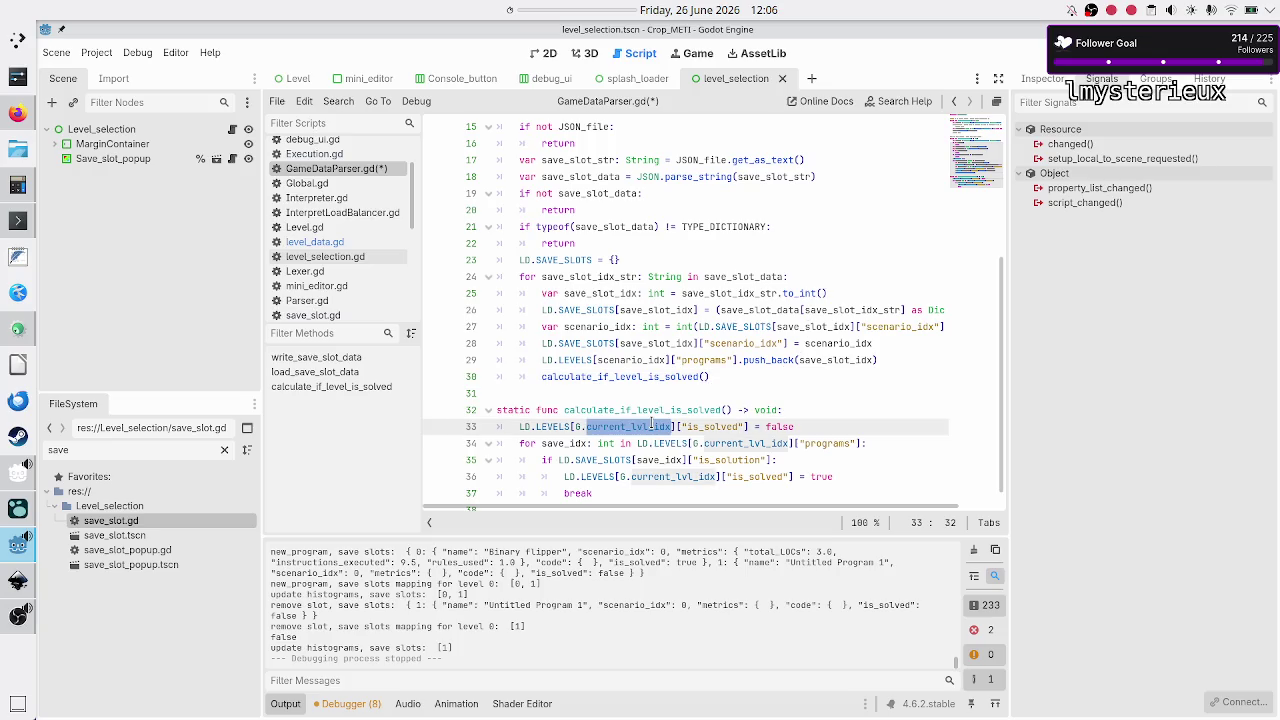
{"action": "double_click", "coordinate": [641, 378]}
{"action": "scroll", "coordinate": [621, 287], "scroll_direction": "up", "scroll_amount": 3}
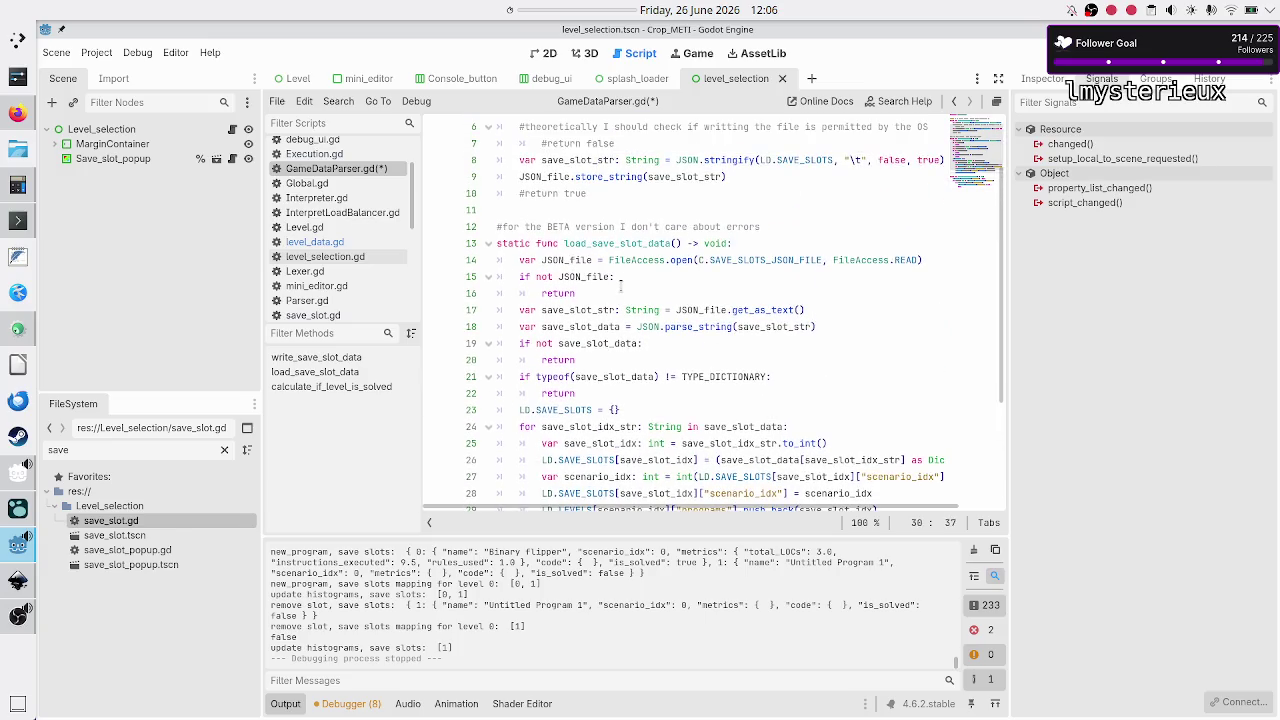
{"action": "scroll", "coordinate": [621, 287], "scroll_direction": "down", "scroll_amount": 3}
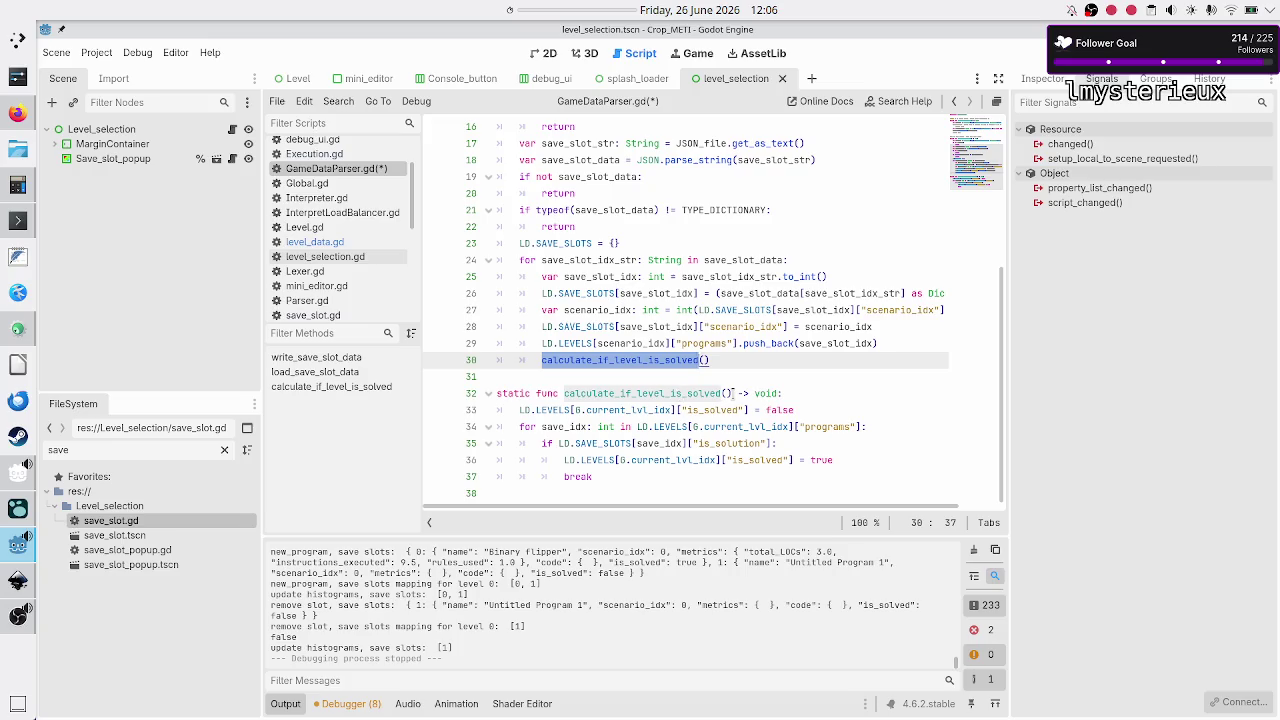
Step: Give the function a lvl_idx: int parameter and pass scenario_idx in the call
{"action": "left_click", "coordinate": [733, 393]}
{"action": "type", "text": "lvl_idx: int"}
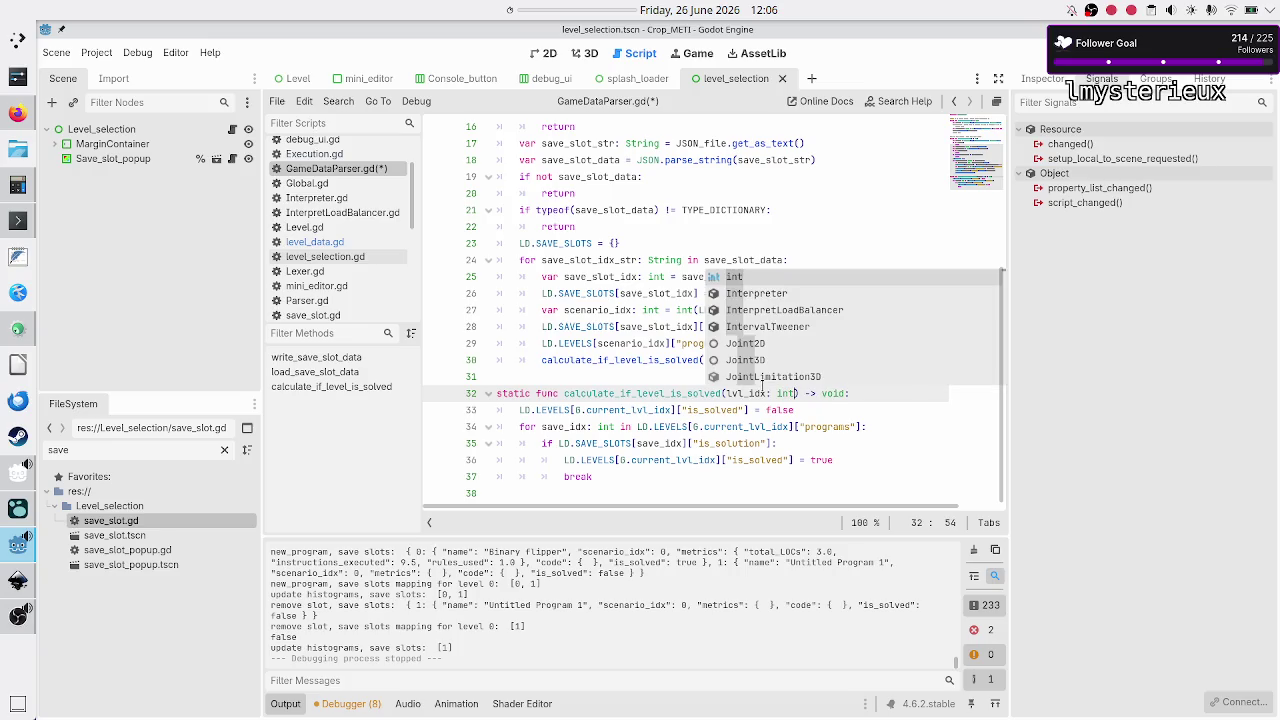
{"action": "key", "text": "Escape"}
{"action": "left_click", "coordinate": [762, 383]}
{"action": "key", "text": "Up"}
{"action": "key", "text": "End"}
{"action": "key", "text": "Left"}
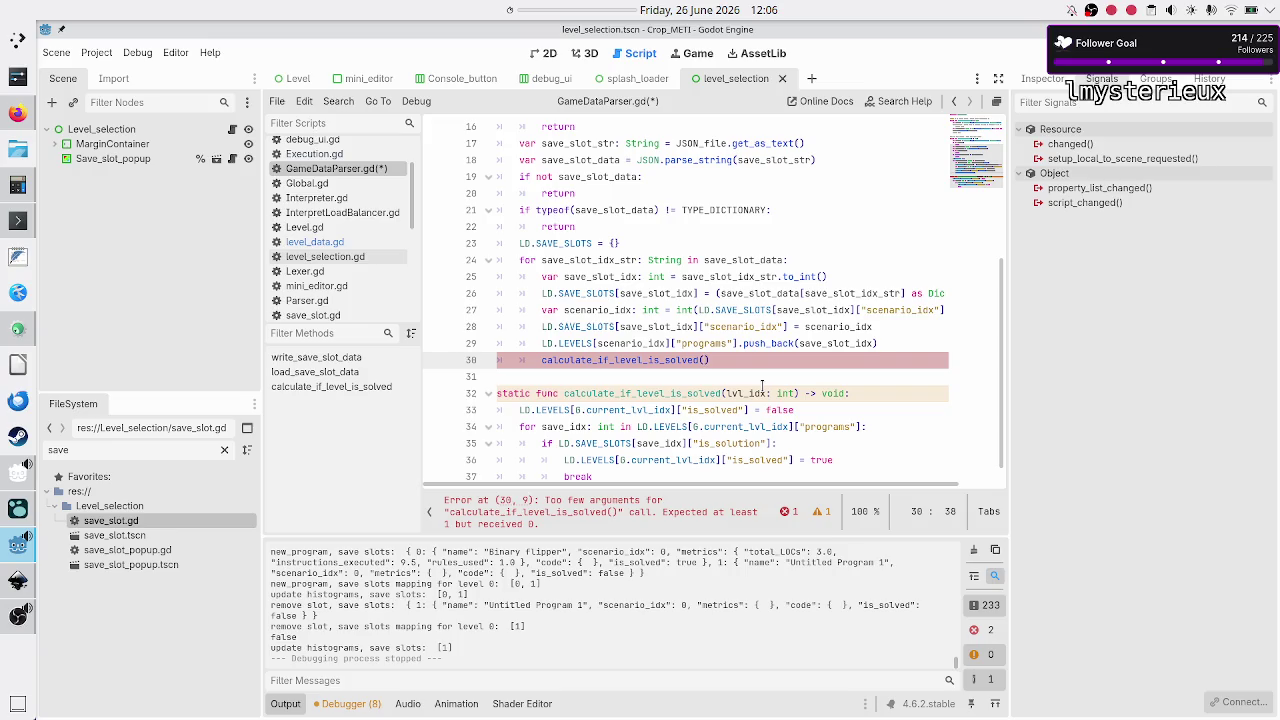
{"action": "type", "text": "scen"}
{"action": "key", "text": "Return"}
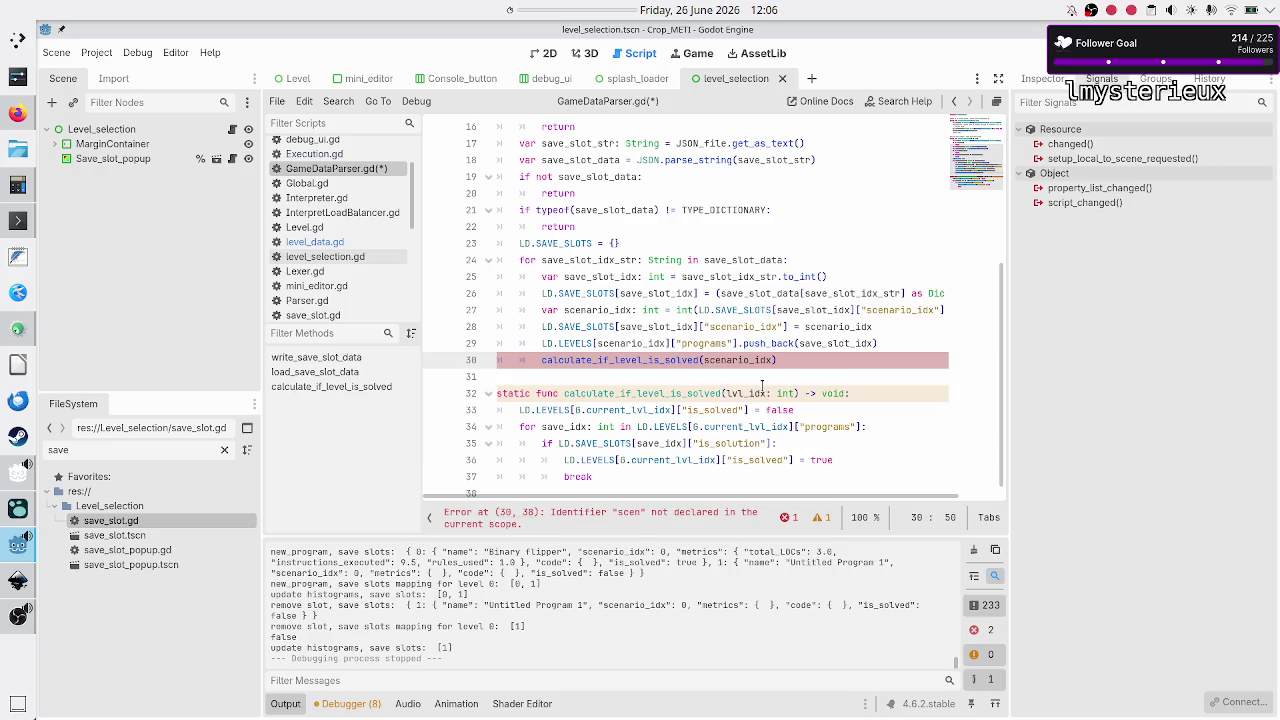
Step: Delete G.current_lvl_idx from the LD.LEVELS index on line 33
{"action": "key", "text": "Down"}
{"action": "key", "text": "Down"}
{"action": "key", "text": "Down"}
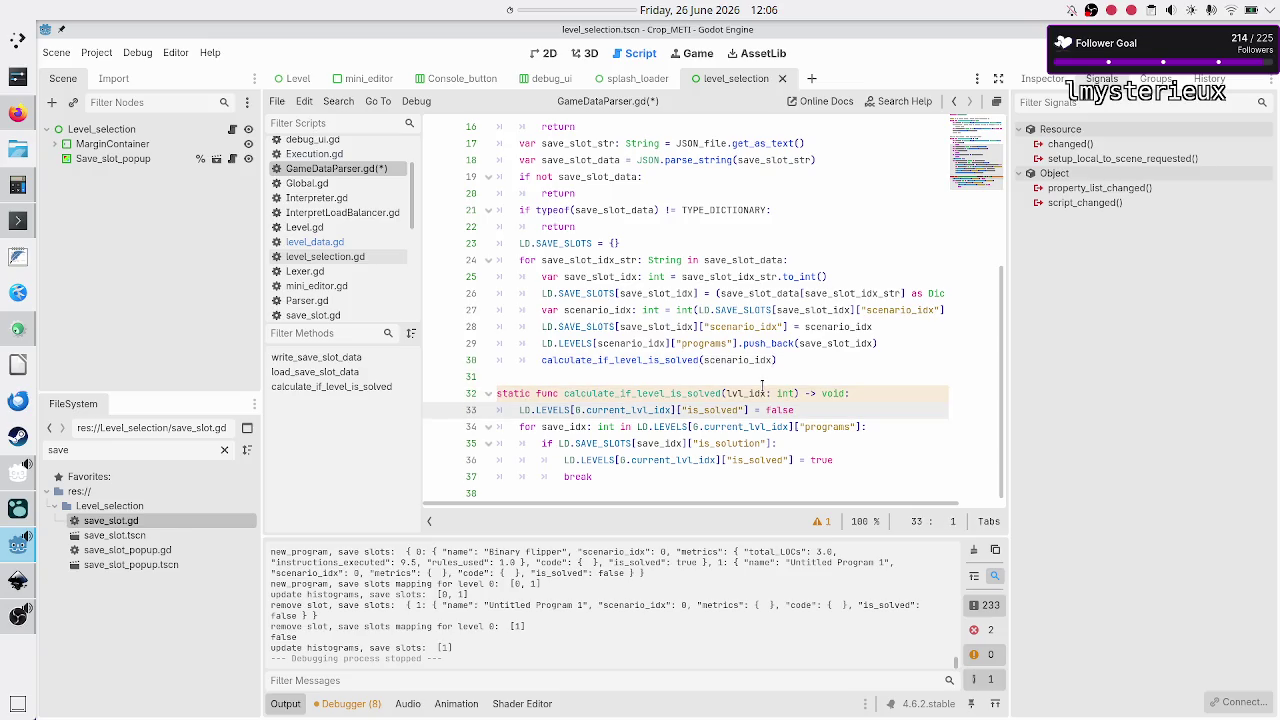
{"action": "key", "text": "ctrl+Right"}
{"action": "key", "text": "ctrl+Right"}
{"action": "key", "text": "ctrl+Right"}
{"action": "key", "text": "BackSpace"}
{"action": "key", "text": "BackSpace"}
{"action": "key", "text": "BackSpace"}
Step: Index LD.LEVELS with lvl_idx on lines 33 and 36
{"action": "type", "text": "0"}
{"action": "key", "text": "BackSpace"}
{"action": "type", "text": "lvl"}
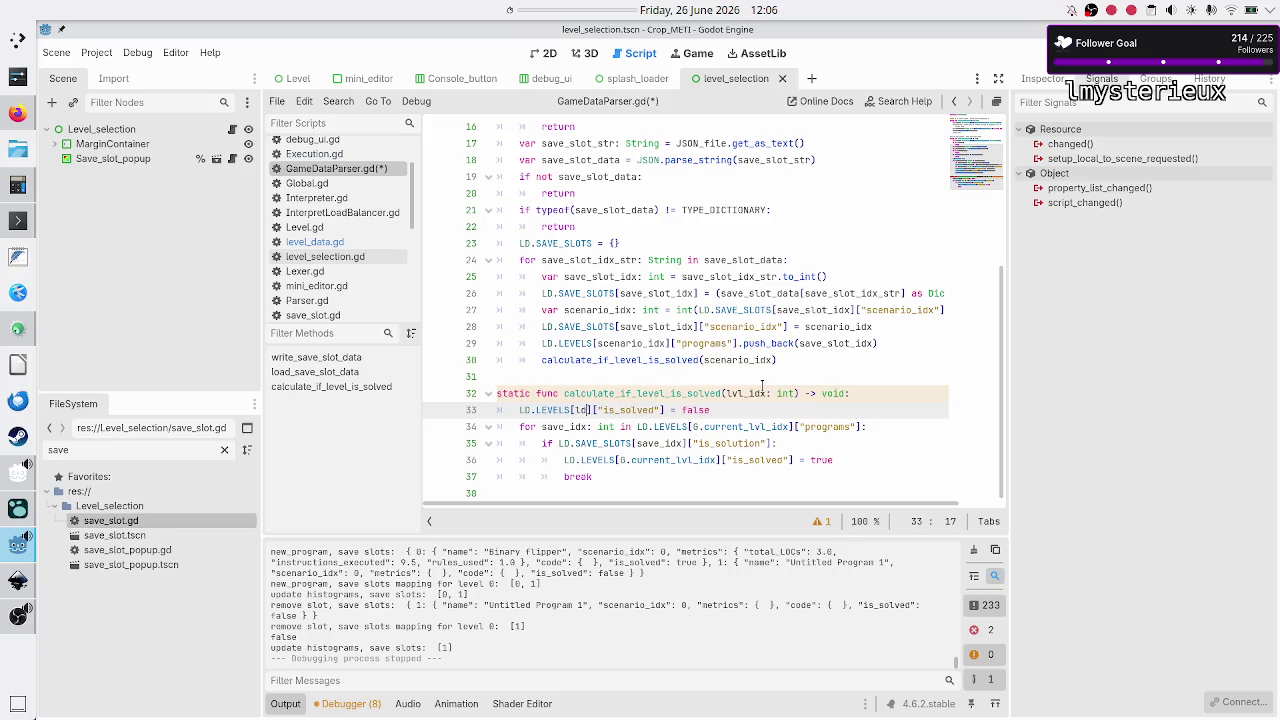
{"action": "key", "text": "Return"}
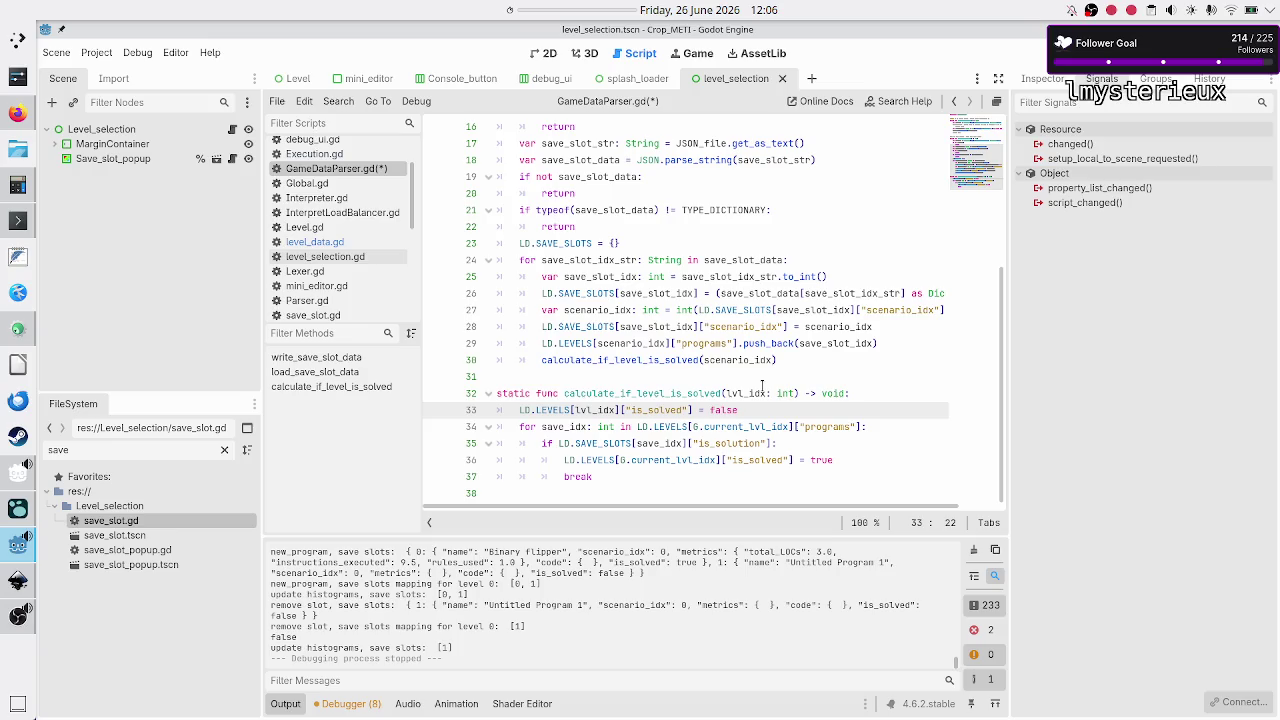
{"action": "key", "text": "Down"}
{"action": "key", "text": "Down"}
{"action": "key", "text": "Down"}
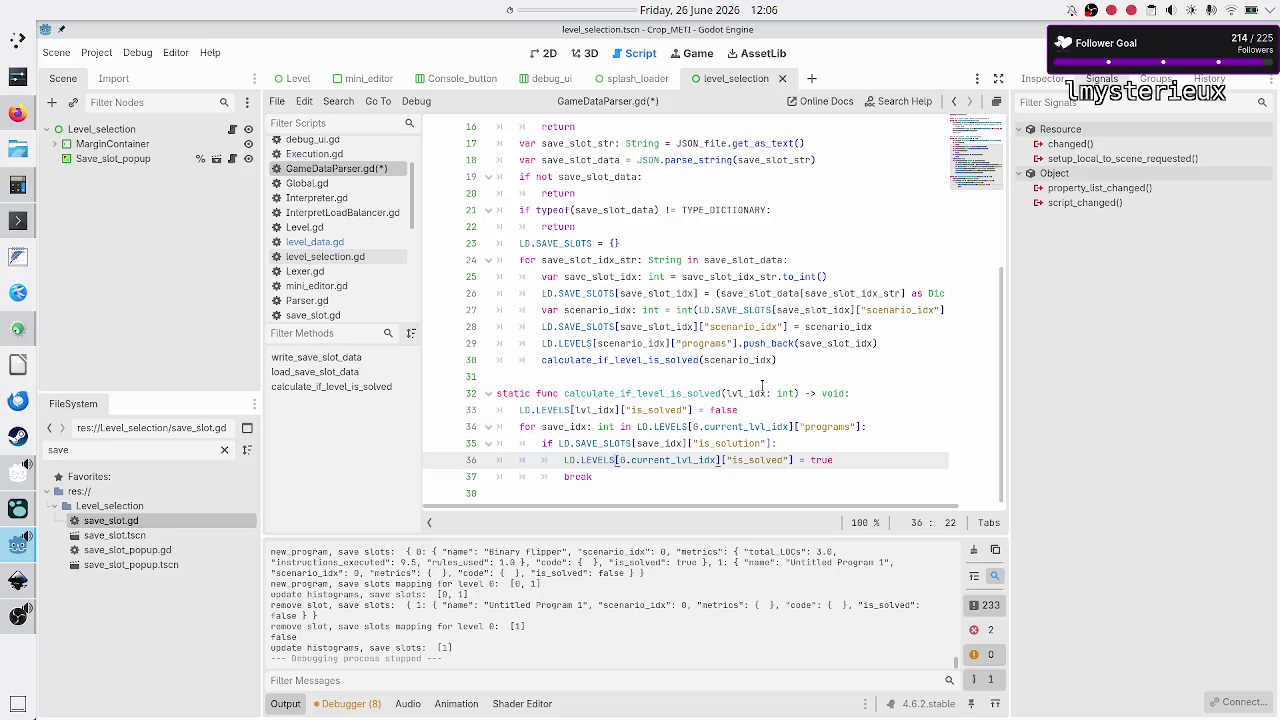
{"action": "key", "text": "Right"}
{"action": "key", "text": "shift+Right"}
{"action": "key", "text": "shift+Right"}
{"action": "key", "text": "shift+Right"}
{"action": "key", "text": "shift+Right"}
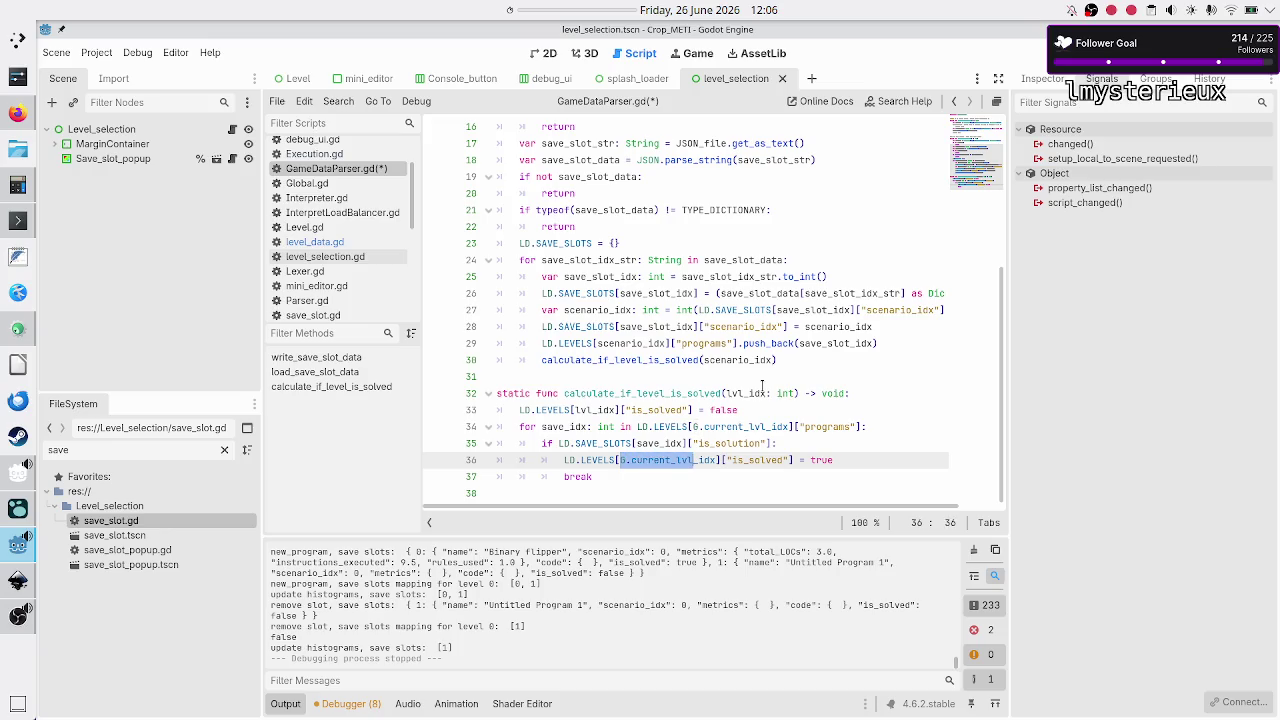
{"action": "key", "text": "shift+Left"}
{"action": "key", "text": "shift+Left"}
{"action": "key", "text": "shift+Left"}
{"action": "key", "text": "BackSpace"}
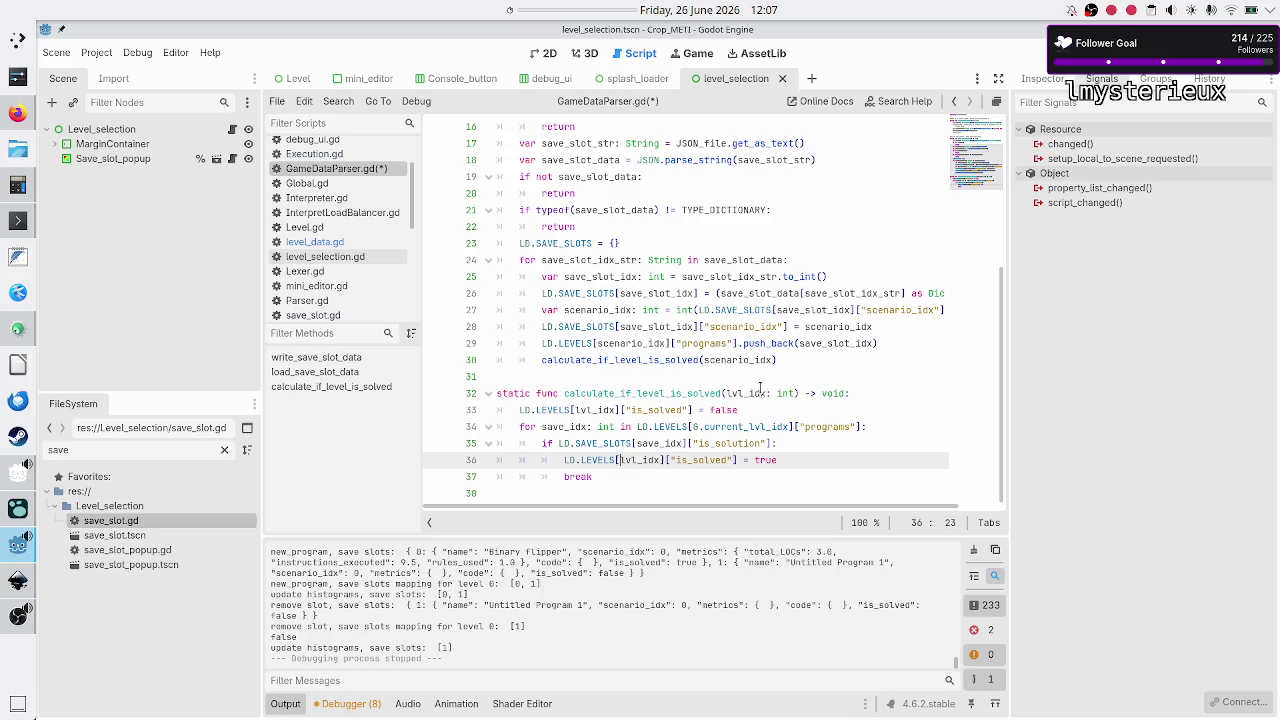
Step: Remove G.current_ on line 34 so it uses LD.LEVELS[lvl_idx]
{"action": "left_click", "coordinate": [755, 393]}
{"action": "key", "text": "Home"}
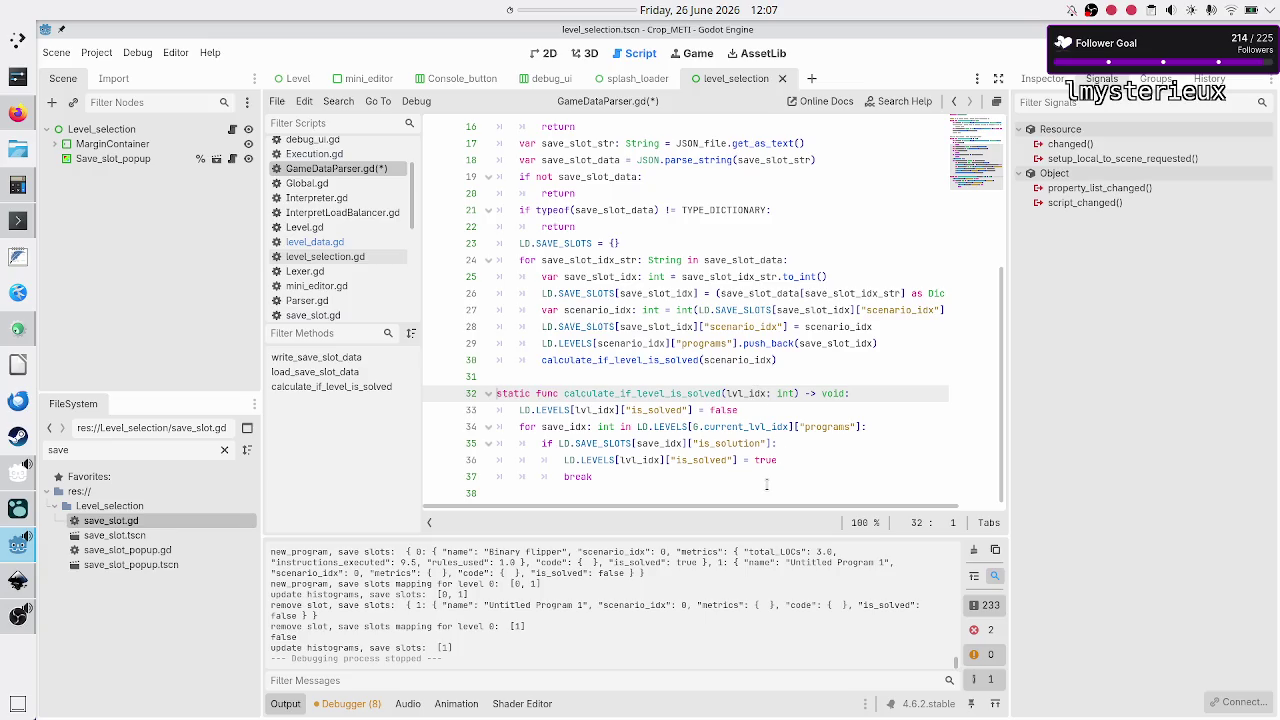
{"action": "key", "text": "Down"}
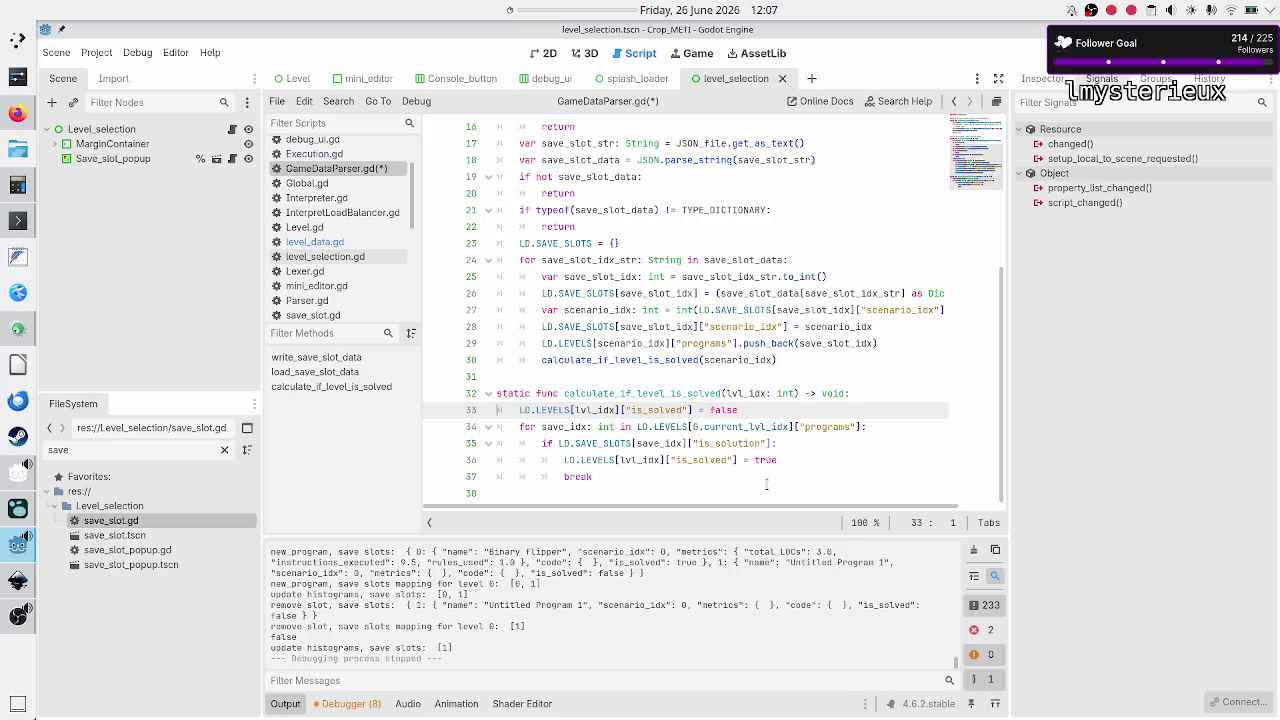
{"action": "key", "text": "Down"}
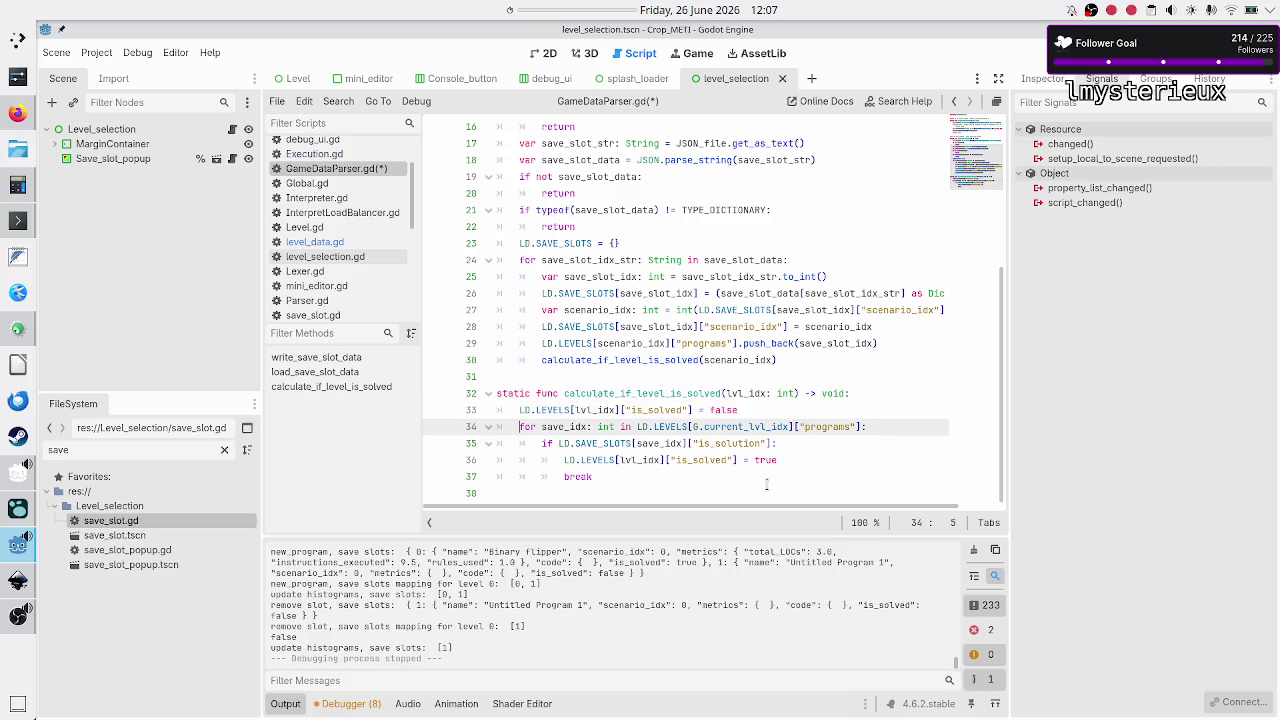
{"action": "key", "text": "Right"}
{"action": "key", "text": "Right"}
{"action": "key", "text": "Right"}
{"action": "key", "text": "shift+Right"}
{"action": "key", "text": "shift+Right"}
{"action": "key", "text": "shift+Right"}
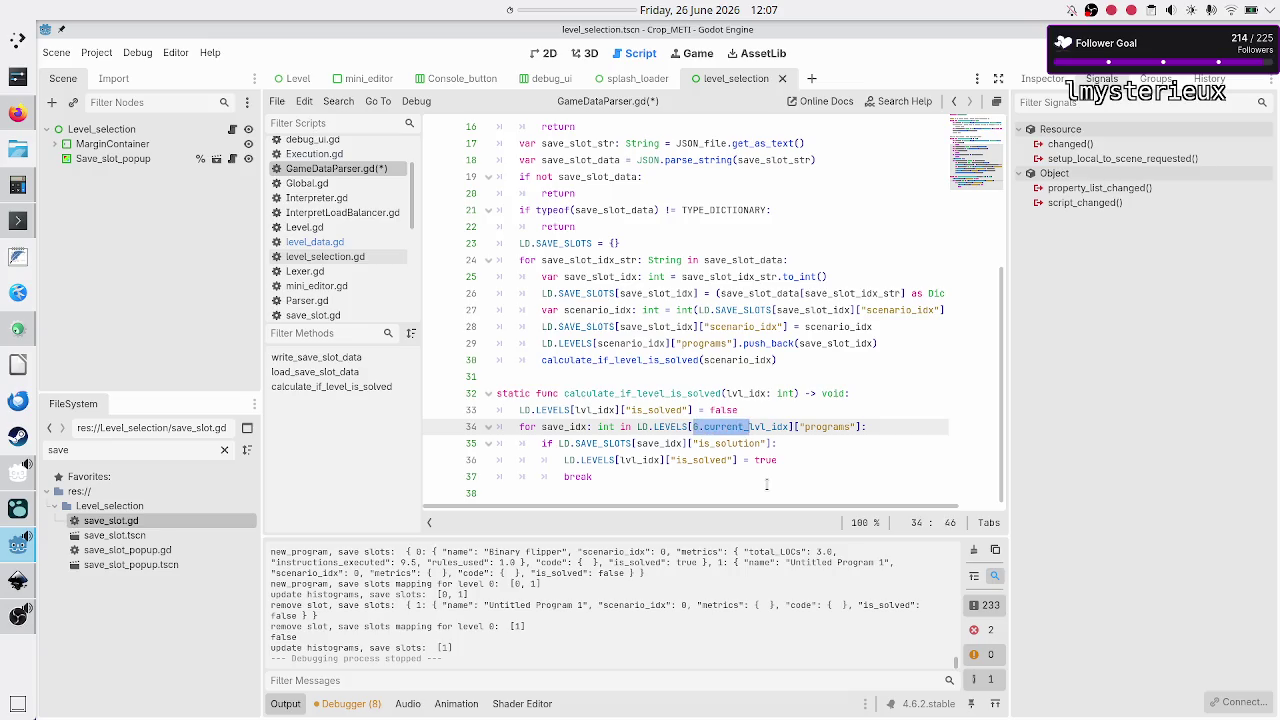
{"action": "key", "text": "BackSpace"}
{"action": "key", "text": "Left"}
{"action": "key", "text": "Left"}
{"action": "key", "text": "Left"}
{"action": "key", "text": "shift+Right"}
{"action": "key", "text": "shift+Right"}
{"action": "key", "text": "shift+Right"}
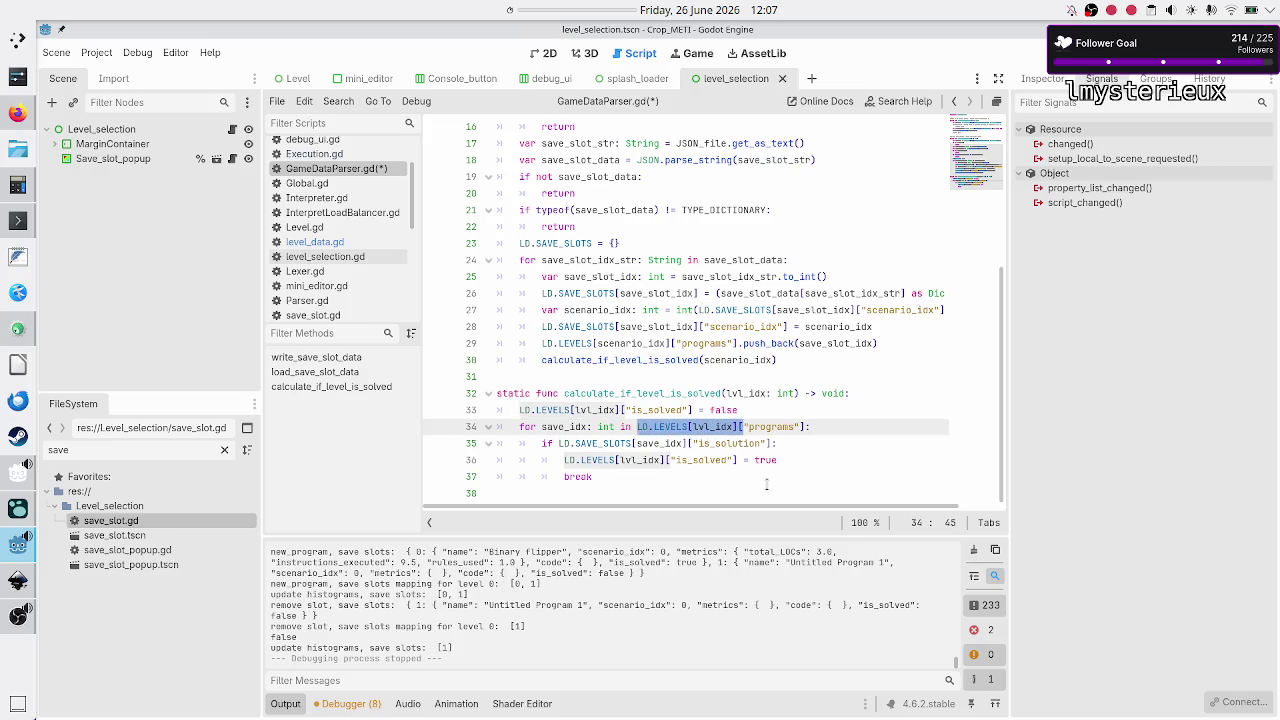
{"action": "key", "text": "shift+Left"}
Step: Start a new 'var lvl_data: Dict' line below the function header
{"action": "key", "text": "Up"}
{"action": "key", "text": "Up"}
{"action": "key", "text": "End"}
{"action": "key", "text": "Return"}
{"action": "type", "text": "var "}
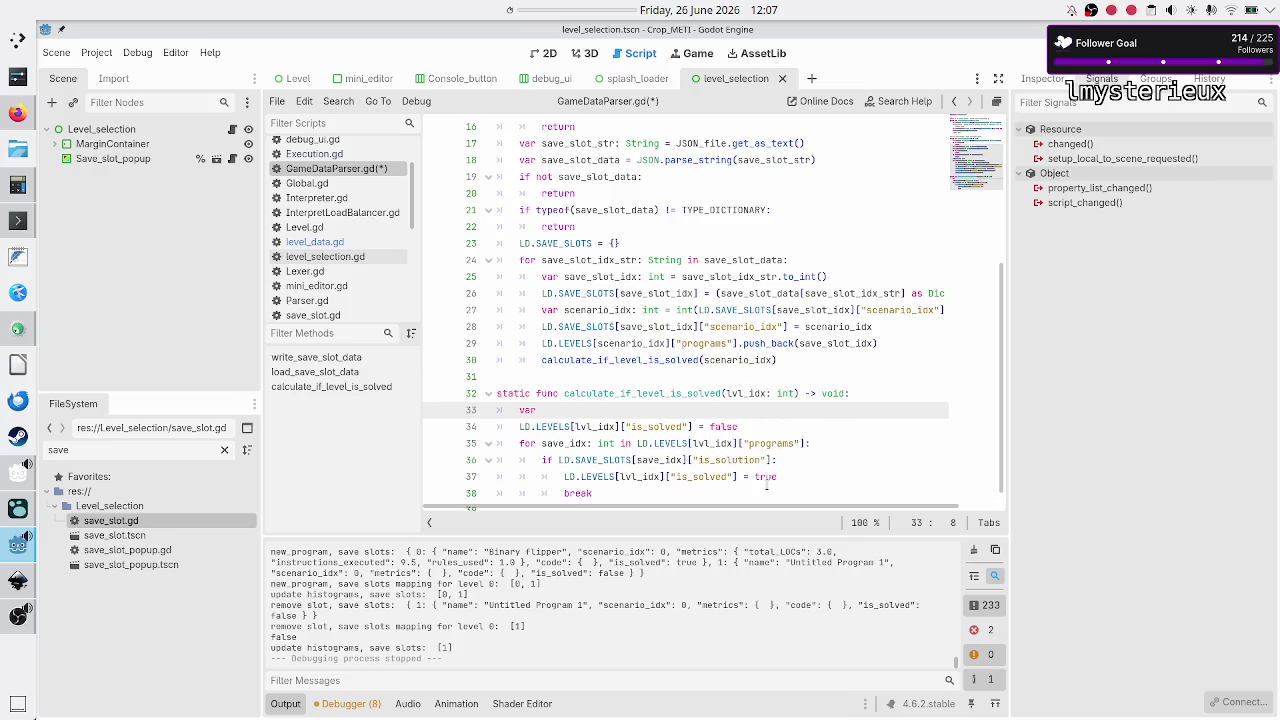
{"action": "type", "text": "lvl_data: Dict"}
Step: Declare var lvl_data: Dictionary = LD.LEVELS[lvl_idx], moving the expression up from line 34
{"action": "key", "text": "Return"}
{"action": "type", "text": "="}
{"action": "key", "text": "Escape"}
{"action": "key", "text": "Down"}
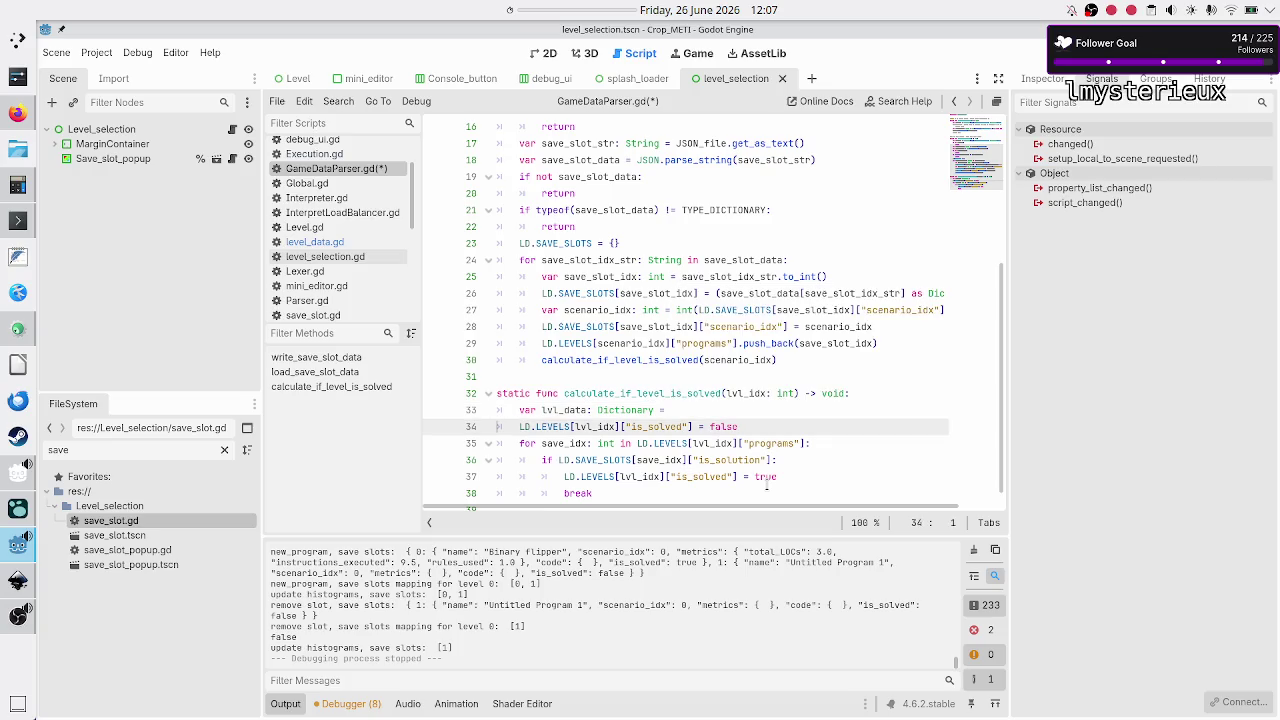
{"action": "key", "text": "shift+Right"}
{"action": "key", "text": "shift+Right"}
{"action": "key", "text": "shift+Right"}
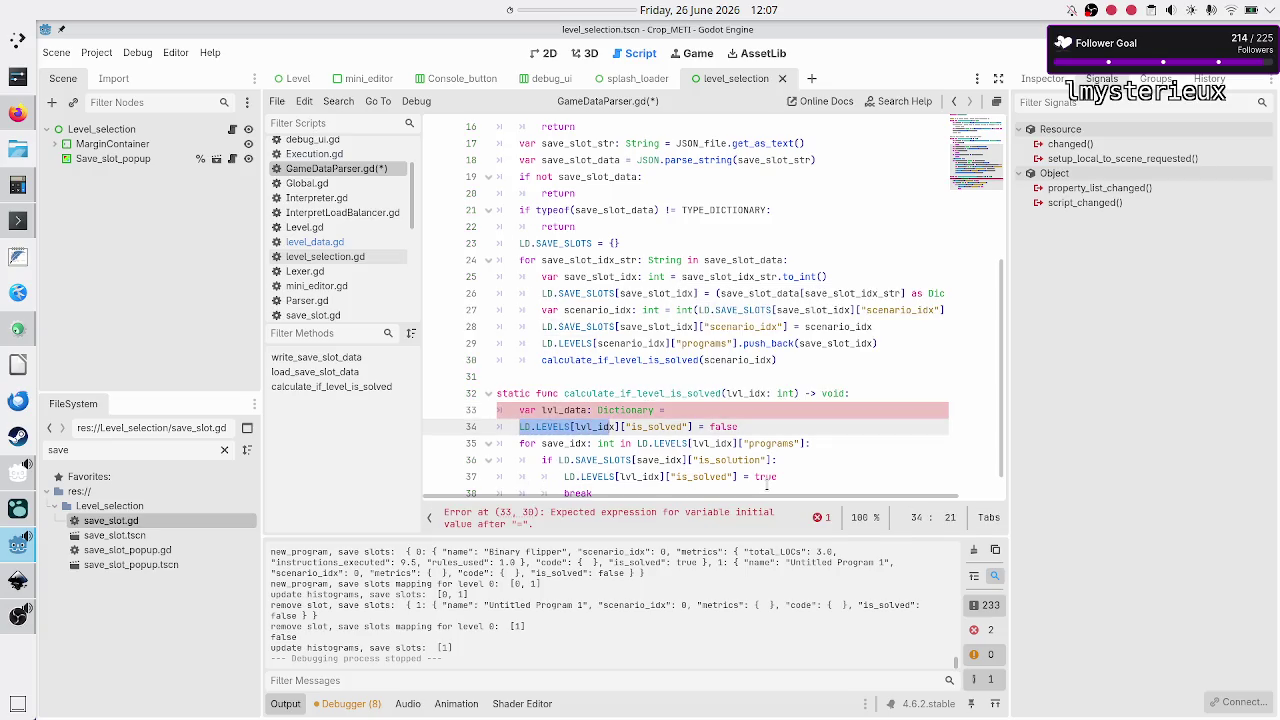
{"action": "key", "text": "ctrl+x"}
{"action": "key", "text": "Up"}
{"action": "key", "text": "End"}
{"action": "key", "text": "ctrl+v"}
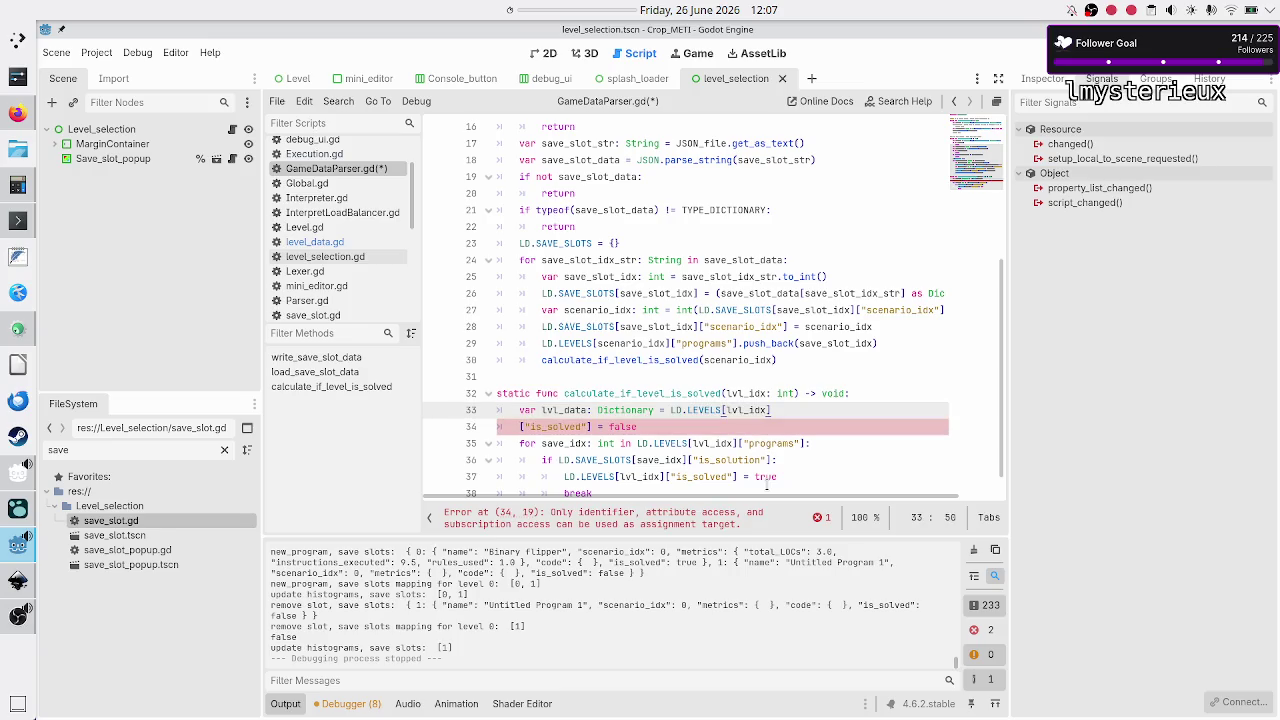
Step: Replace LD.LEVELS[lvl_idx] with lvl_data on lines 34 and 35
{"action": "key", "text": "Down"}
{"action": "key", "text": "Home"}
{"action": "type", "text": "lvl_data"}
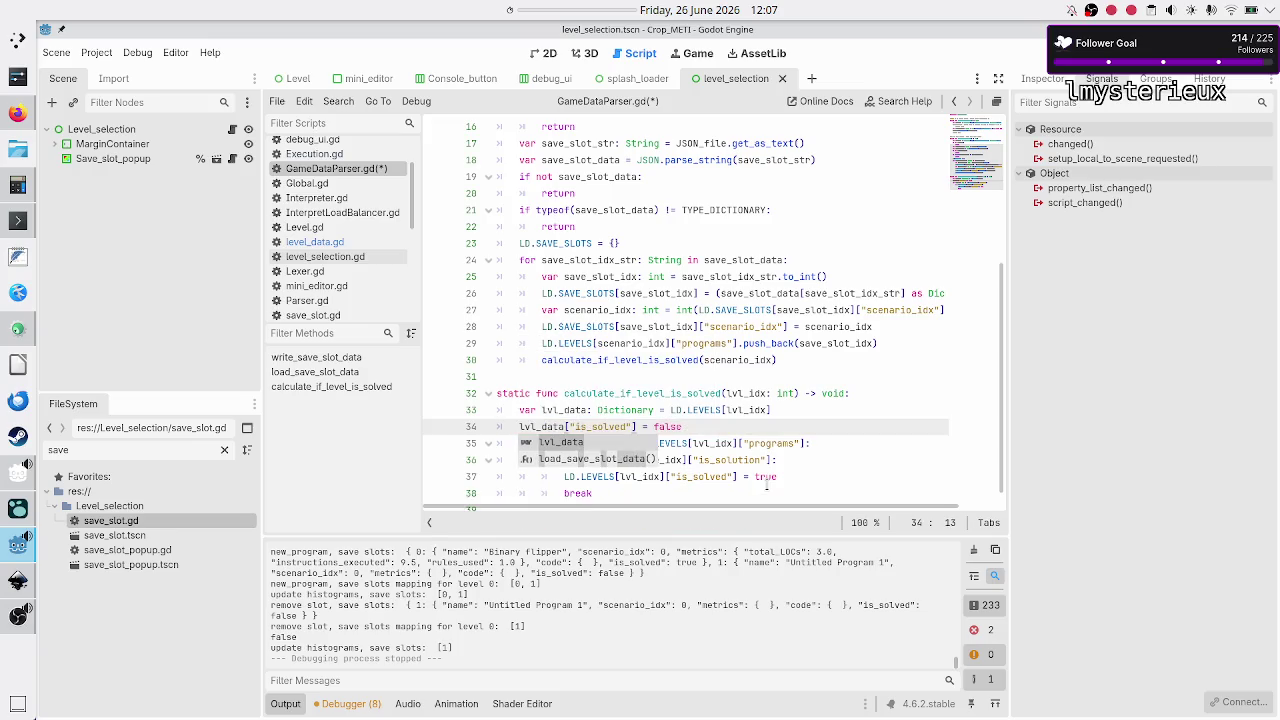
{"action": "key", "text": "Escape"}
{"action": "key", "text": "Down"}
{"action": "key", "text": "ctrl+Right"}
{"action": "key", "text": "ctrl+Right"}
{"action": "key", "text": "ctrl+Right"}
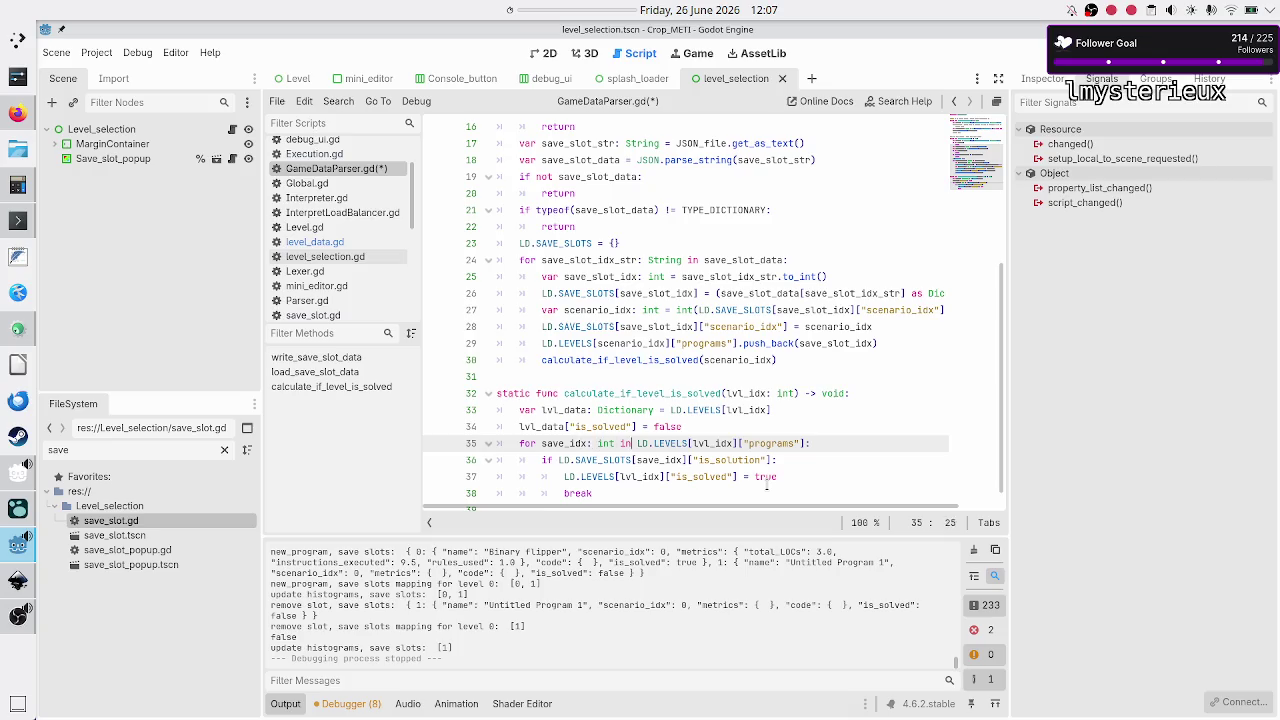
{"action": "key", "text": "shift+Right"}
{"action": "key", "text": "shift+Right"}
{"action": "key", "text": "shift+Right"}
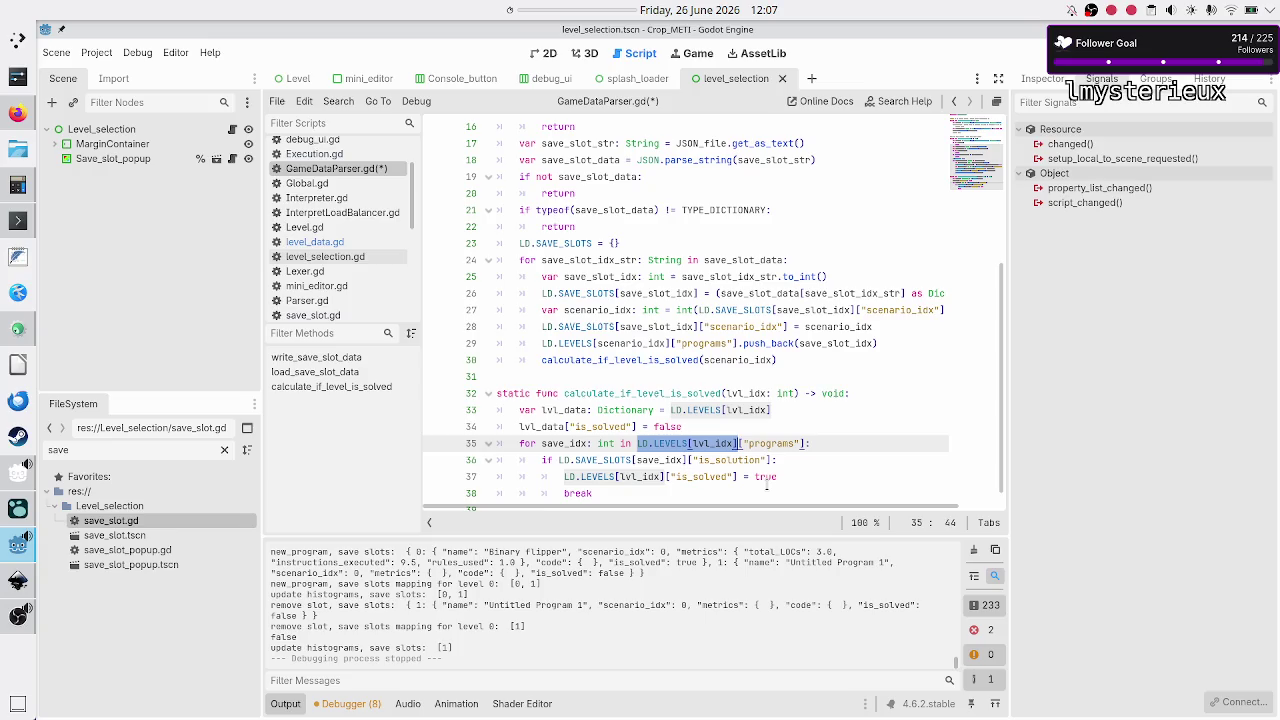
{"action": "type", "text": "lvl_data"}
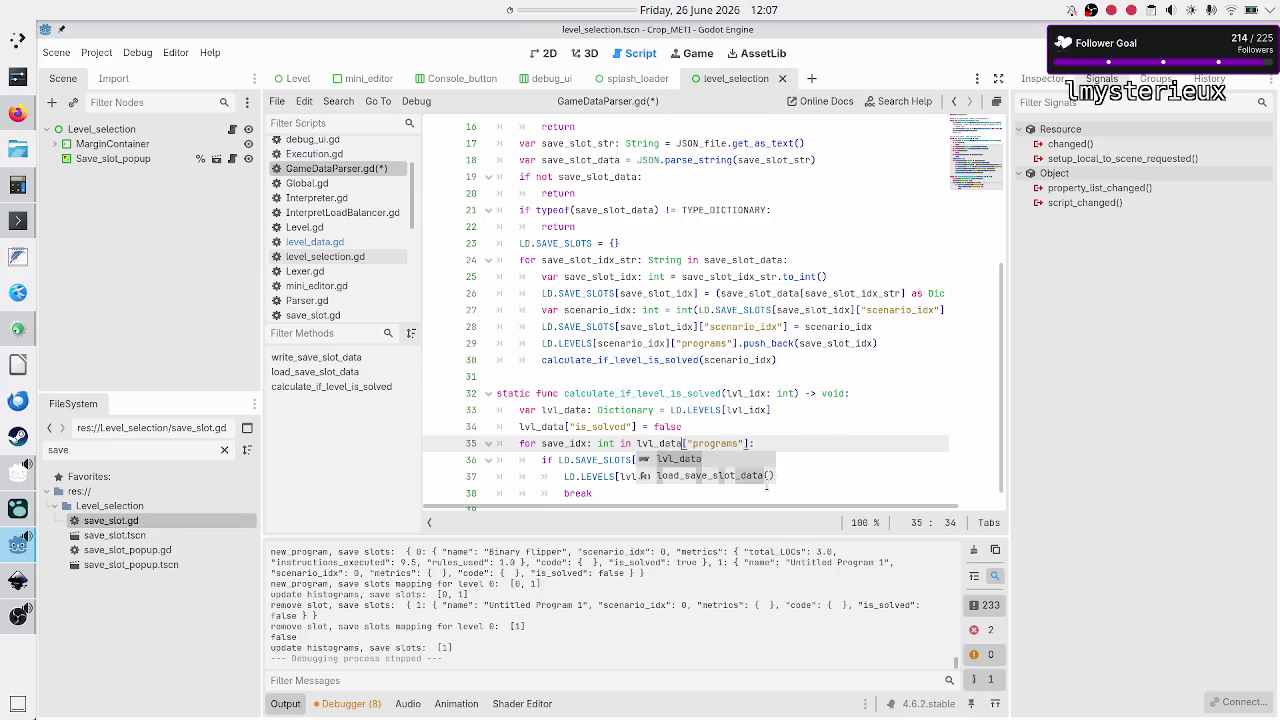
{"action": "key", "text": "Right"}
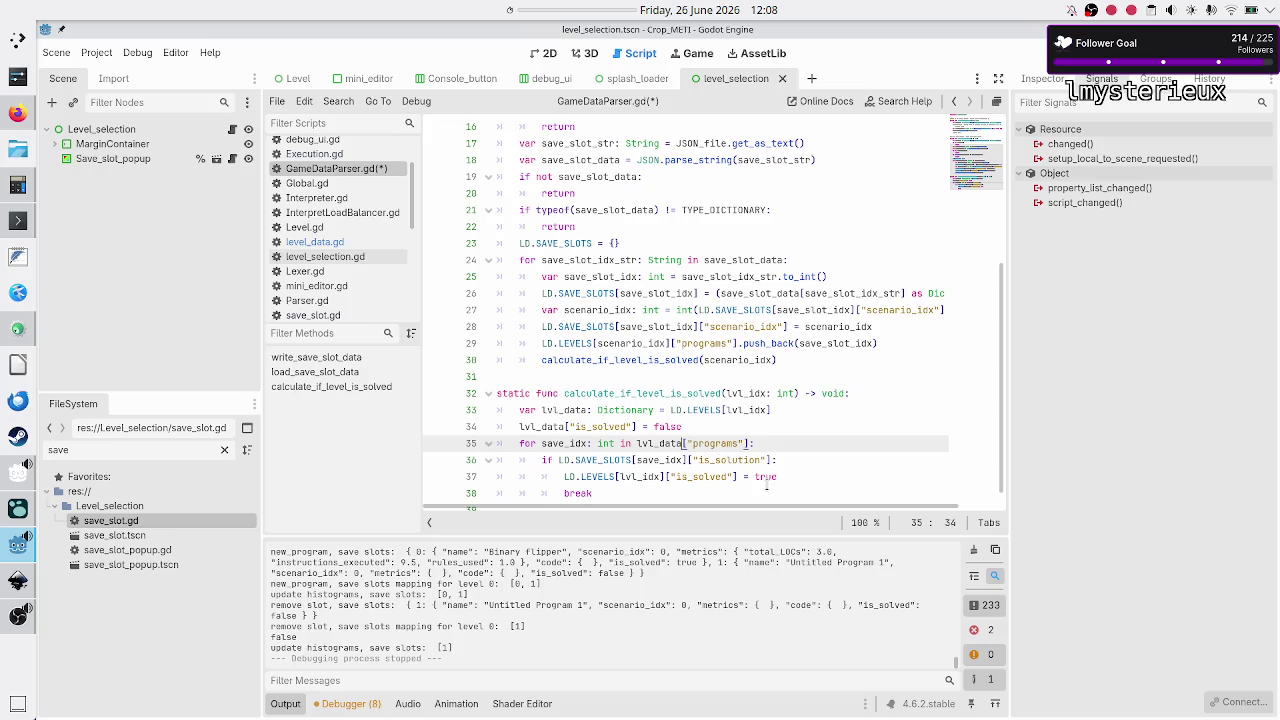
Step: Under the "is_solution" check, set lvl_data["is_solved"] instead of LD.LEVELS[lvl_idx] on line 37
{"action": "key", "text": "Down"}
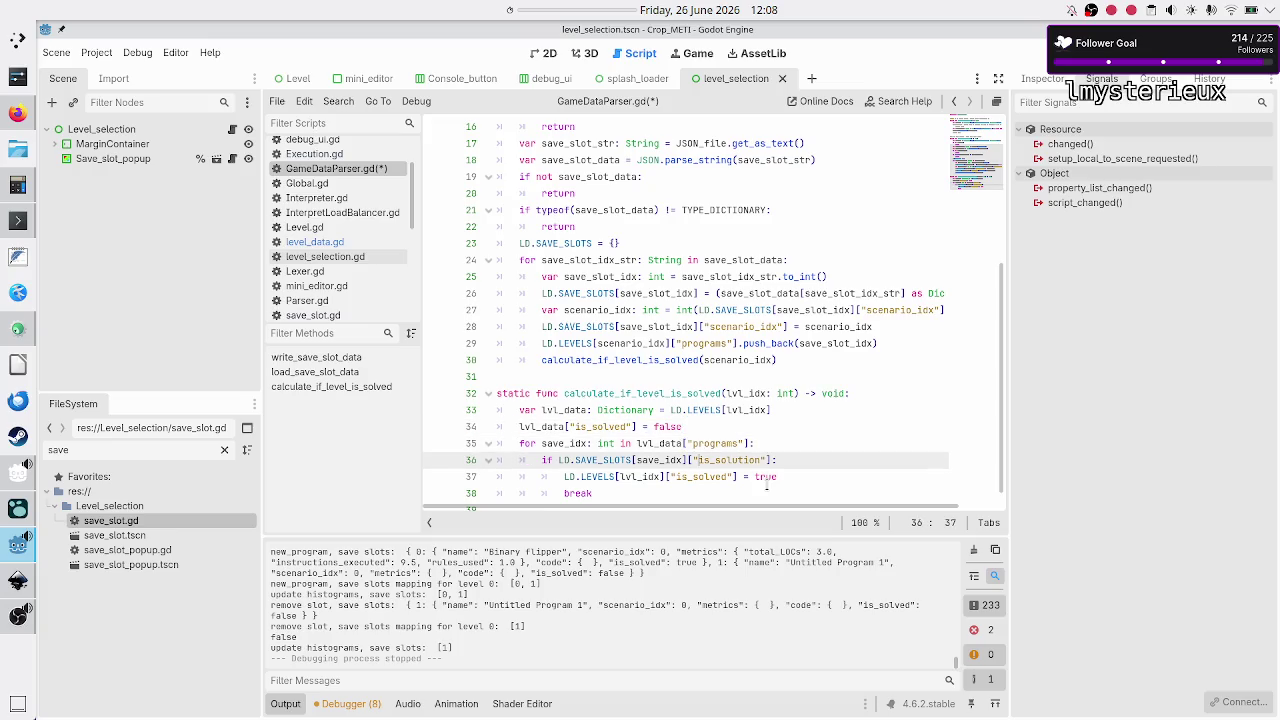
{"action": "key", "text": "Left"}
{"action": "key", "text": "Left"}
{"action": "key", "text": "Left"}
{"action": "key", "text": "shift+Right"}
{"action": "key", "text": "shift+Right"}
{"action": "key", "text": "shift+Right"}
{"action": "key", "text": "Right"}
{"action": "key", "text": "Right"}
{"action": "key", "text": "Down"}
{"action": "key", "text": "Home"}
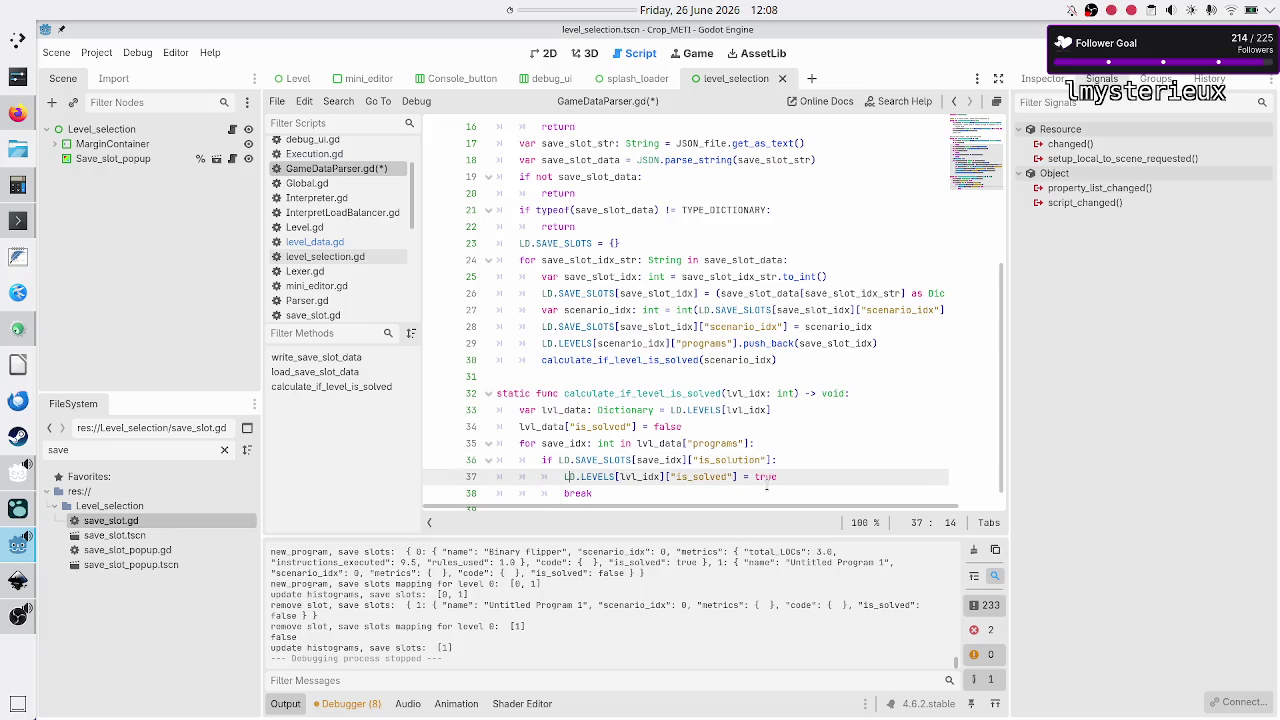
{"action": "key", "text": "shift+Right"}
{"action": "key", "text": "shift+Right"}
{"action": "key", "text": "shift+Right"}
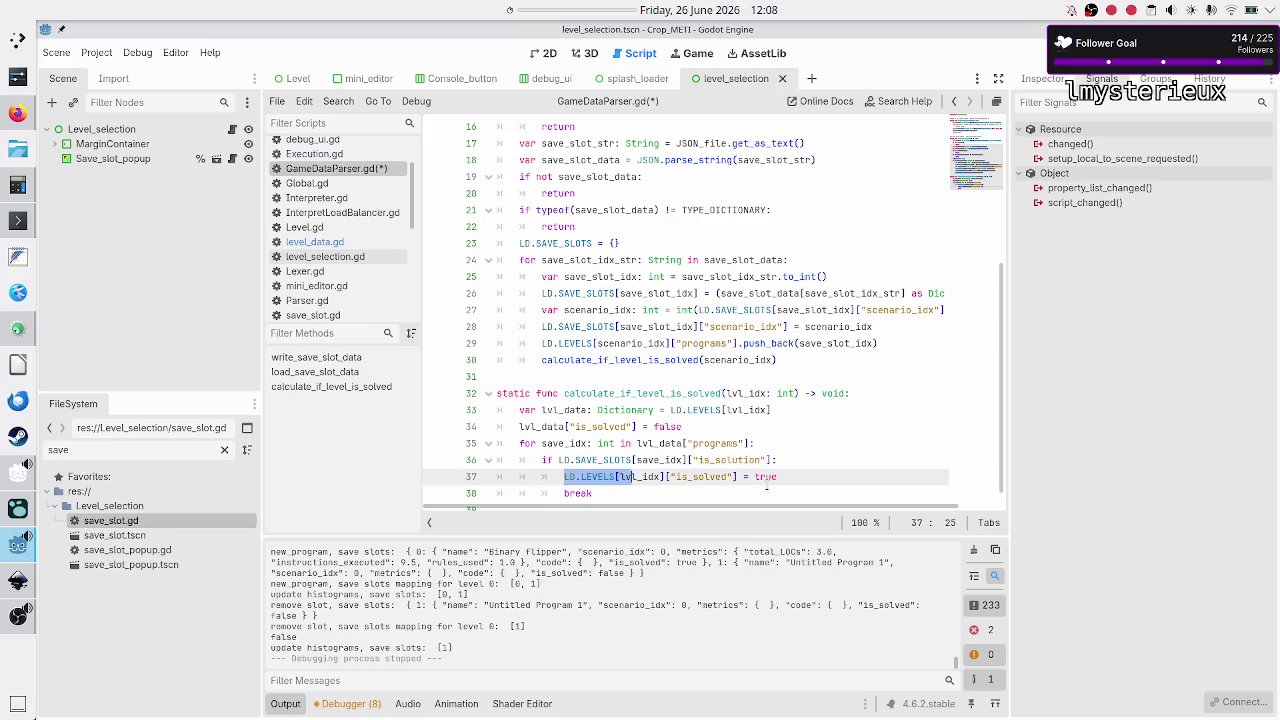
{"action": "key", "text": "shift+Right"}
{"action": "key", "text": "shift+Right"}
{"action": "key", "text": "shift+Right"}
{"action": "key", "text": "BackSpace"}
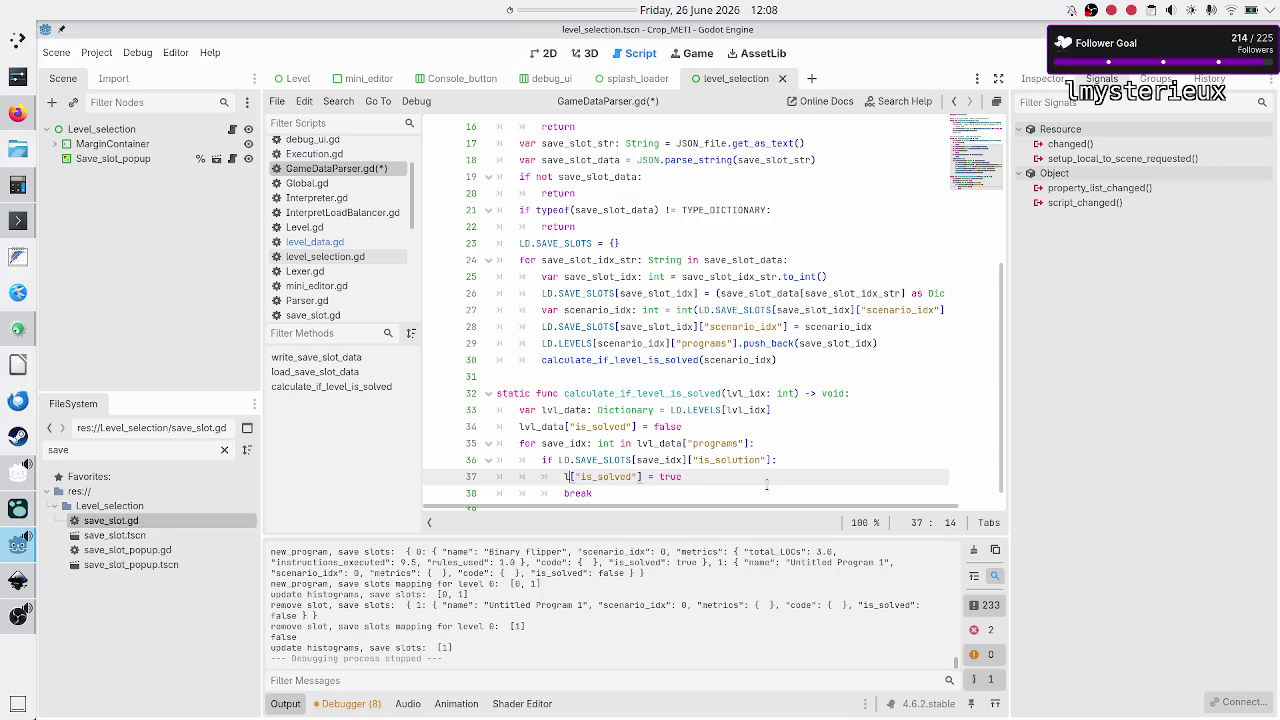
{"action": "type", "text": "l"}
{"action": "key", "text": "Escape"}
{"action": "key", "text": "Down"}
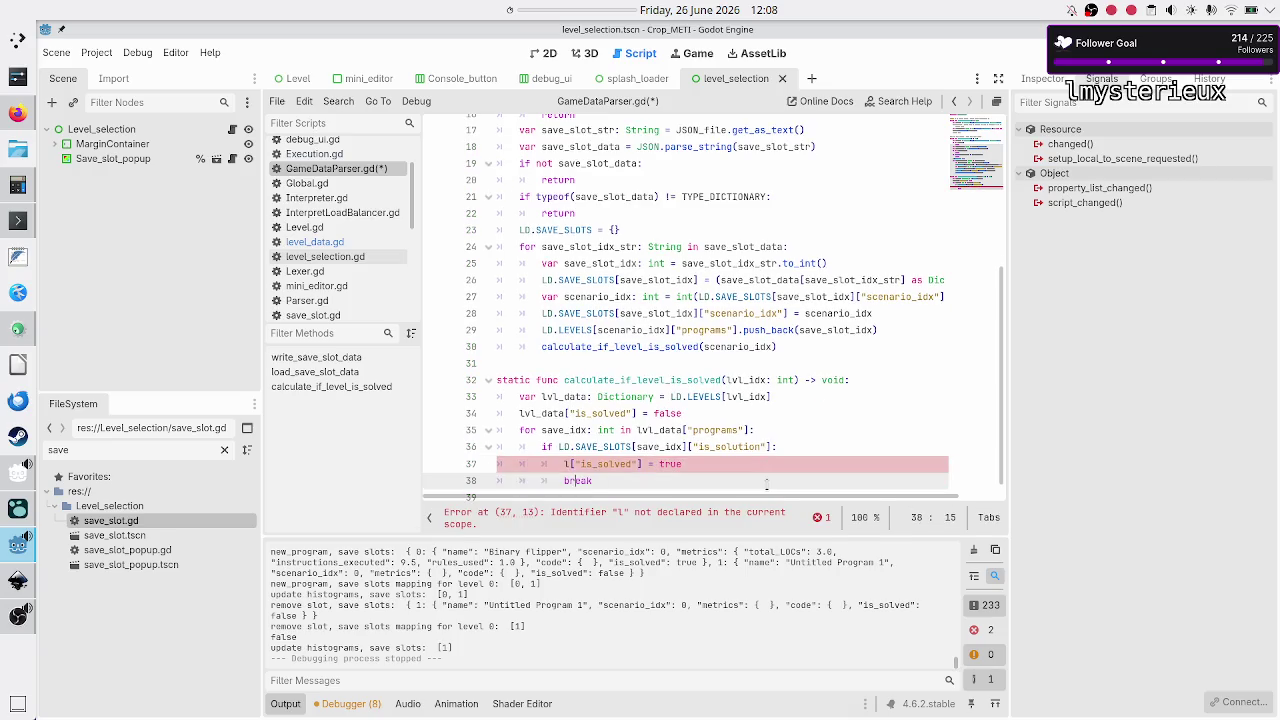
{"action": "key", "text": "Up"}
{"action": "key", "text": "Left"}
{"action": "type", "text": "vl_"}
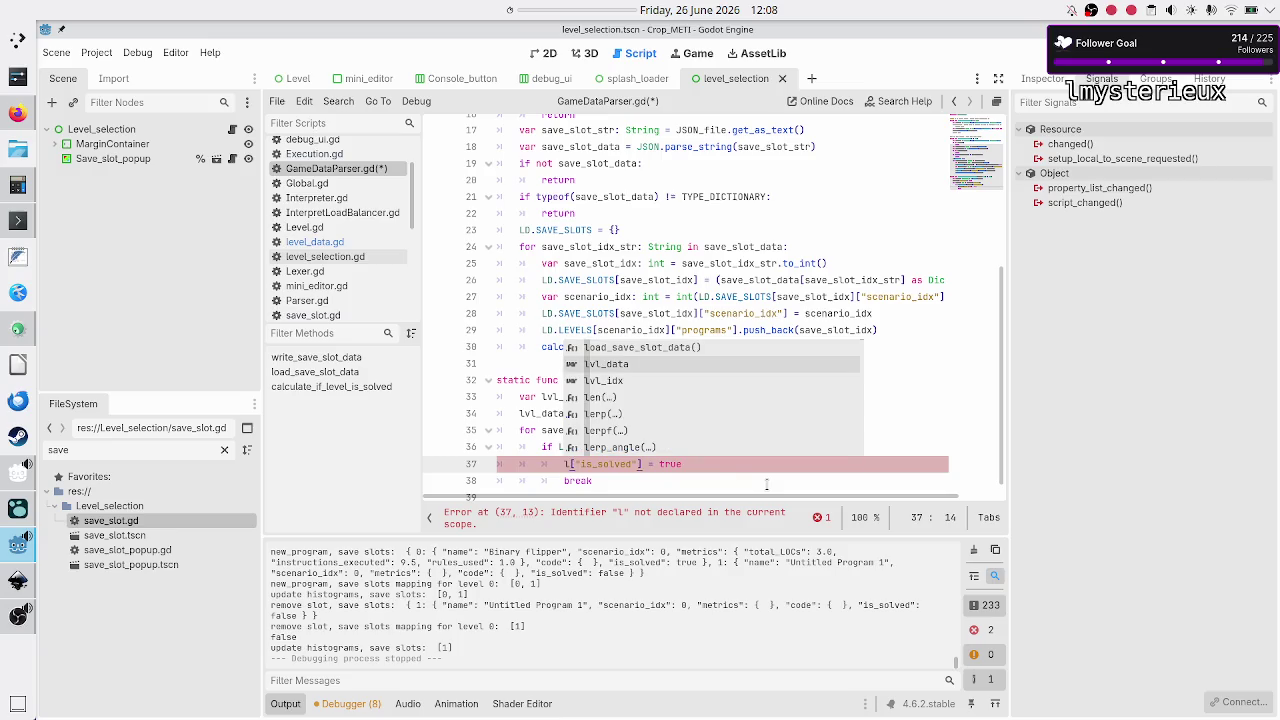
{"action": "key", "text": "Return"}
Step: Save GameDataParser.gd
{"action": "key", "text": "Down"}
{"action": "key", "text": "Down"}
{"action": "key", "text": "ctrl+s"}
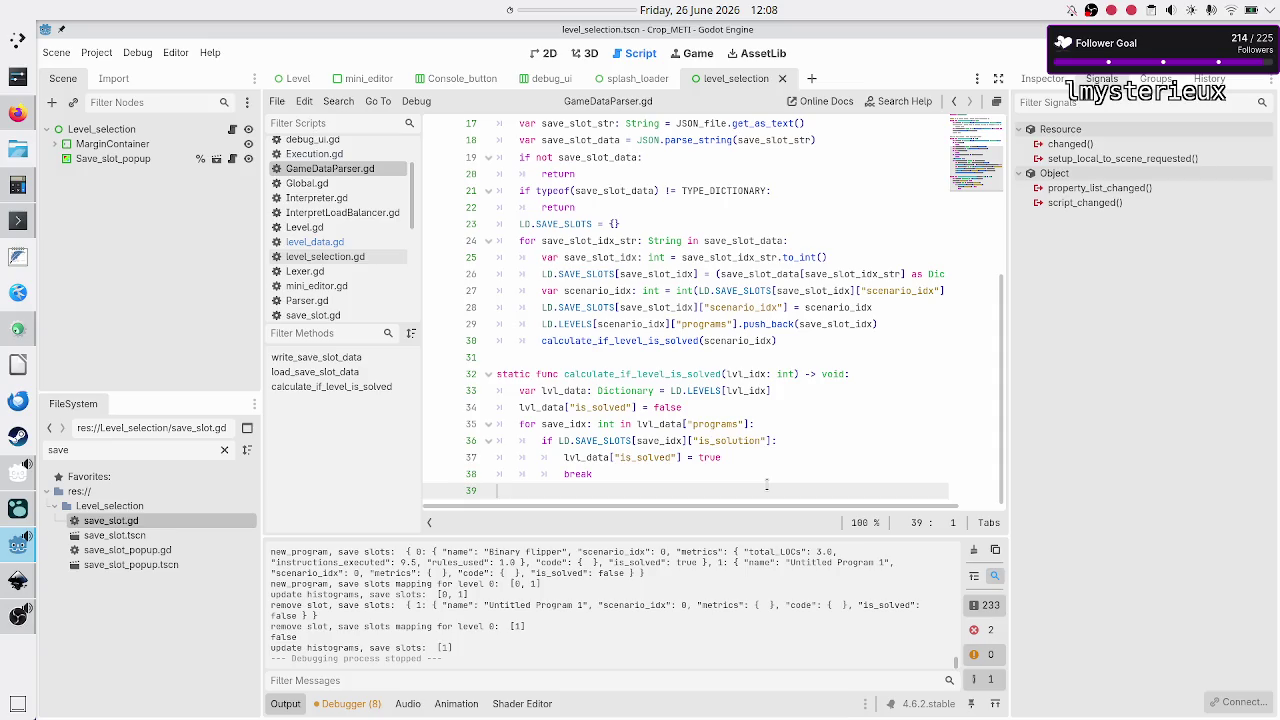
{"action": "key", "text": "Up"}
{"action": "key", "text": "Up"}
{"action": "key", "text": "Up"}
{"action": "key", "text": "Down"}
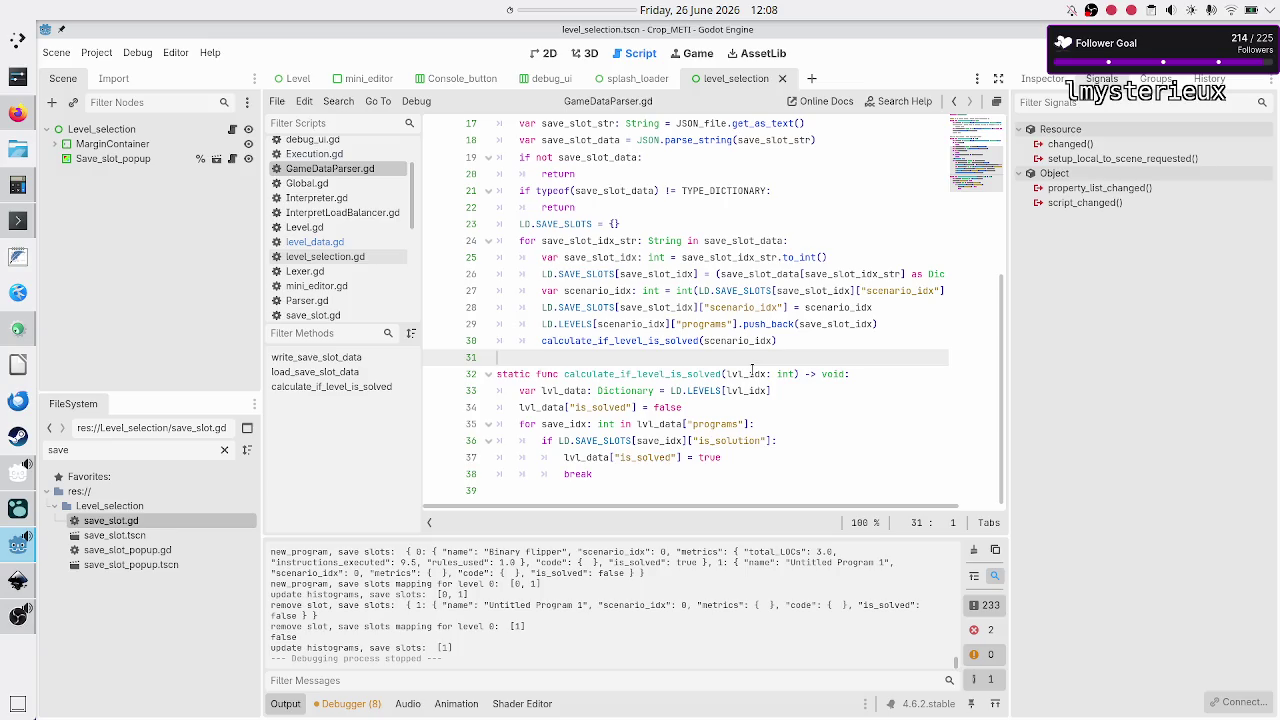
{"action": "scroll", "coordinate": [752, 371], "scroll_direction": "up", "scroll_amount": 3}
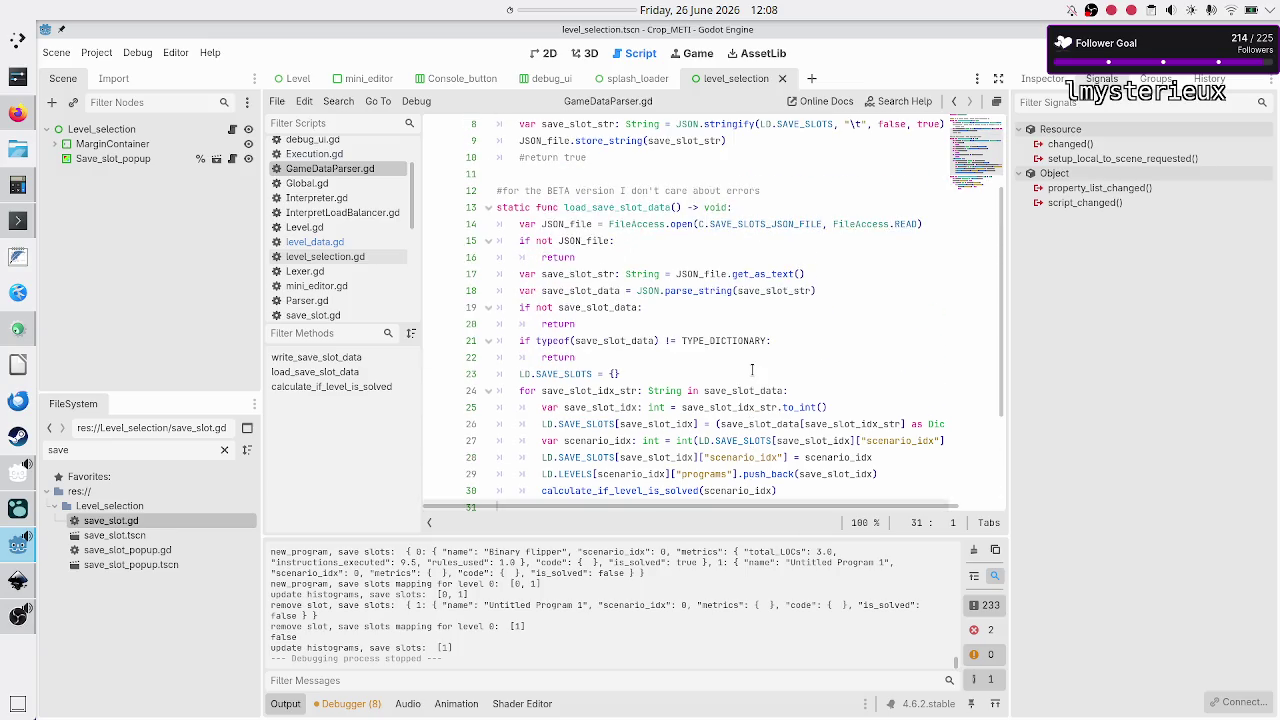
{"action": "scroll", "coordinate": [752, 371], "scroll_direction": "down", "scroll_amount": 1}
{"action": "scroll", "coordinate": [752, 371], "scroll_direction": "up", "scroll_amount": 4}
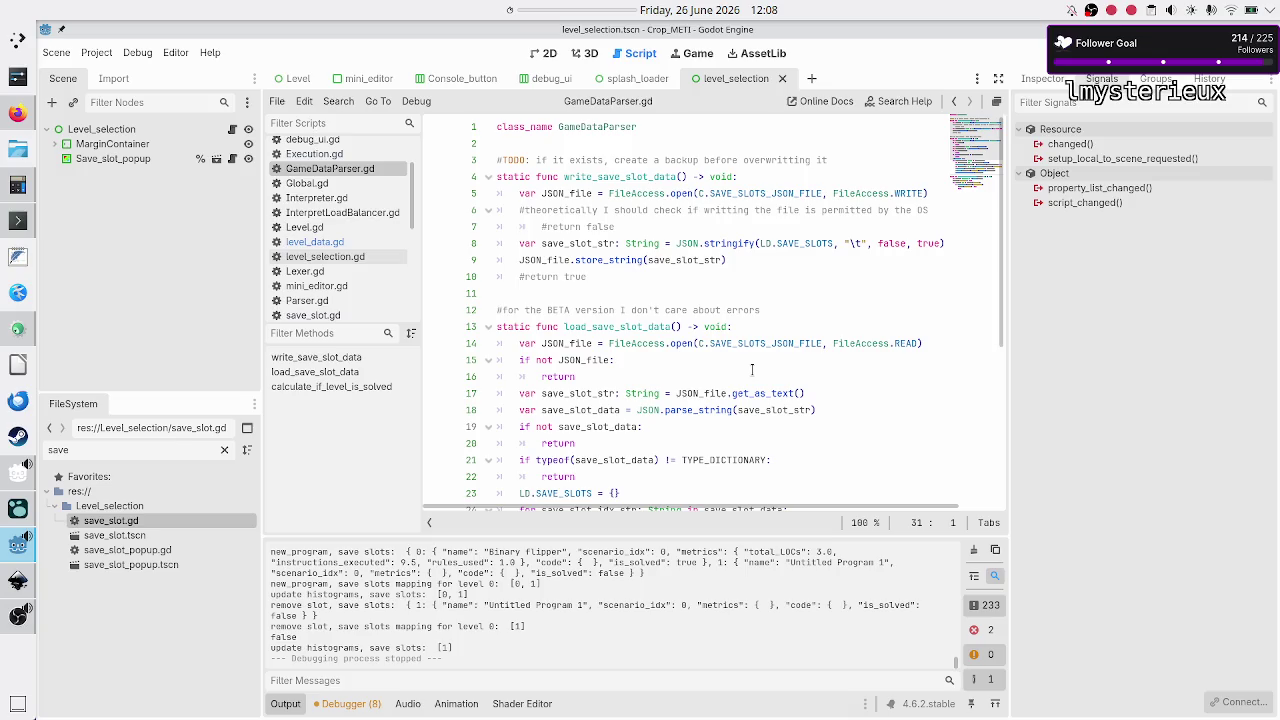
{"action": "scroll", "coordinate": [752, 371], "scroll_direction": "down", "scroll_amount": 5}
{"action": "scroll", "coordinate": [752, 371], "scroll_direction": "up", "scroll_amount": 3}
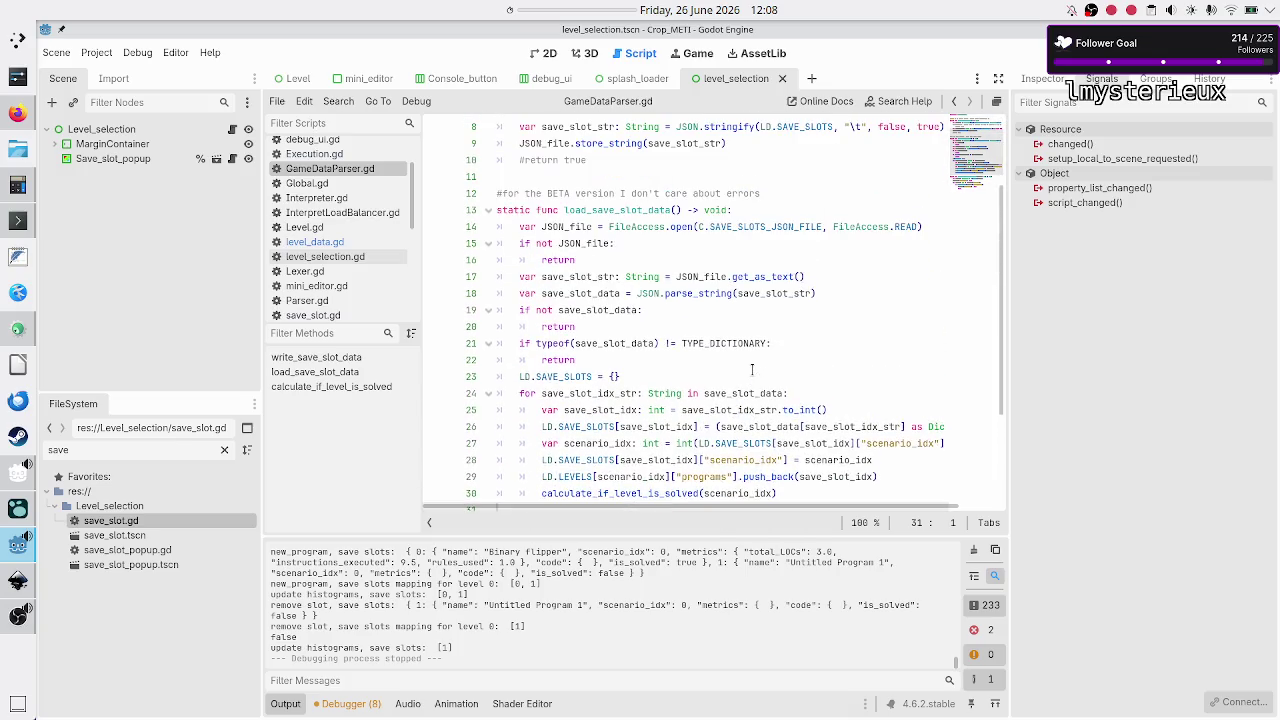
{"action": "scroll", "coordinate": [752, 371], "scroll_direction": "down", "scroll_amount": 1}
{"action": "scroll", "coordinate": [752, 371], "scroll_direction": "right", "scroll_amount": 2}
{"action": "scroll", "coordinate": [752, 371], "scroll_direction": "left", "scroll_amount": 2}
{"action": "scroll", "coordinate": [752, 371], "scroll_direction": "down", "scroll_amount": 1}
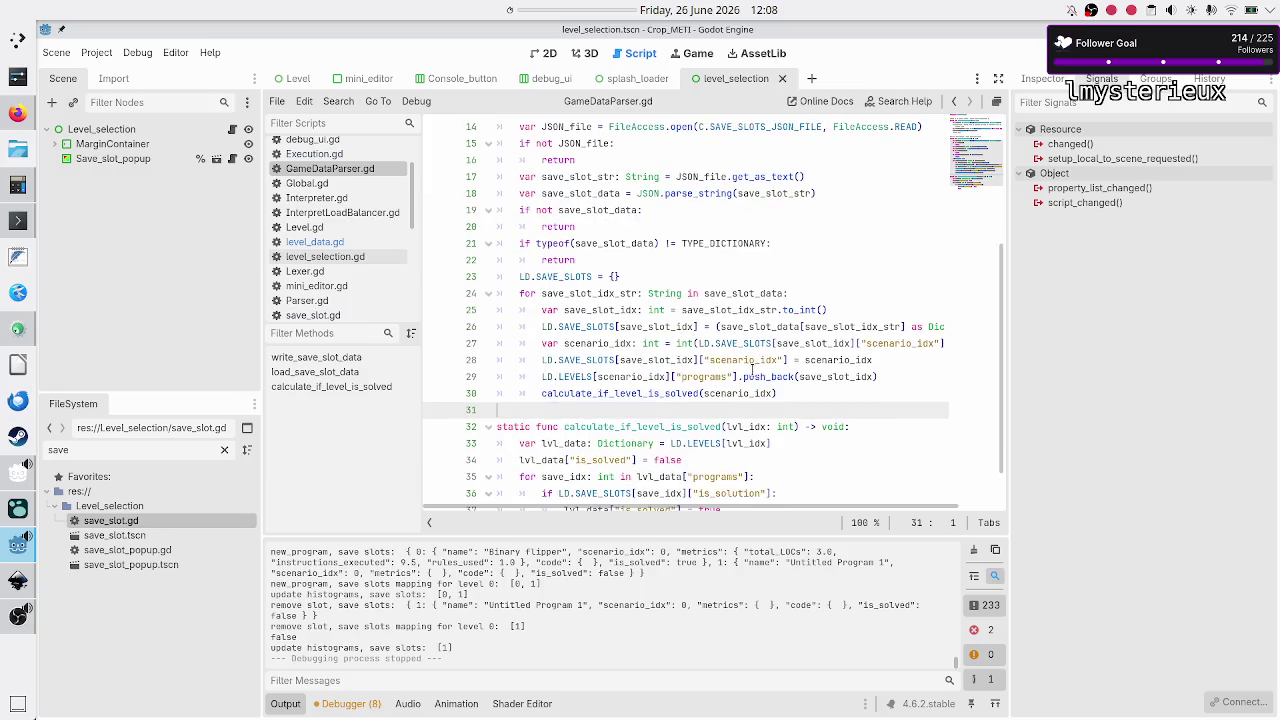
{"action": "scroll", "coordinate": [752, 371], "scroll_direction": "up", "scroll_amount": 5}
{"action": "mouse_move", "coordinate": [720, 244]}
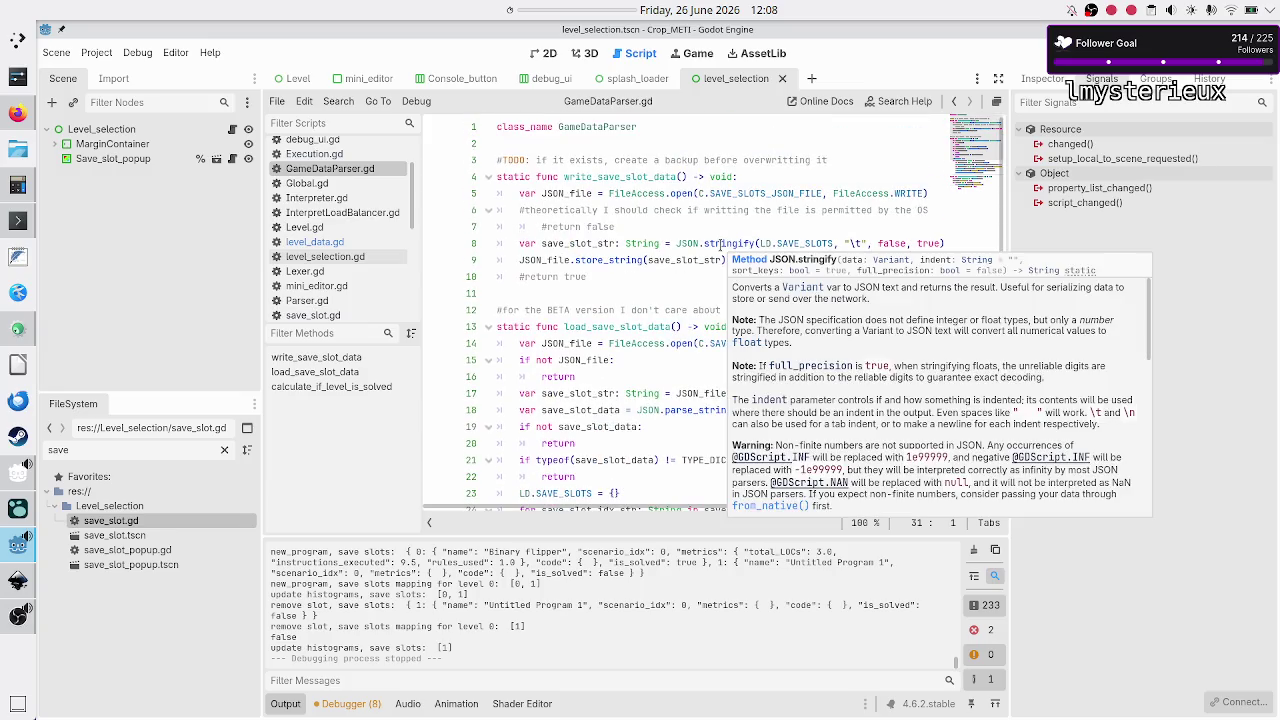
{"action": "double_click", "coordinate": [608, 176]}
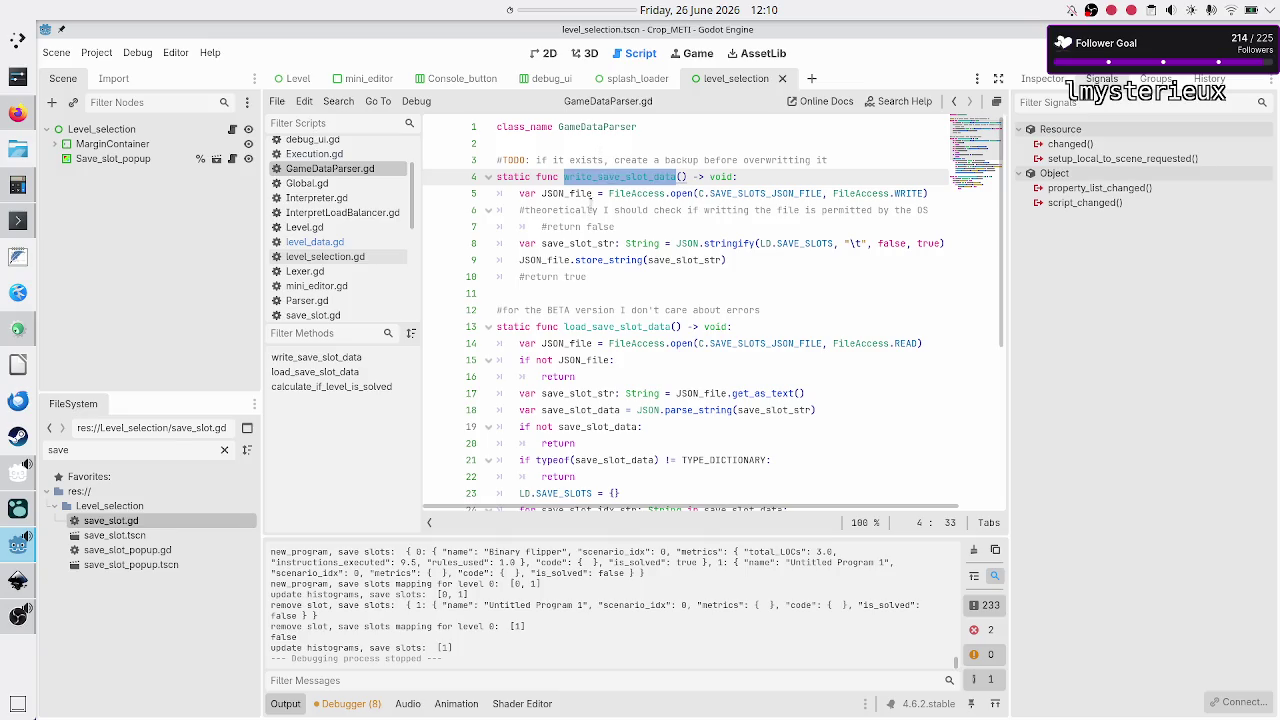
{"action": "scroll", "coordinate": [613, 267], "scroll_direction": "down", "scroll_amount": 5}
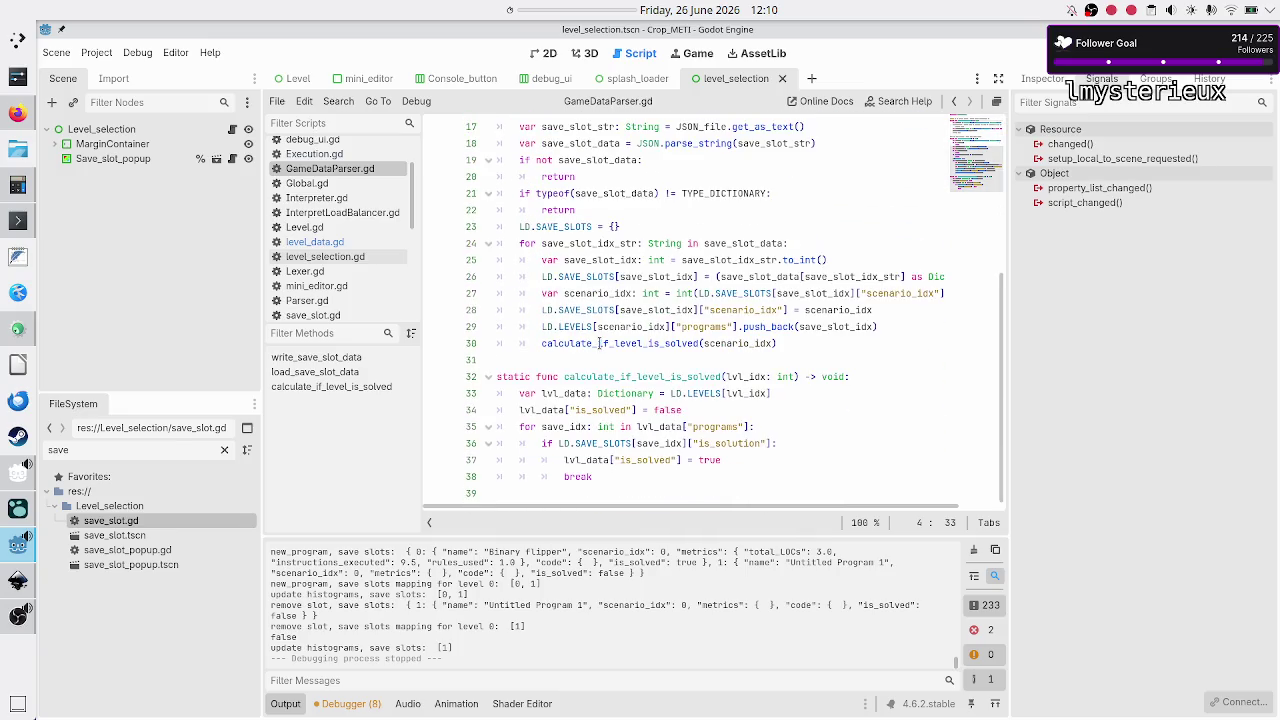
{"action": "left_click_drag", "start_coordinate": [600, 362], "coordinate": [603, 376]}
{"action": "double_click", "coordinate": [603, 376]}
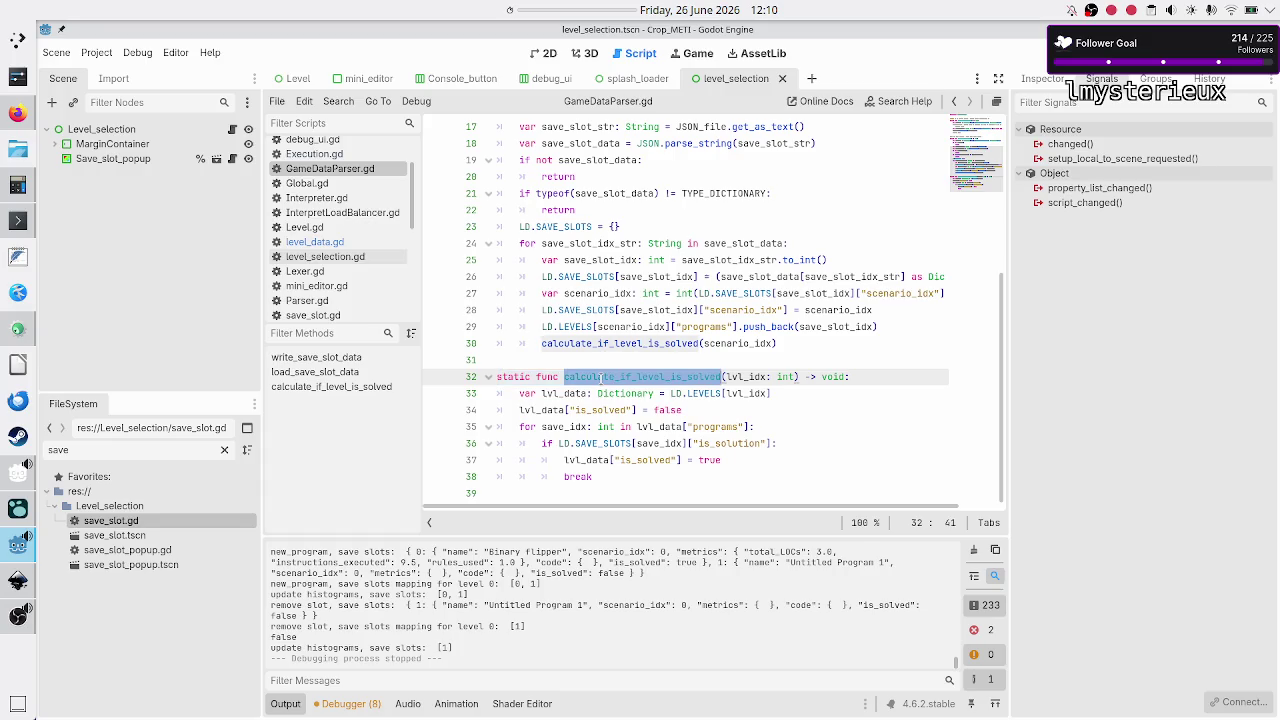
{"action": "scroll", "coordinate": [581, 168], "scroll_direction": "up", "scroll_amount": 5}
{"action": "double_click", "coordinate": [579, 174]}
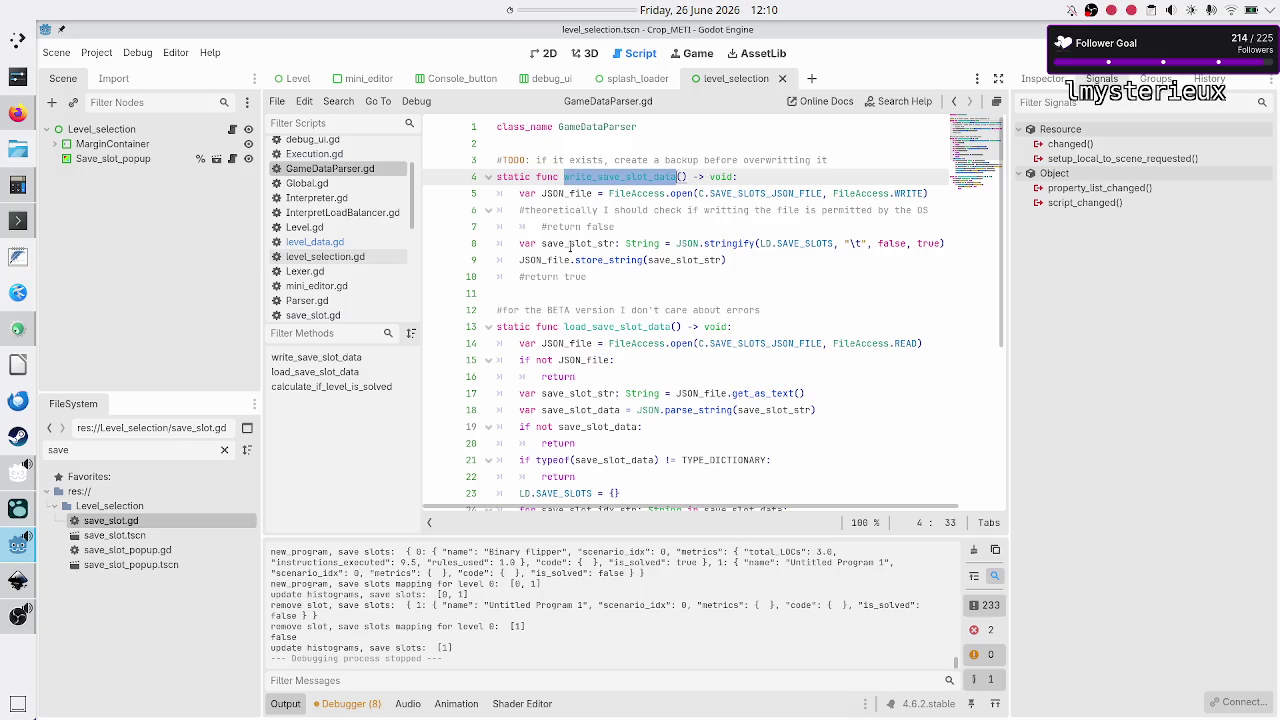
{"action": "left_click", "coordinate": [620, 280]}
Step: Add the note comments '#write: rename, clone, new' and '#recalc: delet' below write_save_slot_data
{"action": "key", "text": "Return"}
{"action": "key", "text": "Return"}
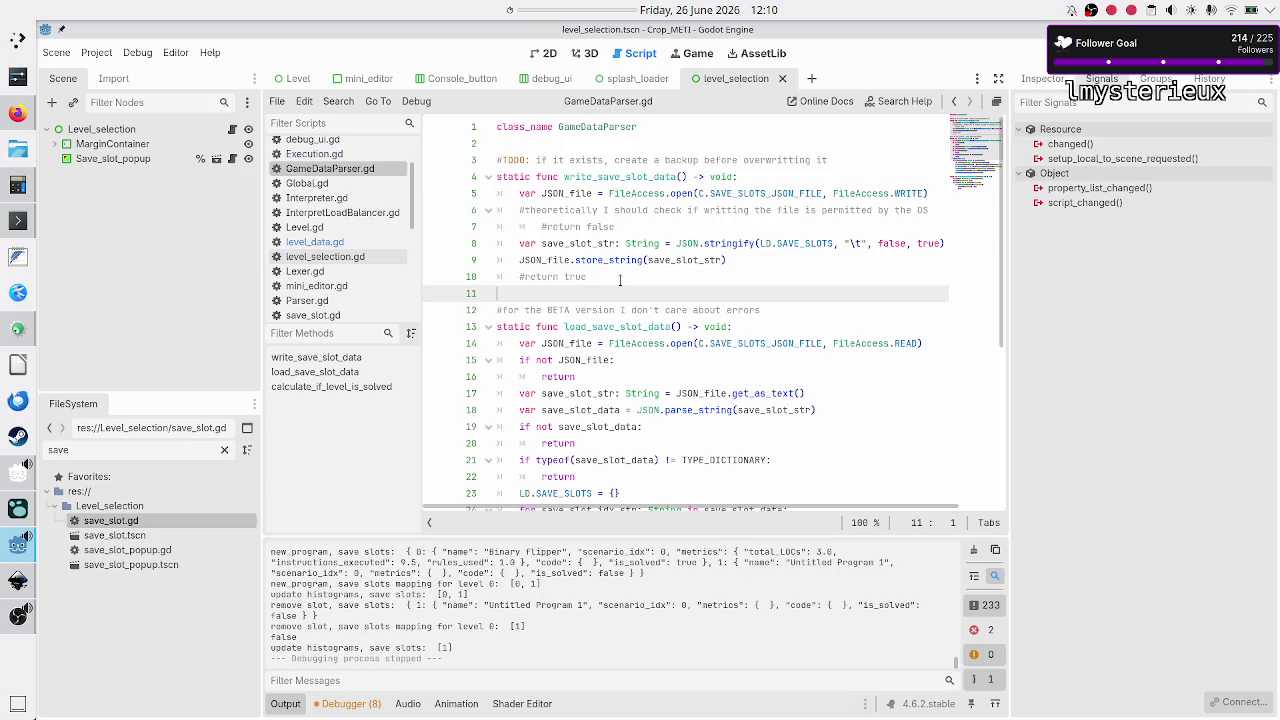
{"action": "key", "text": "BackSpace"}
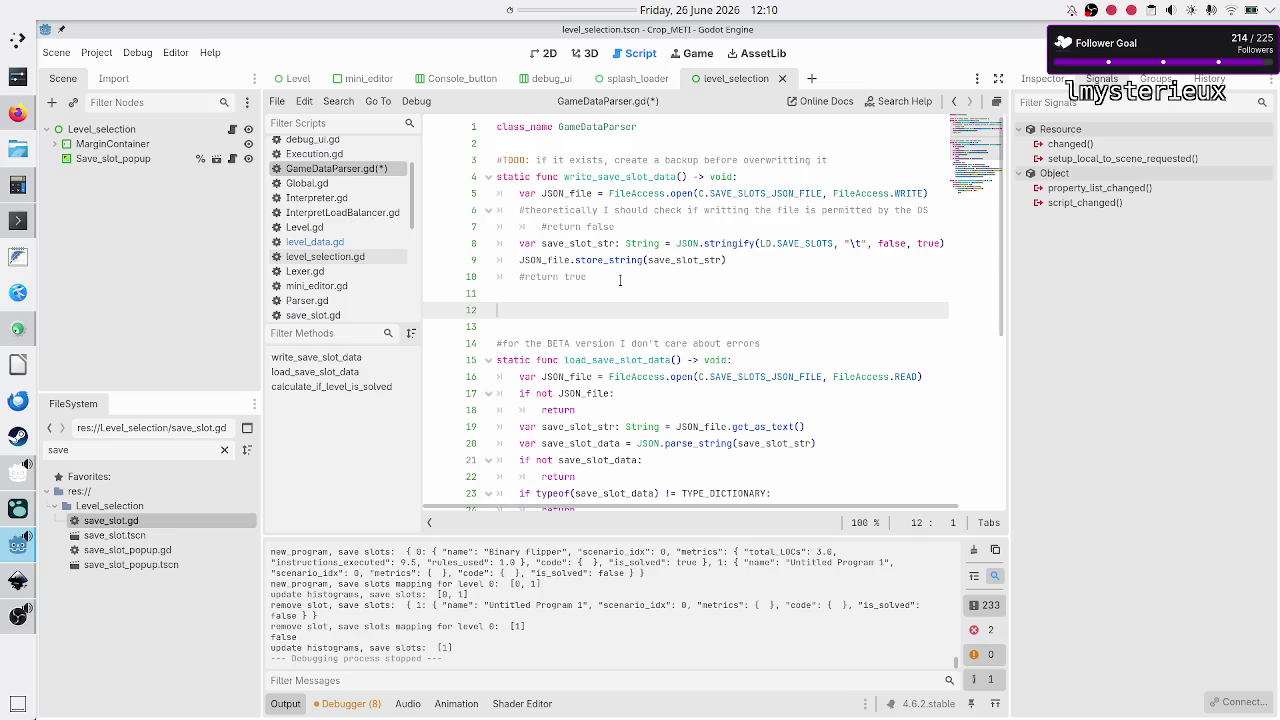
{"action": "type", "text": "#write: "}
{"action": "type", "text": "rename, "}
{"action": "type", "text": "clo"}
{"action": "type", "text": "ne,"}
{"action": "key", "text": "Return"}
{"action": "key", "text": "Return"}
{"action": "type", "text": "#recalc: delete"}
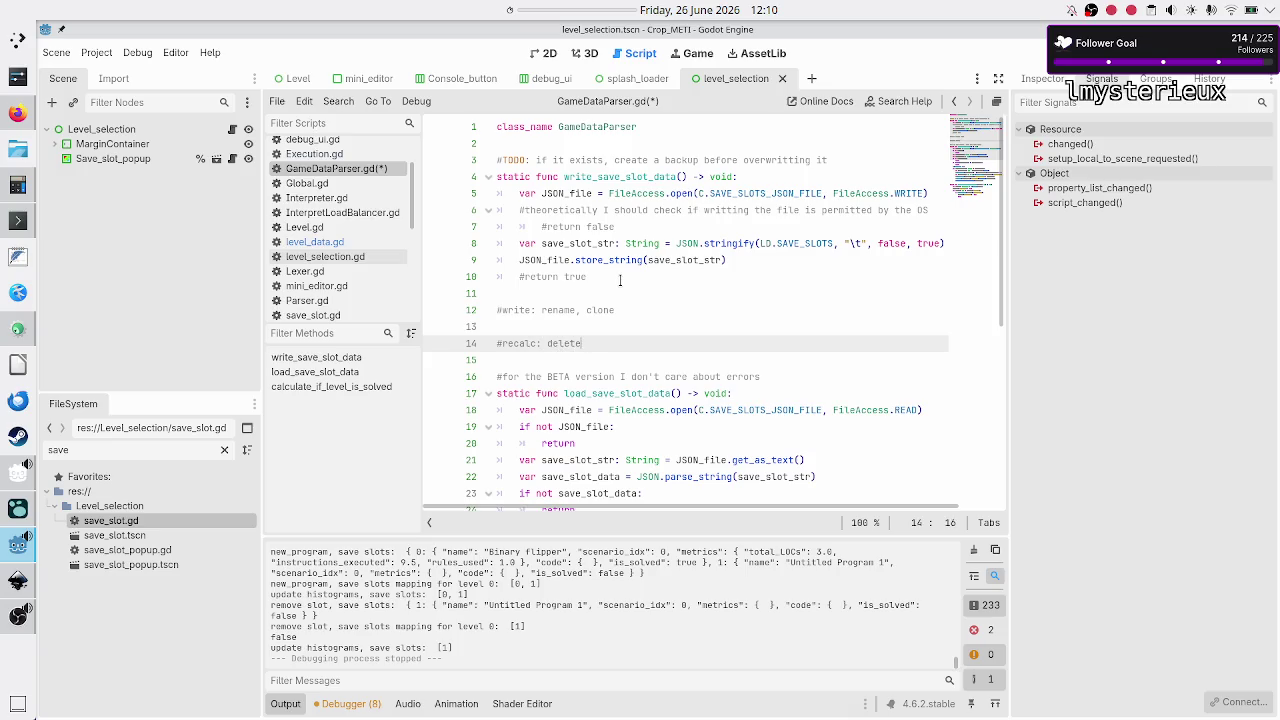
{"action": "key", "text": "BackSpace"}
{"action": "key", "text": "Up"}
{"action": "key", "text": "Up"}
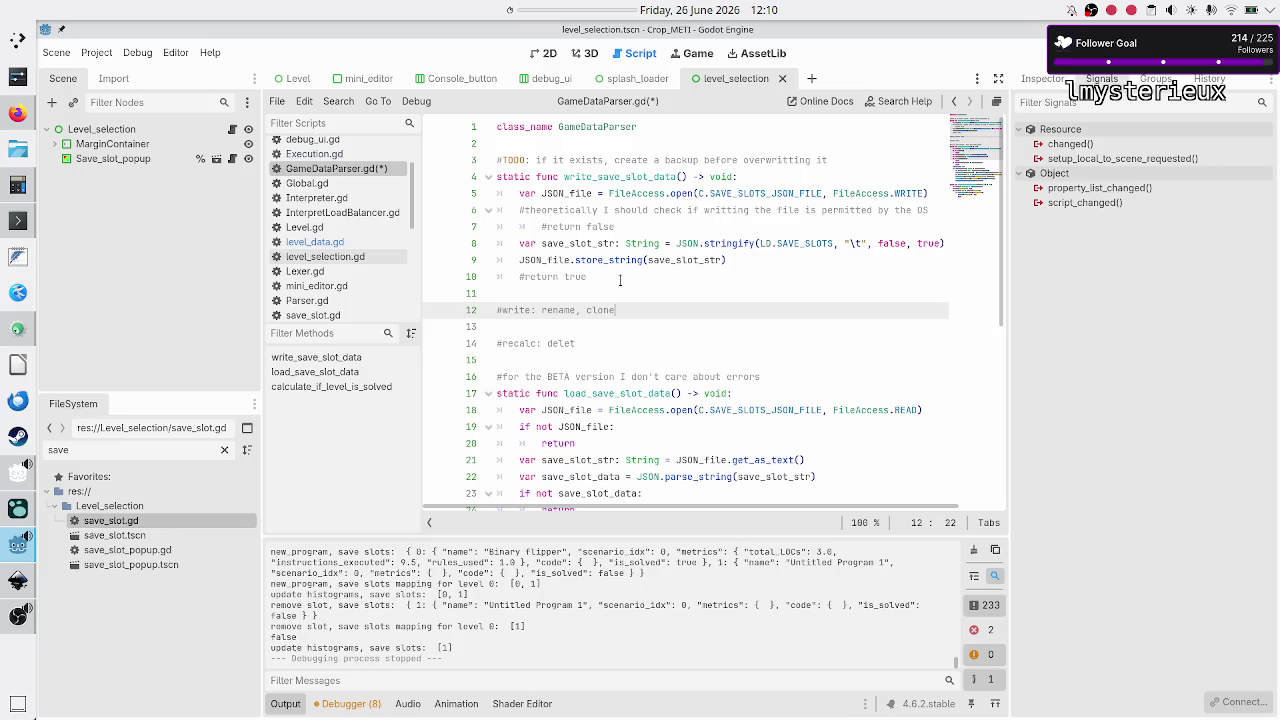
{"action": "type", "text": "new_program"}
{"action": "key", "text": "BackSpace"}
{"action": "key", "text": "BackSpace"}
{"action": "key", "text": "BackSpace"}
{"action": "key", "text": "BackSpace"}
{"action": "key", "text": "BackSpace"}
{"action": "key", "text": "BackSpace"}
Step: Complete the recalc note so it reads '#recalc: delete, changing code'
{"action": "key", "text": "shift+Left"}
{"action": "key", "text": "shift+Left"}
{"action": "key", "text": "shift+Left"}
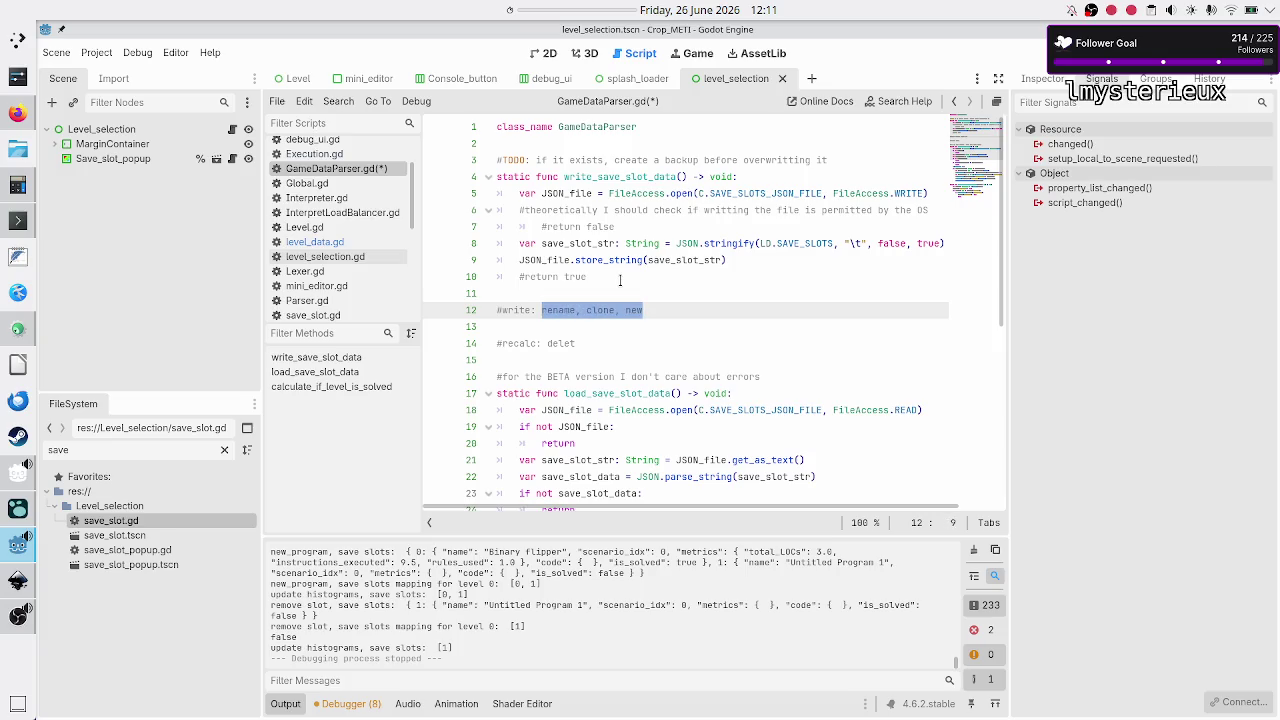
{"action": "key", "text": "Left"}
{"action": "key", "text": "shift+Right"}
{"action": "key", "text": "shift+Right"}
{"action": "key", "text": "shift+Right"}
{"action": "key", "text": "Right"}
{"action": "key", "text": "Right"}
{"action": "key", "text": "Right"}
{"action": "key", "text": "Right"}
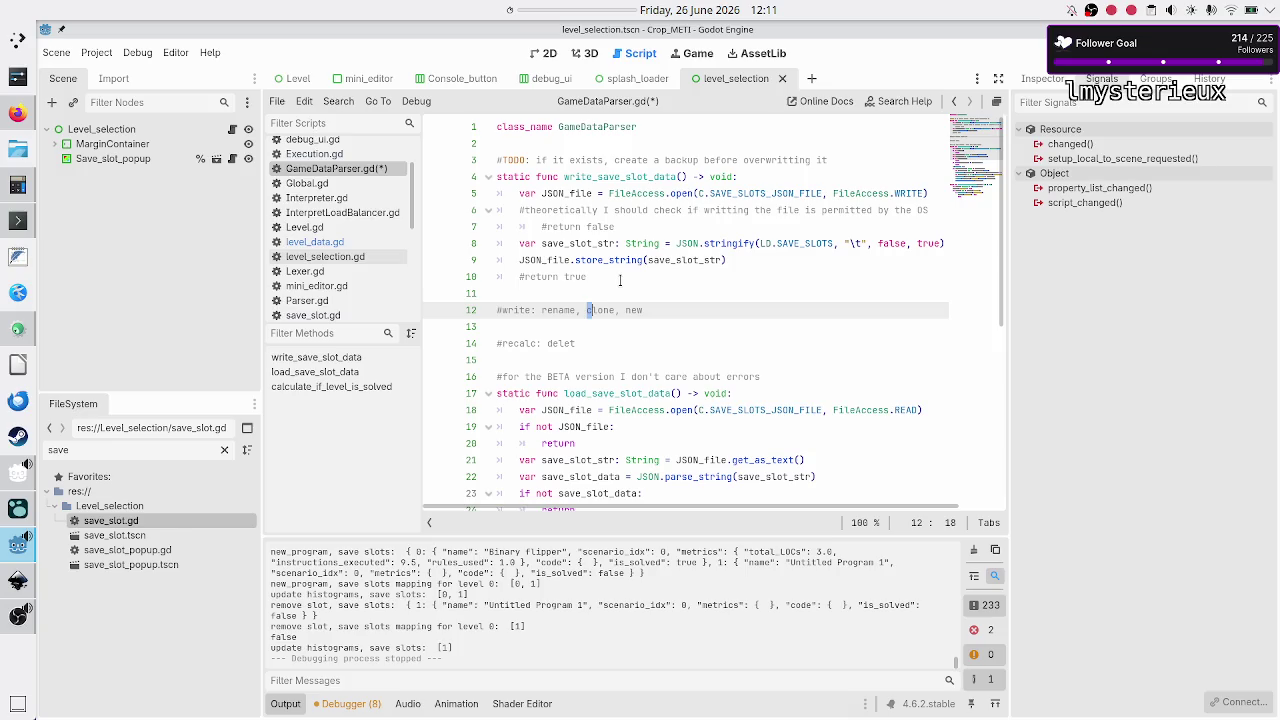
{"action": "key", "text": "shift+Right"}
{"action": "key", "text": "shift+Right"}
{"action": "key", "text": "shift+Right"}
{"action": "key", "text": "Left"}
{"action": "key", "text": "shift+Right"}
{"action": "key", "text": "shift+Right"}
{"action": "key", "text": "shift+Right"}
{"action": "key", "text": "Left"}
{"action": "key", "text": "ctrl+shift+Left"}
{"action": "key", "text": "ctrl+shift+Left"}
{"action": "key", "text": "Down"}
{"action": "key", "text": "Down"}
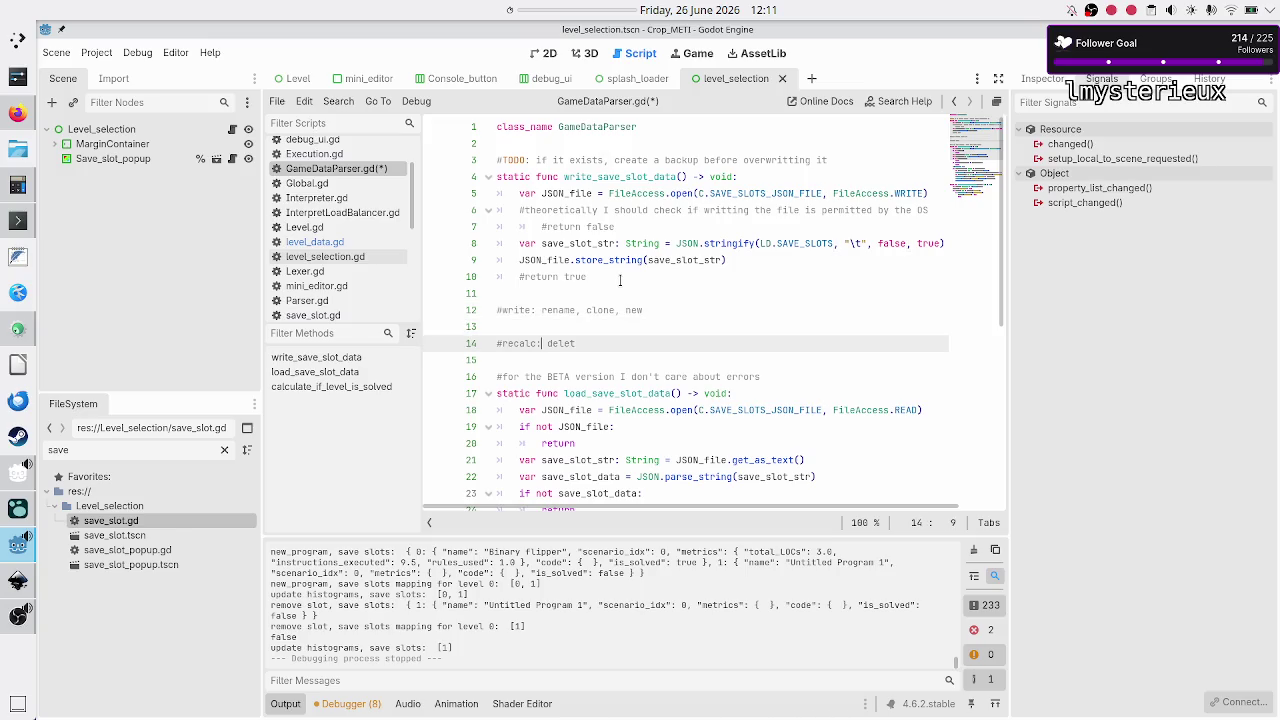
{"action": "key", "text": "End"}
{"action": "type", "text": "e, c"}
{"action": "type", "text": "hanging c"}
{"action": "type", "text": "ode"}
Step: Select the #write and #recalc comment lines 12–14 and delete them
{"action": "key", "text": "Down"}
{"action": "key", "text": "Up"}
{"action": "key", "text": "Up"}
{"action": "key", "text": "Up"}
{"action": "key", "text": "Up"}
{"action": "key", "text": "Down"}
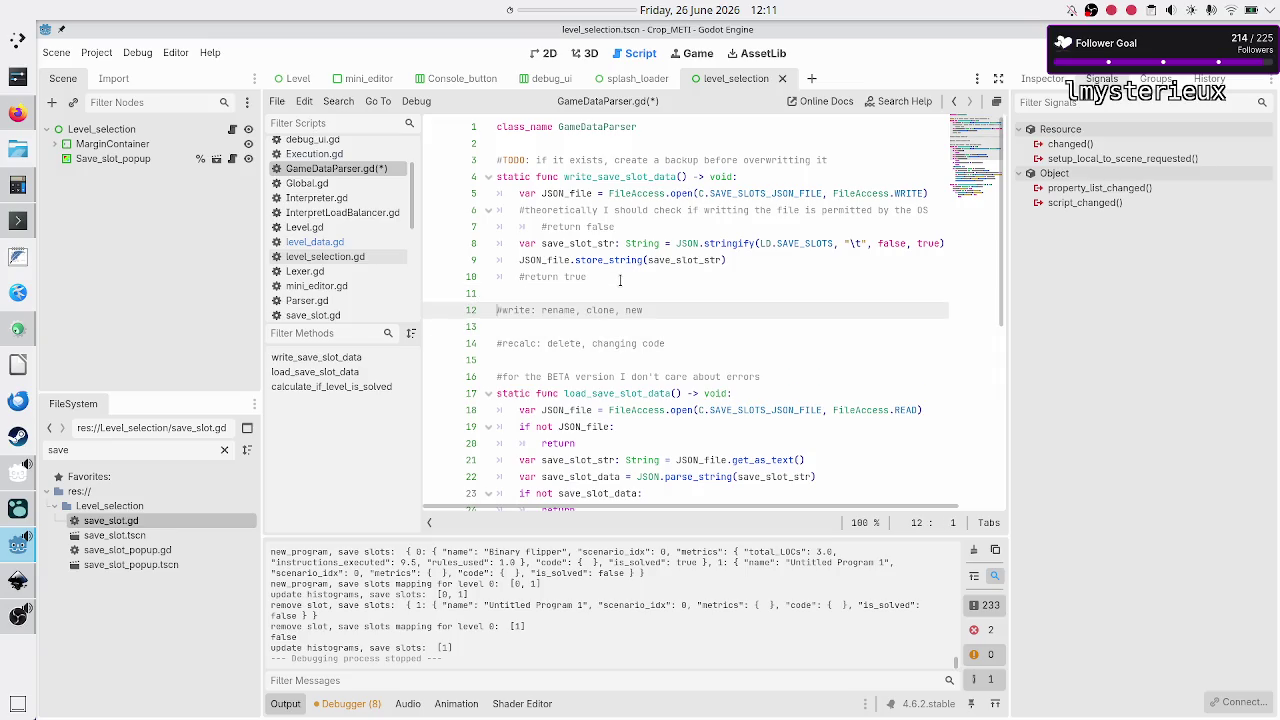
{"action": "key", "text": "Home"}
{"action": "key", "text": "shift+Down"}
{"action": "key", "text": "Up"}
{"action": "key", "text": "Up"}
{"action": "key", "text": "Up"}
{"action": "key", "text": "Up"}
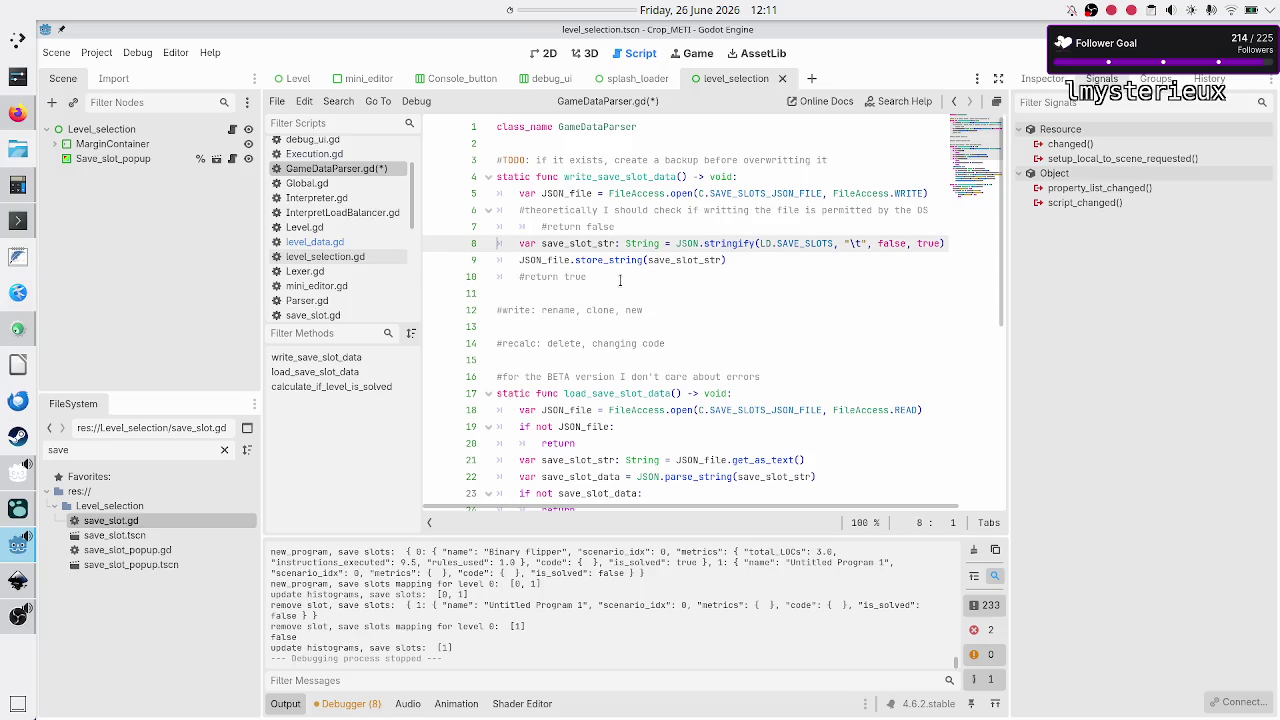
{"action": "key", "text": "Down"}
{"action": "key", "text": "Down"}
{"action": "key", "text": "Down"}
{"action": "key", "text": "Up"}
{"action": "key", "text": "Up"}
{"action": "key", "text": "Up"}
{"action": "key", "text": "Up"}
{"action": "key", "text": "Up"}
{"action": "key", "text": "Up"}
{"action": "key", "text": "shift+Right"}
{"action": "key", "text": "shift+Right"}
{"action": "key", "text": "shift+Right"}
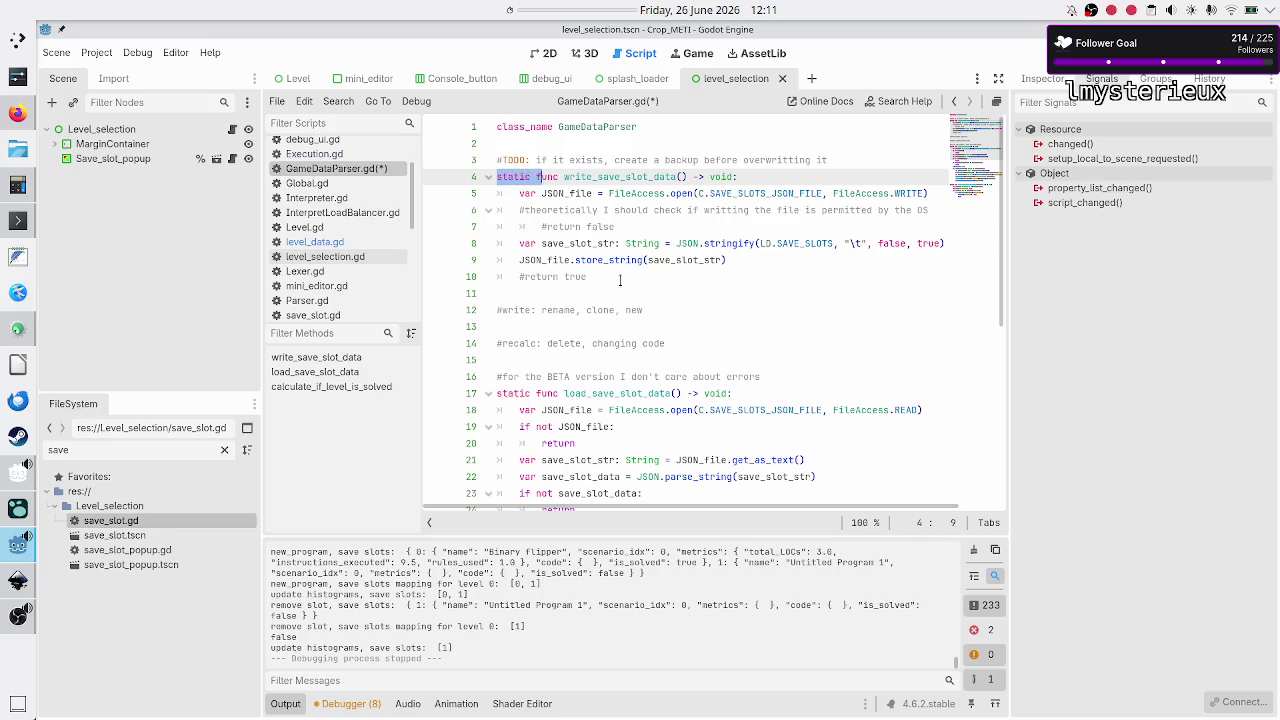
{"action": "key", "text": "Left"}
{"action": "key", "text": "Down"}
{"action": "key", "text": "Down"}
{"action": "key", "text": "Down"}
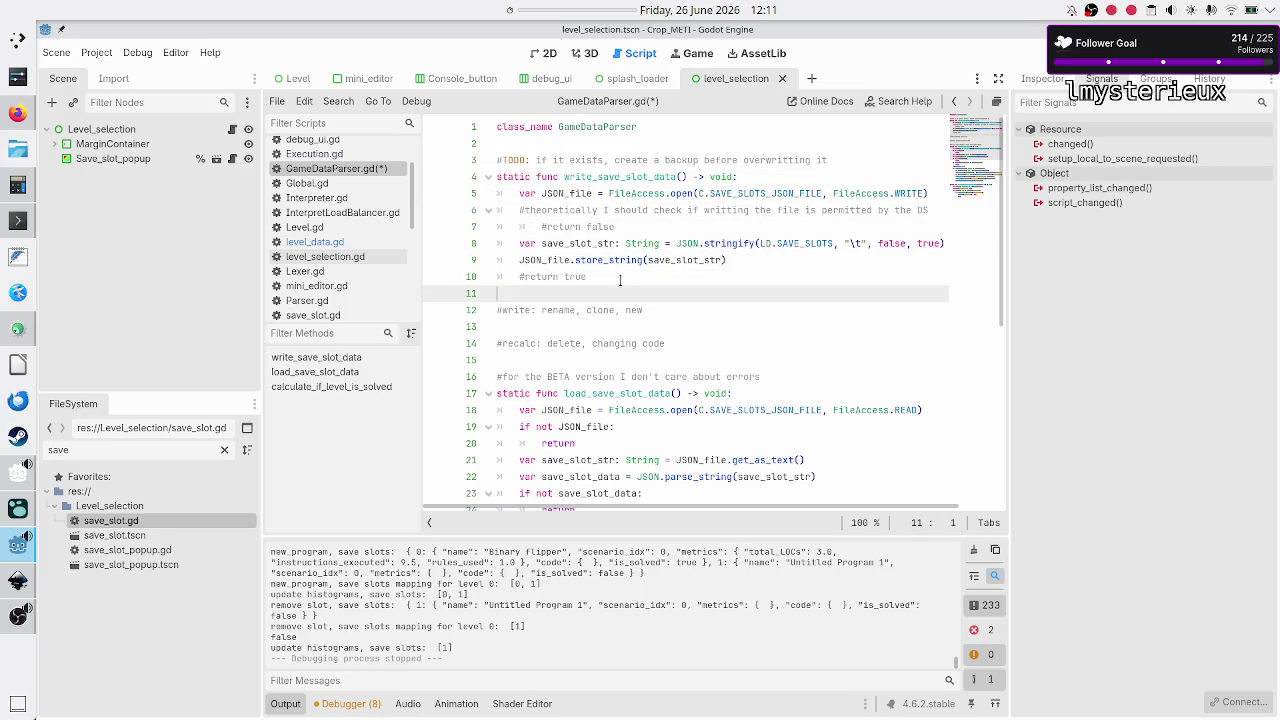
{"action": "key", "text": "shift+End"}
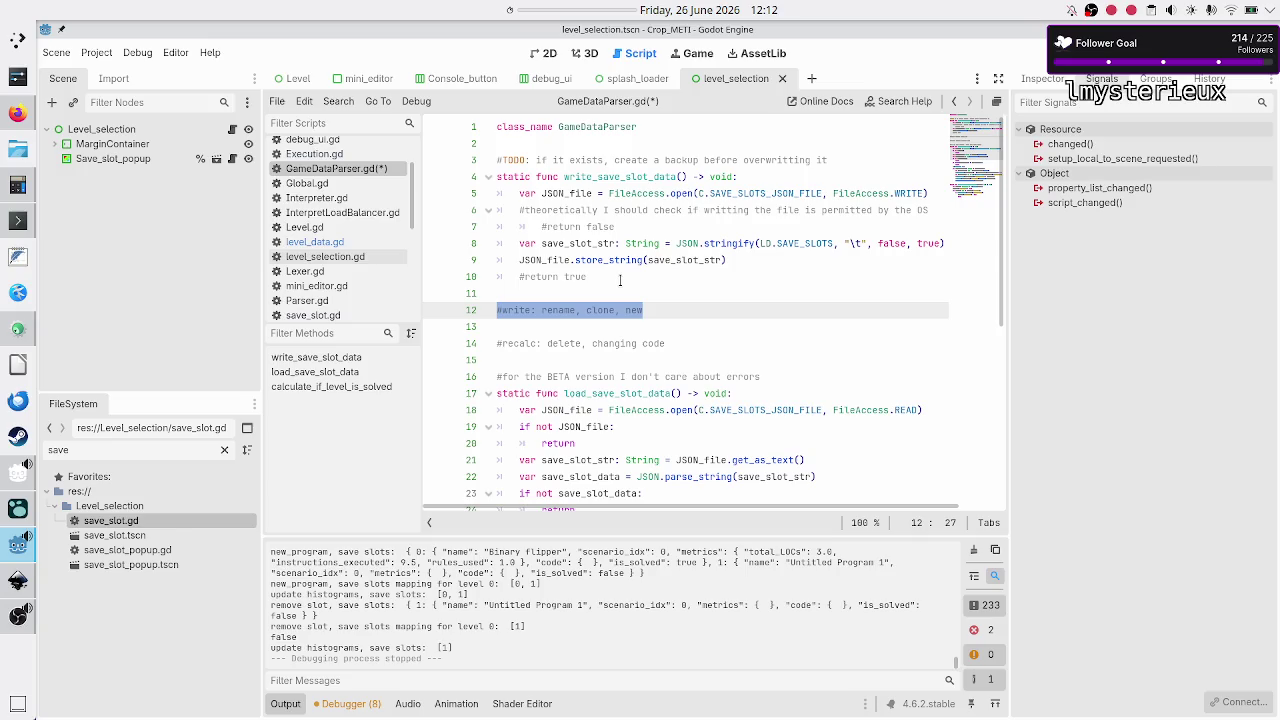
{"action": "key", "text": "shift+Down"}
{"action": "key", "text": "shift+Down"}
{"action": "key", "text": "shift+Down"}
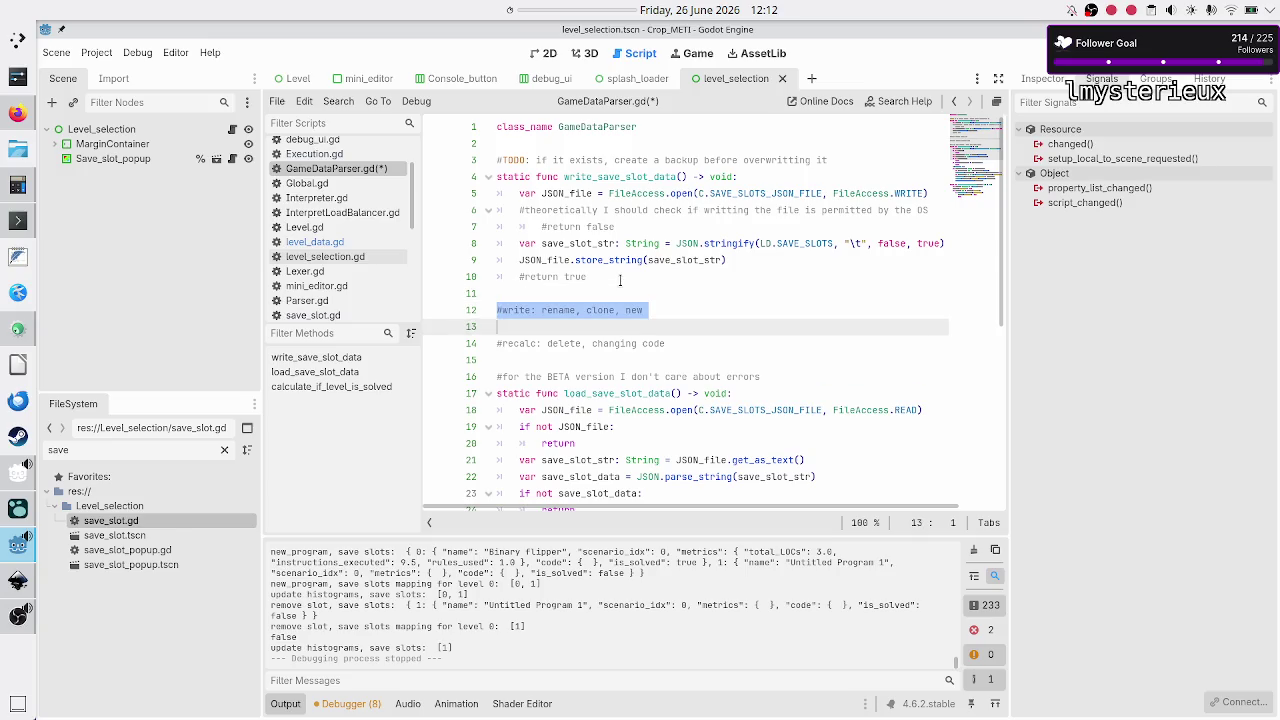
{"action": "key", "text": "shift+Left"}
{"action": "key", "text": "BackSpace"}
{"action": "key", "text": "BackSpace"}
{"action": "key", "text": "BackSpace"}
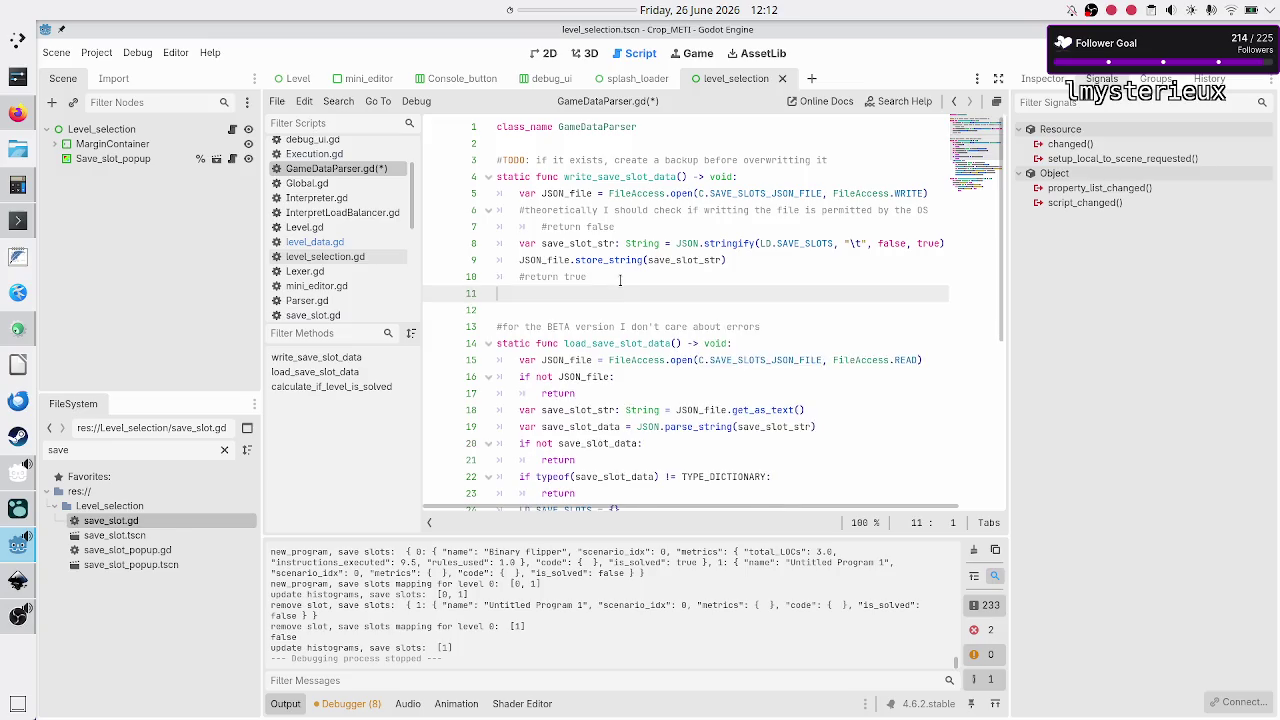
Step: Save GameDataParser.gd and check the is_solution key on line 36
{"action": "key", "text": "Down"}
{"action": "key", "text": "ctrl+s"}
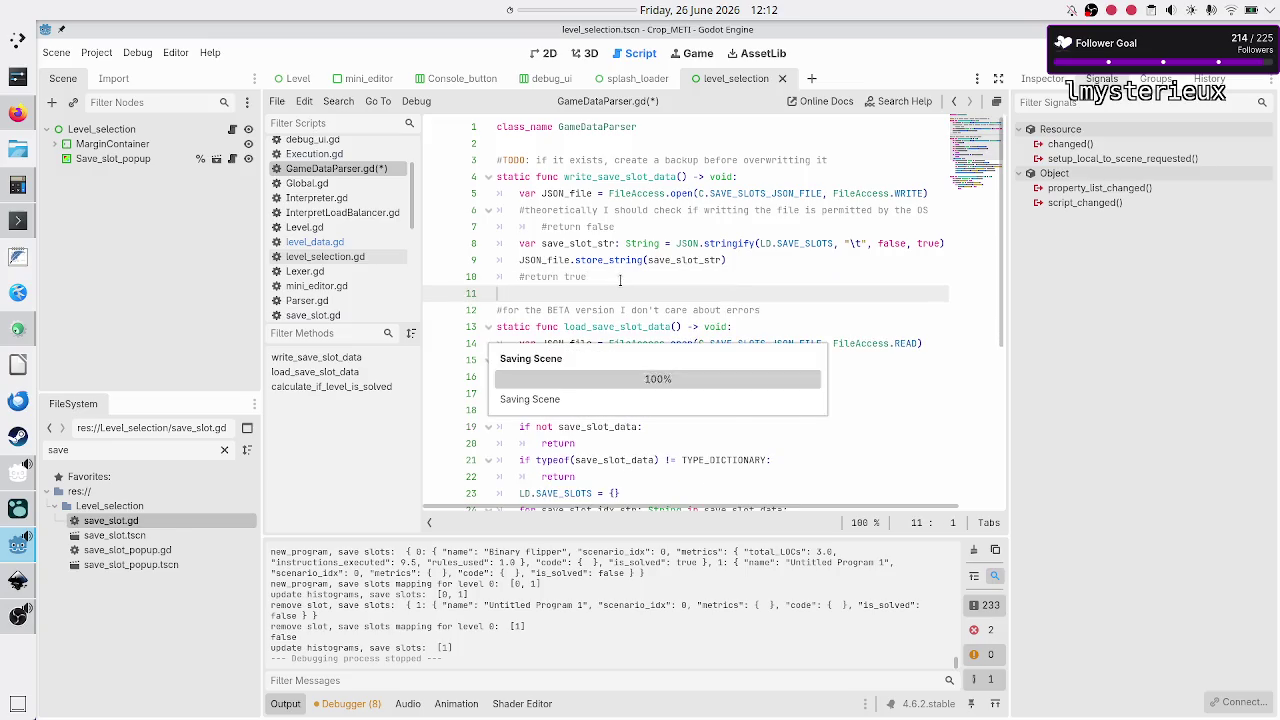
{"action": "scroll", "coordinate": [647, 352], "scroll_direction": "down", "scroll_amount": 5}
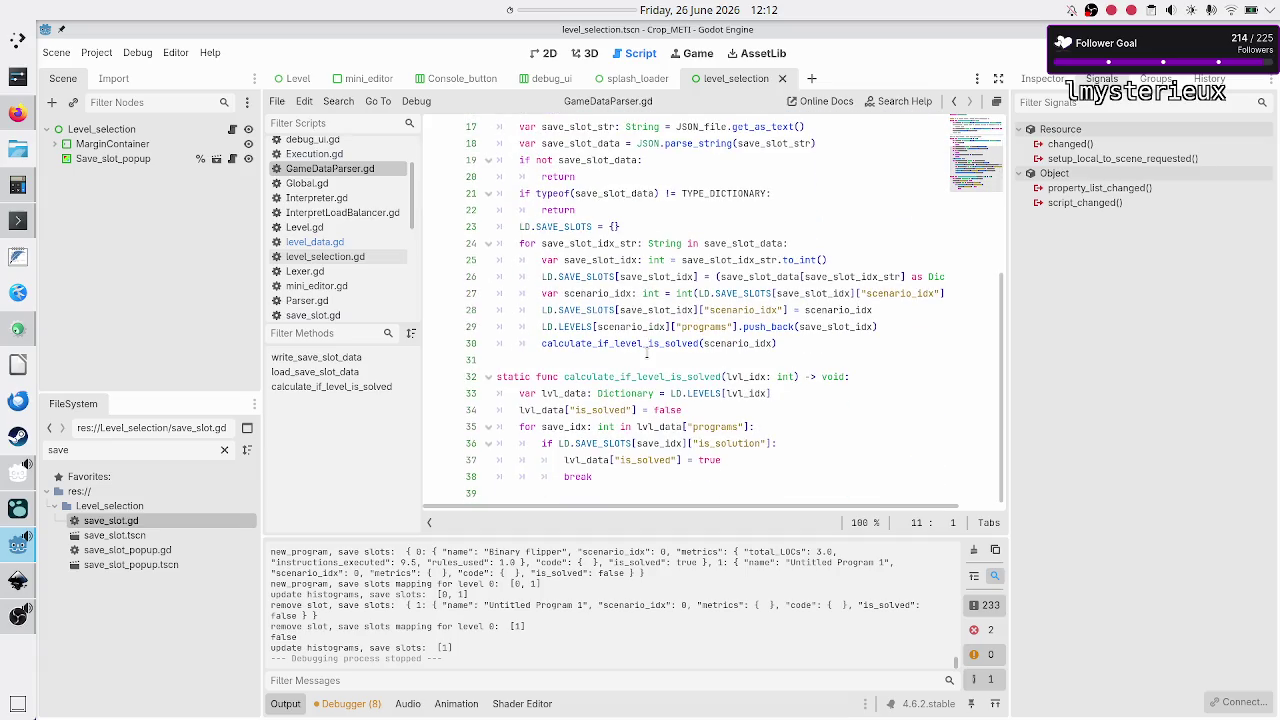
{"action": "mouse_move", "coordinate": [658, 338]}
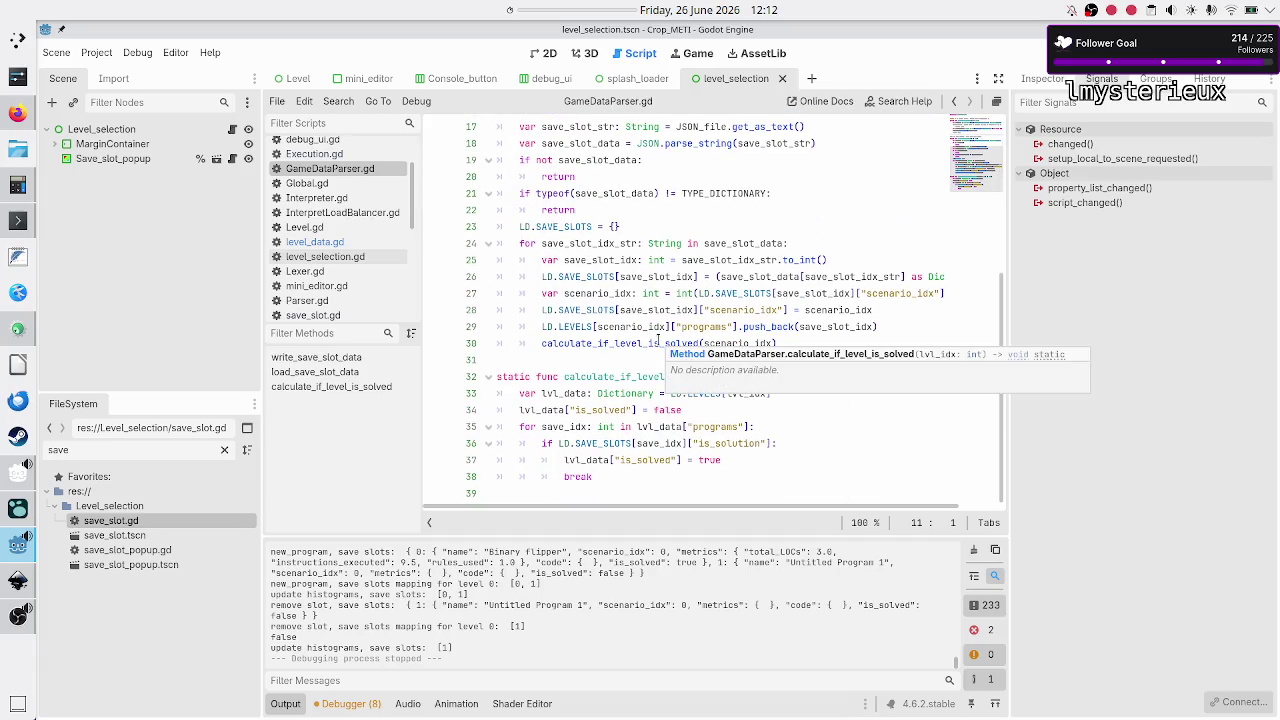
{"action": "double_click", "coordinate": [731, 443]}
{"action": "left_click", "coordinate": [731, 443]}
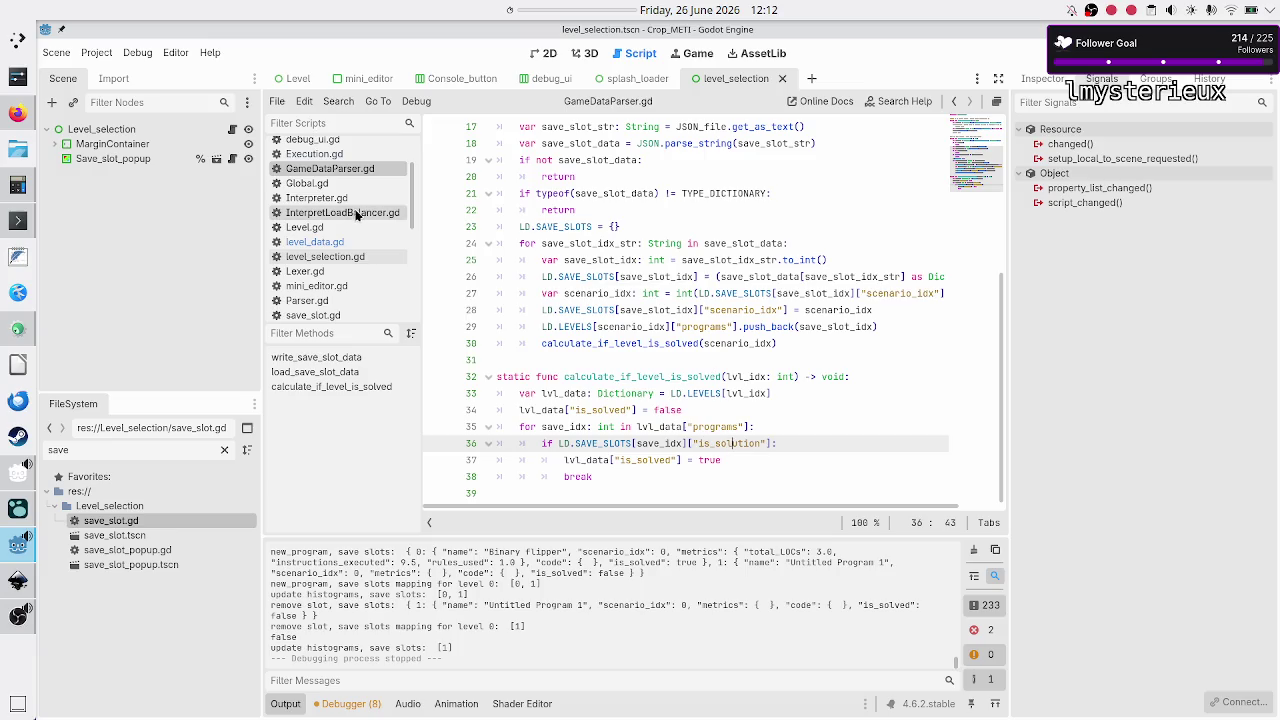
Step: In level_selection.gd, change the is_solved key on line 145 to is_solution
{"action": "left_click", "coordinate": [344, 259]}
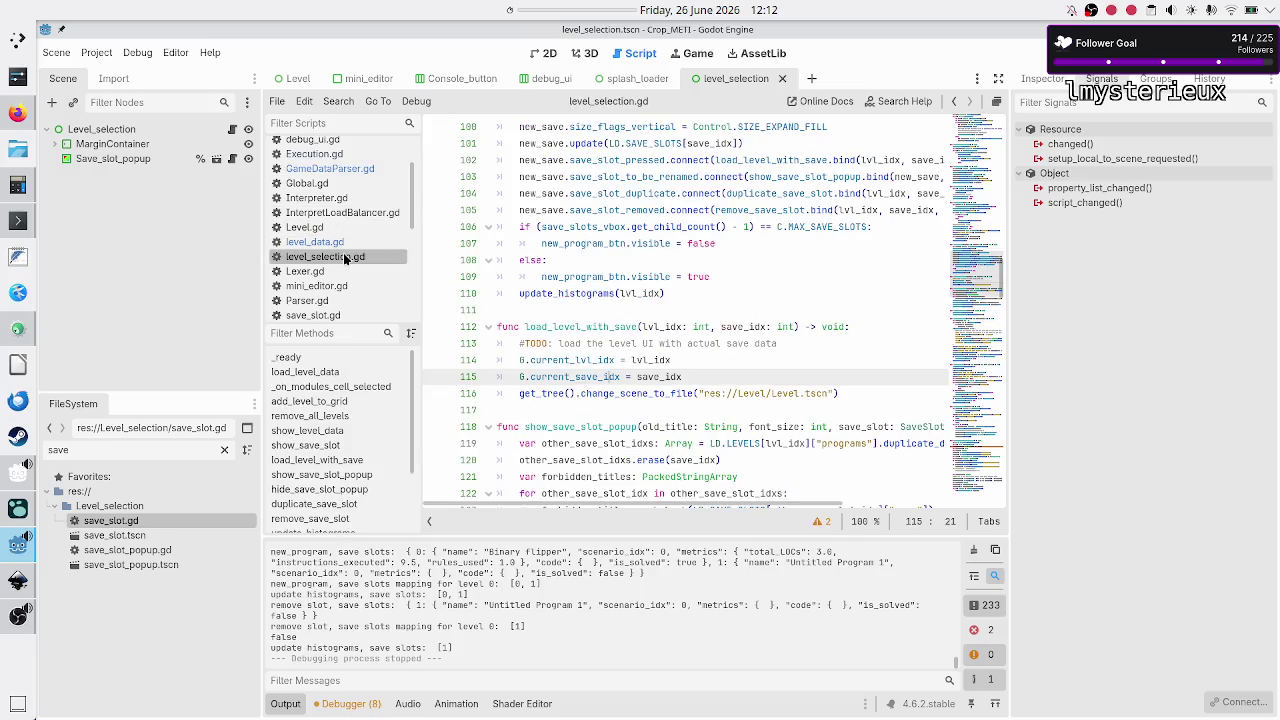
{"action": "scroll", "coordinate": [600, 298], "scroll_direction": "down", "scroll_amount": 12}
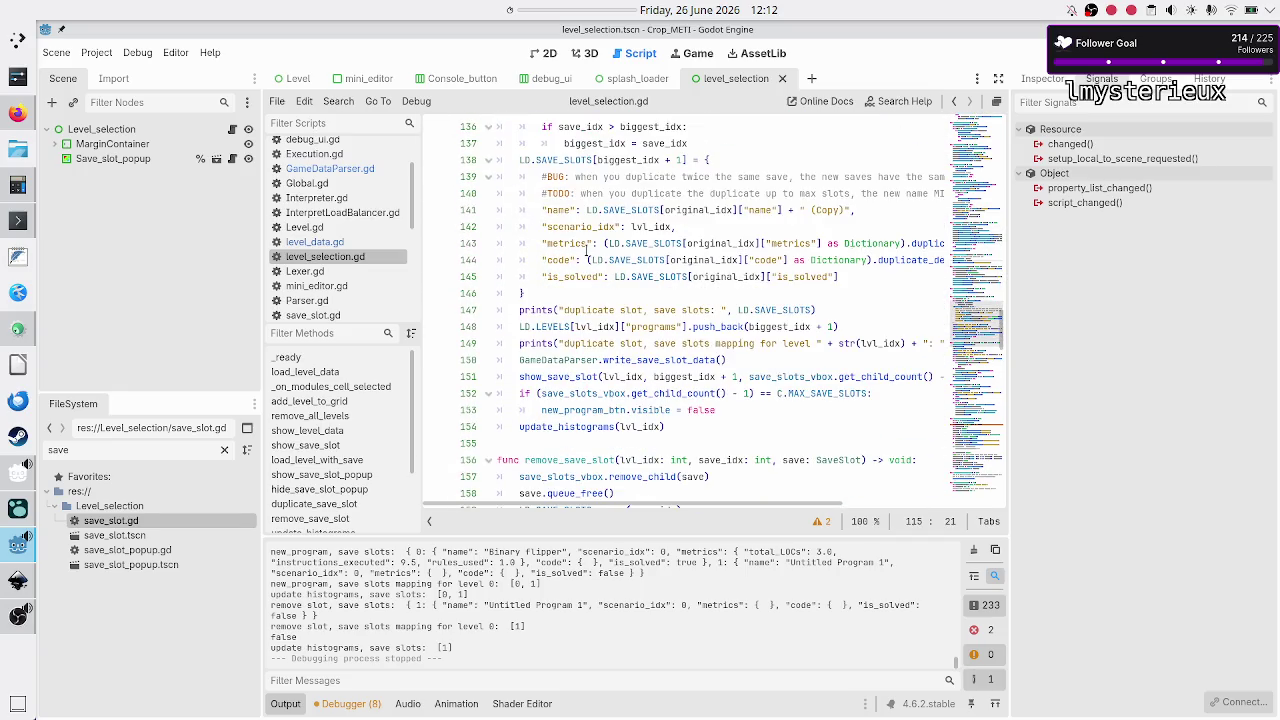
{"action": "left_click", "coordinate": [585, 276]}
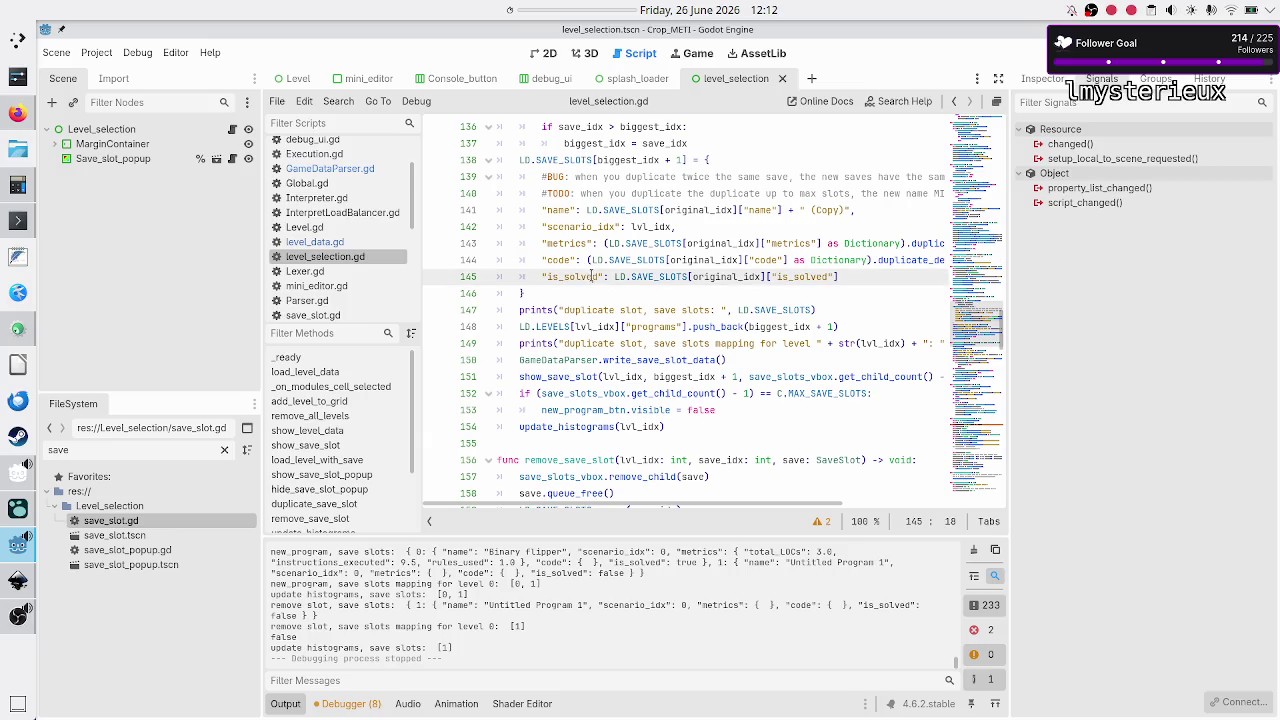
{"action": "key", "text": "BackSpace"}
{"action": "key", "text": "BackSpace"}
{"action": "key", "text": "BackSpace"}
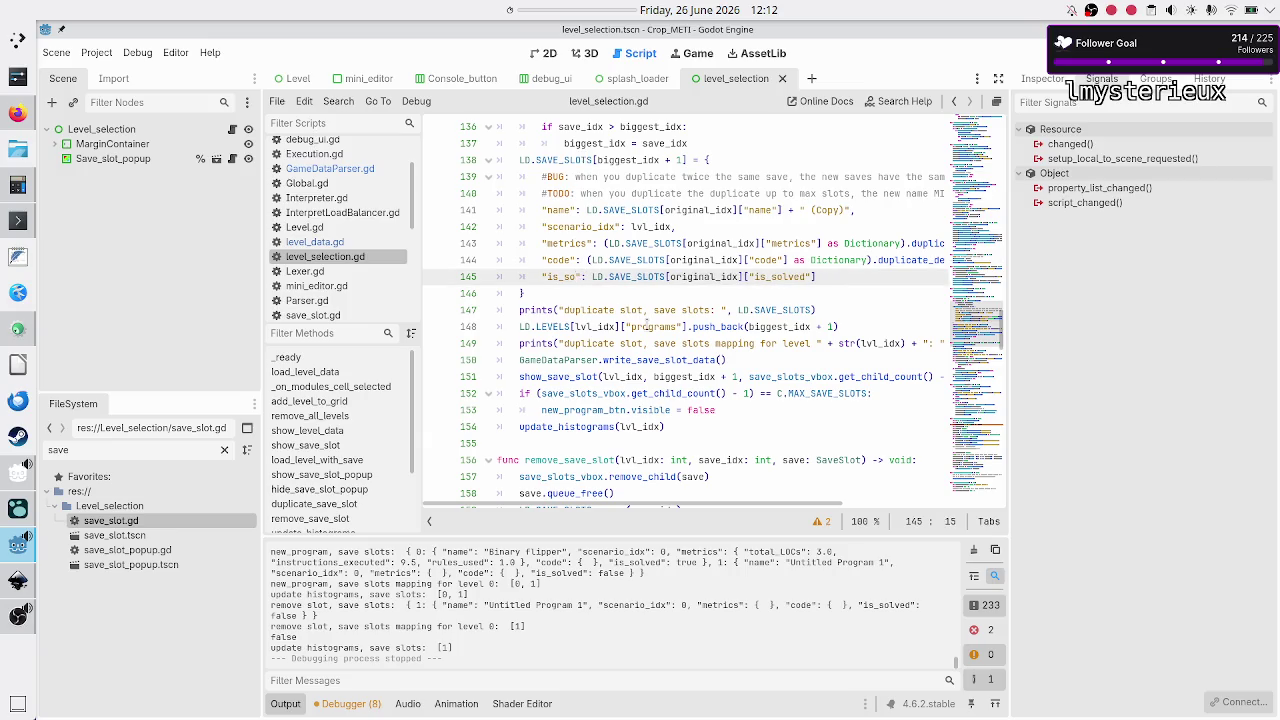
{"action": "type", "text": "lution"}
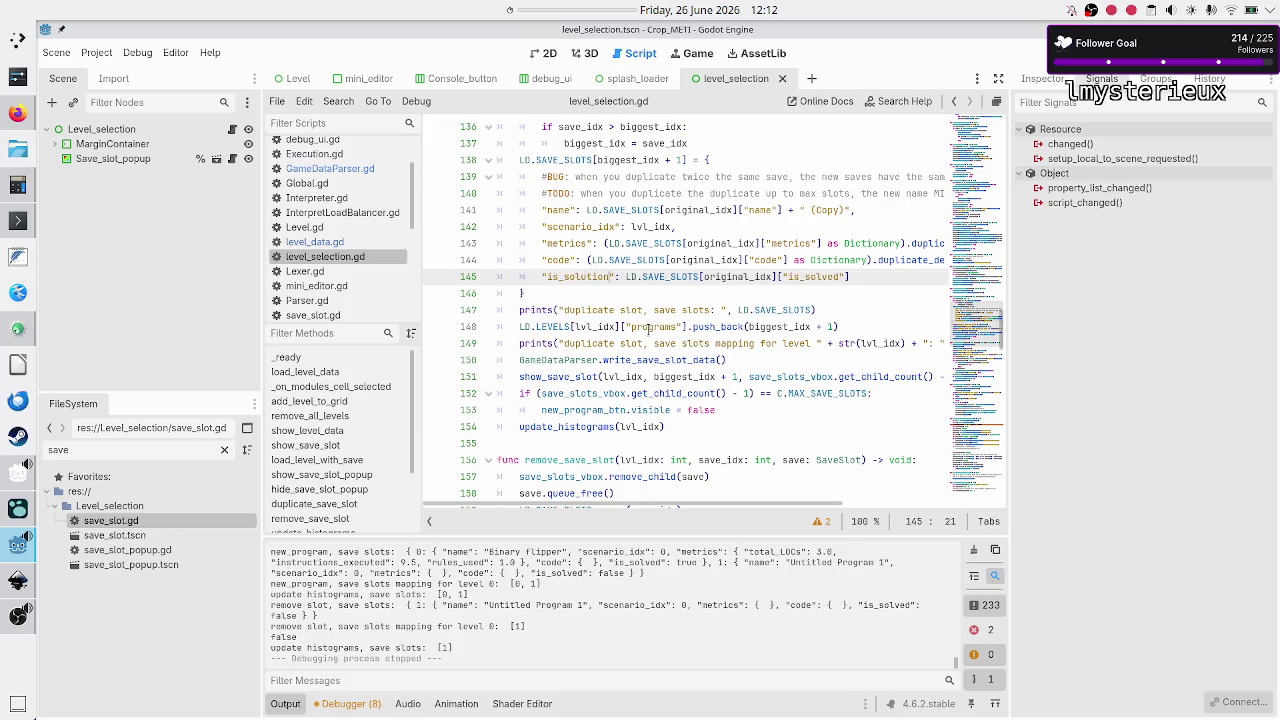
{"action": "key", "text": "Down"}
{"action": "key", "text": "Down"}
{"action": "key", "text": "Down"}
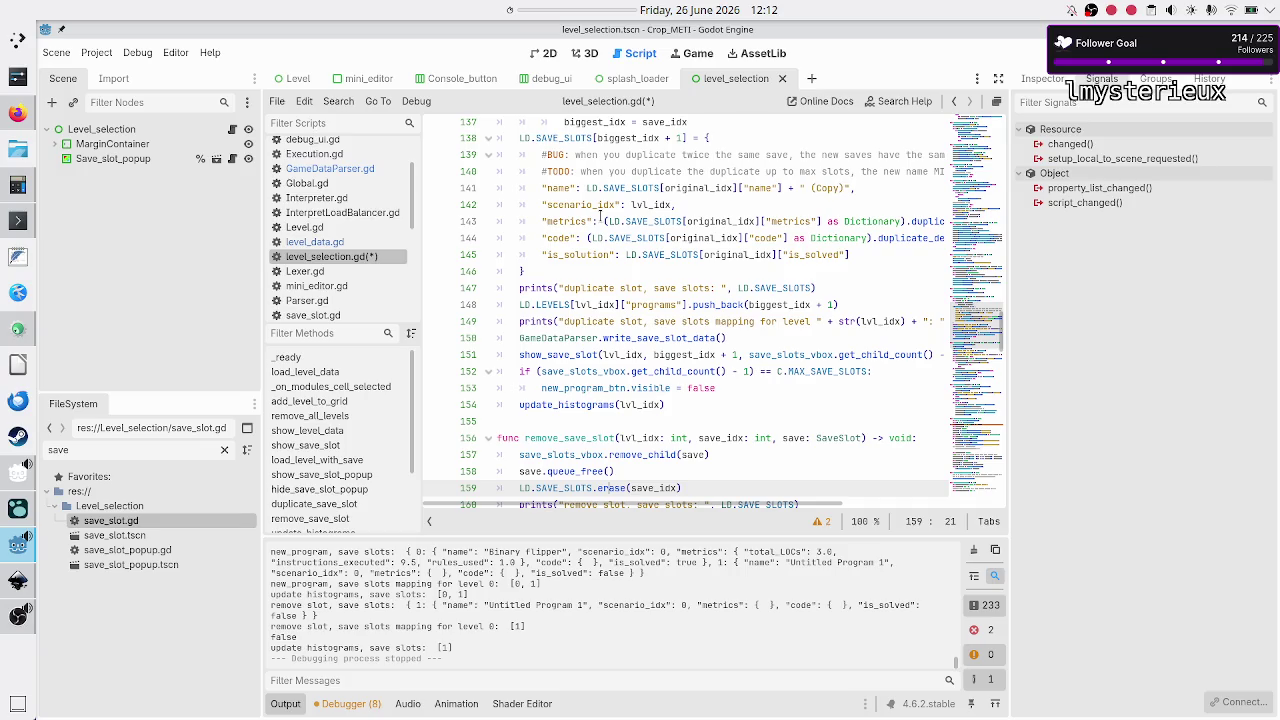
Step: Search all project scripts for is_solved via Replace in Files, with is_solution as replacement
{"action": "left_click", "coordinate": [338, 101]}
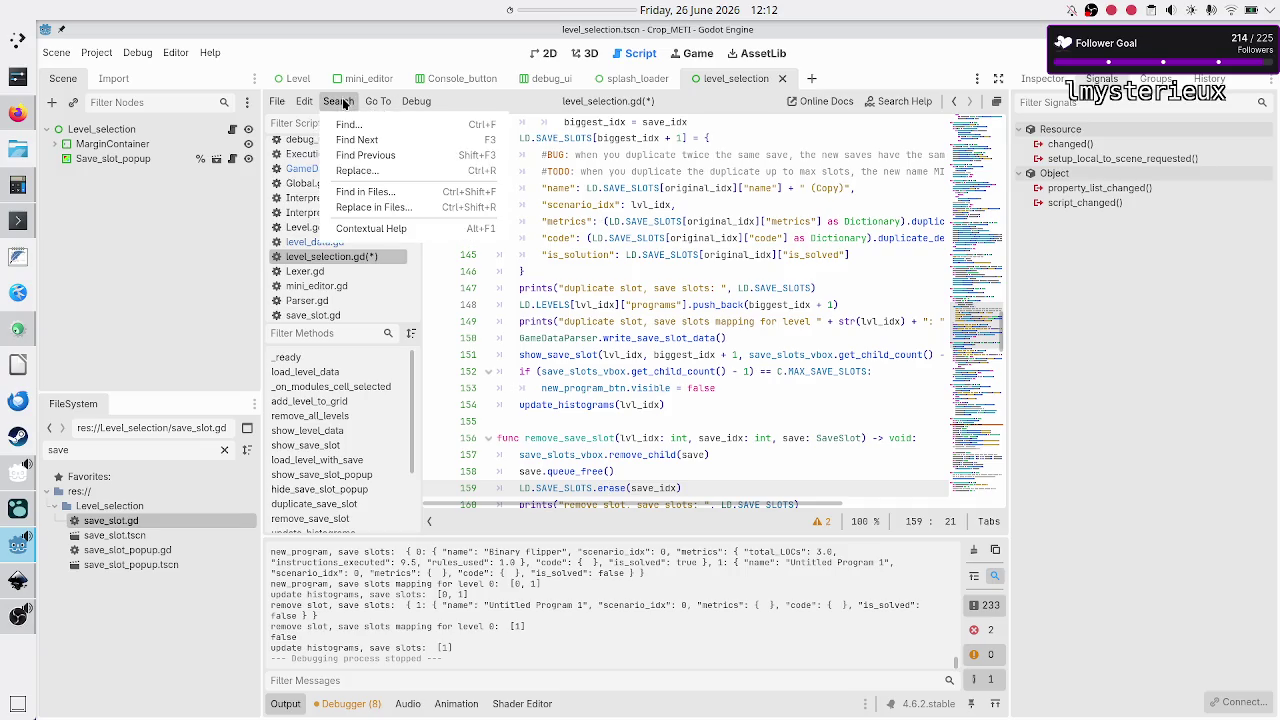
{"action": "left_click", "coordinate": [384, 192]}
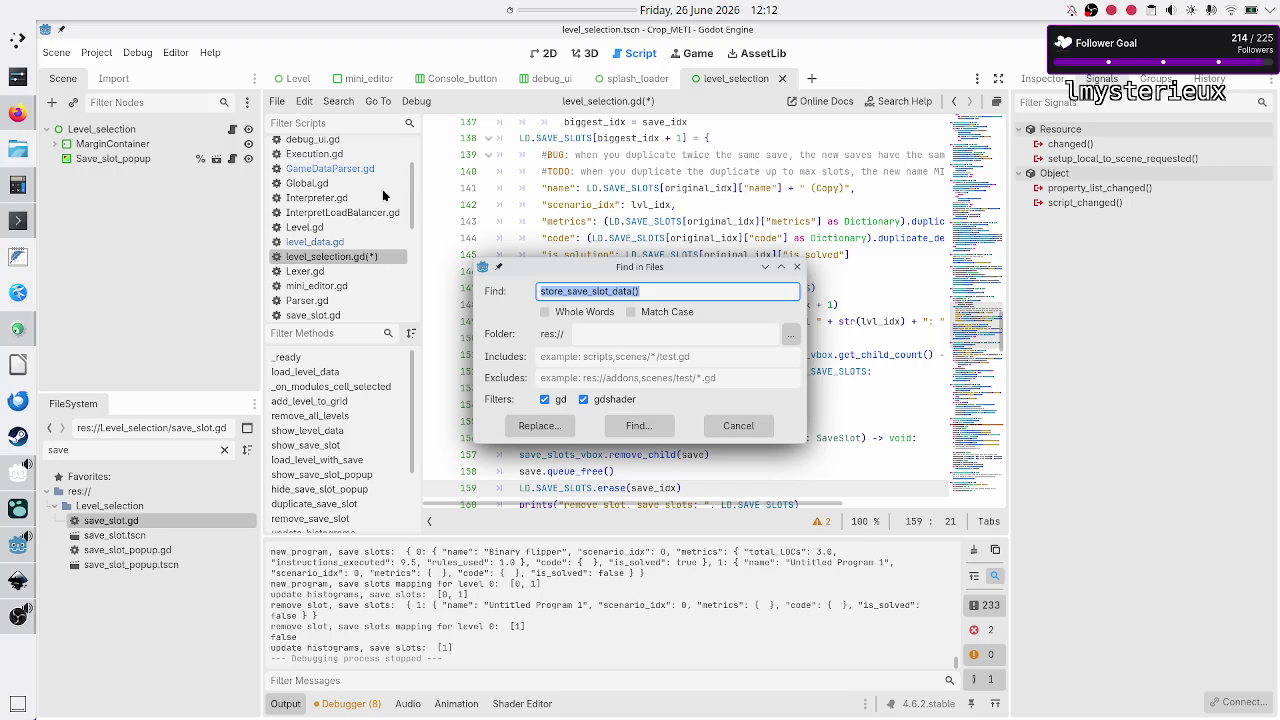
{"action": "key", "text": "Escape"}
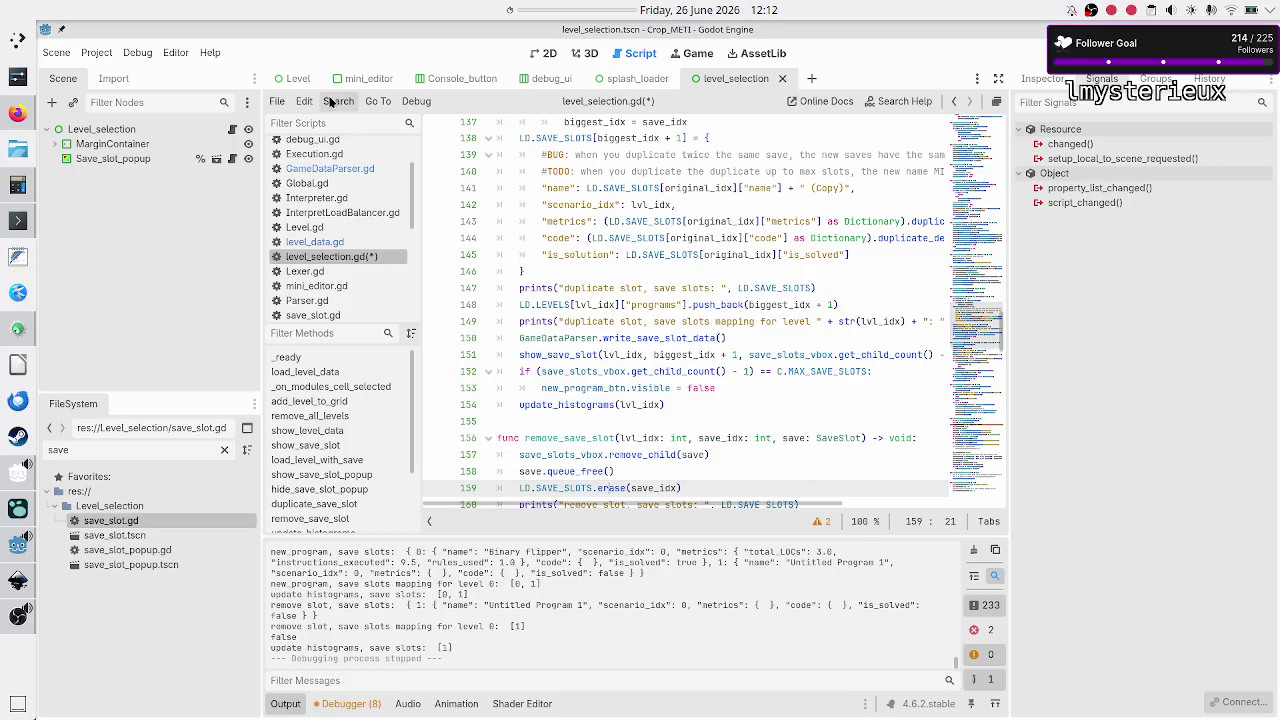
{"action": "left_click", "coordinate": [338, 101]}
{"action": "left_click", "coordinate": [385, 207]}
{"action": "type", "text": "i"}
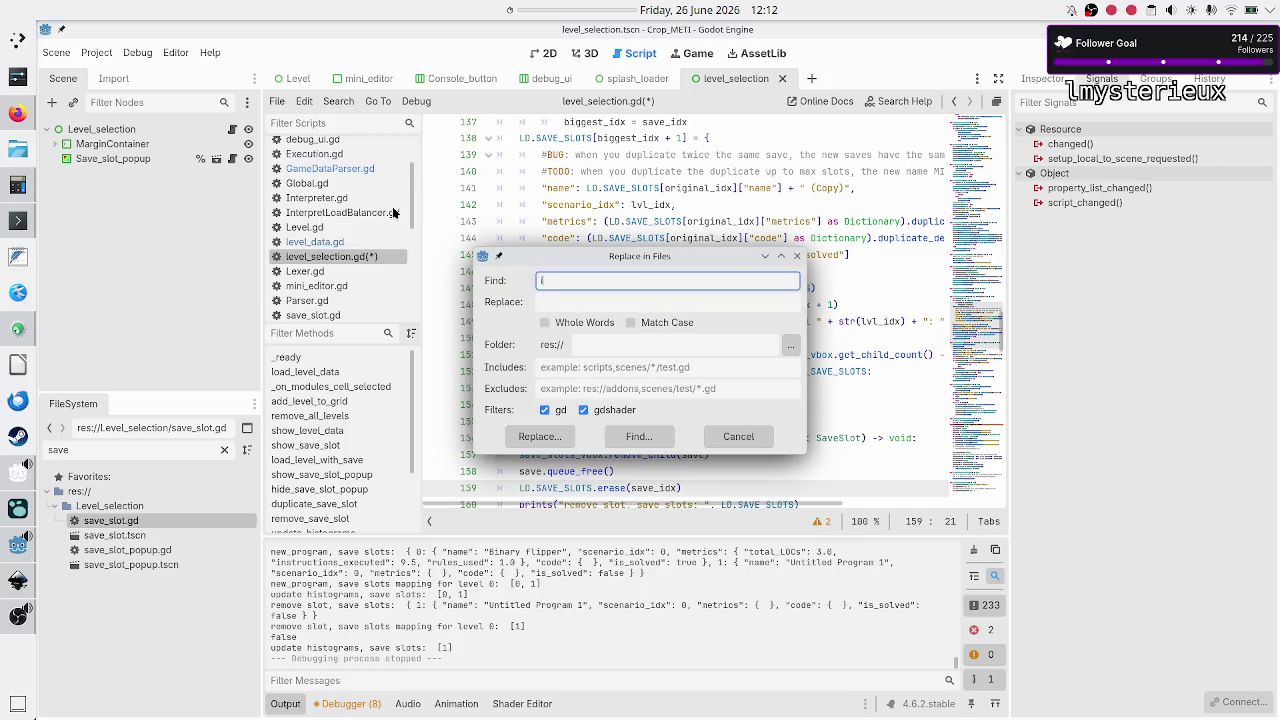
{"action": "type", "text": "s_solved"}
{"action": "left_click", "coordinate": [586, 303]}
{"action": "type", "text": "s_solution"}
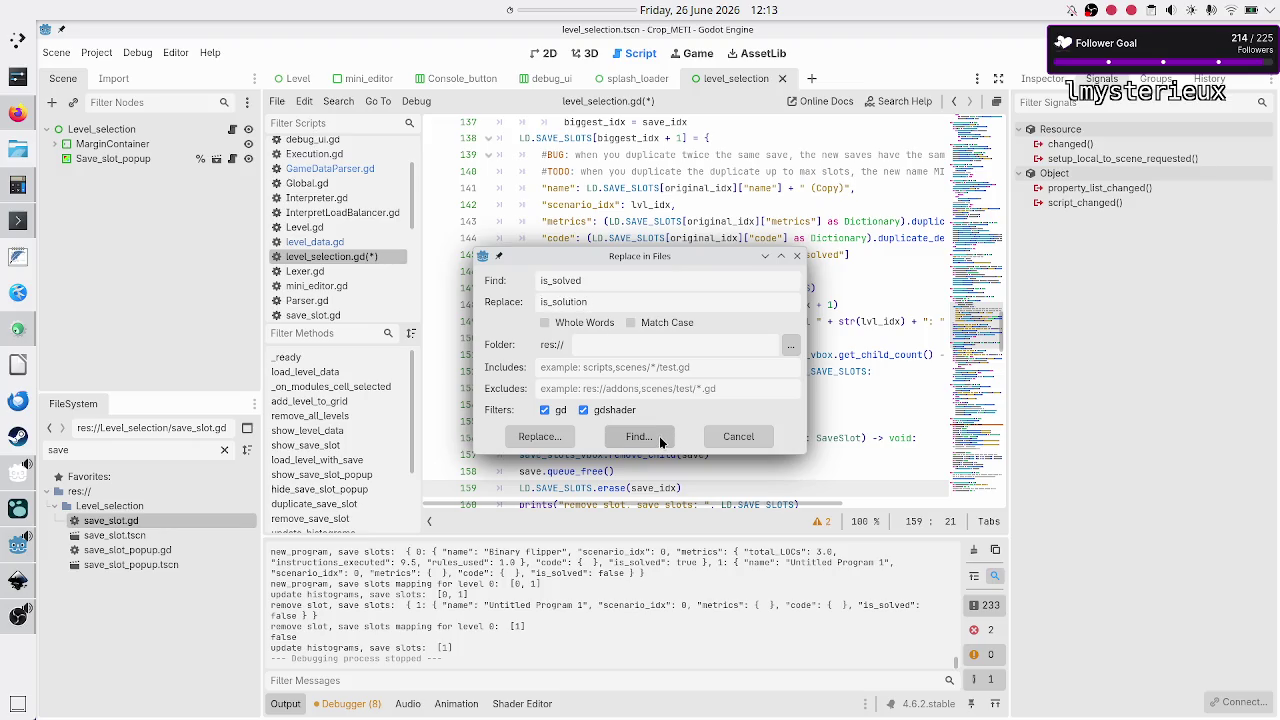
{"action": "left_click", "coordinate": [660, 441]}
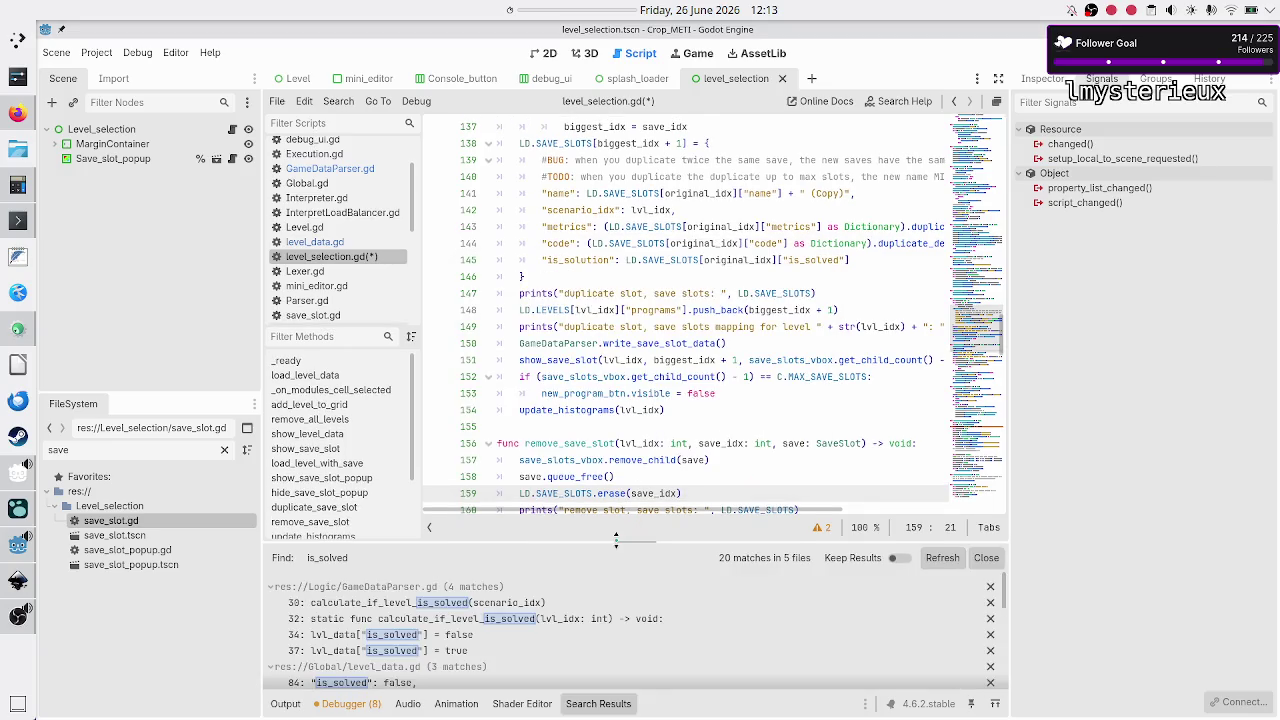
Step: Enlarge the search results panel and refresh the is_solved results
{"action": "left_click_drag", "start_coordinate": [616, 541], "coordinate": [623, 268]}
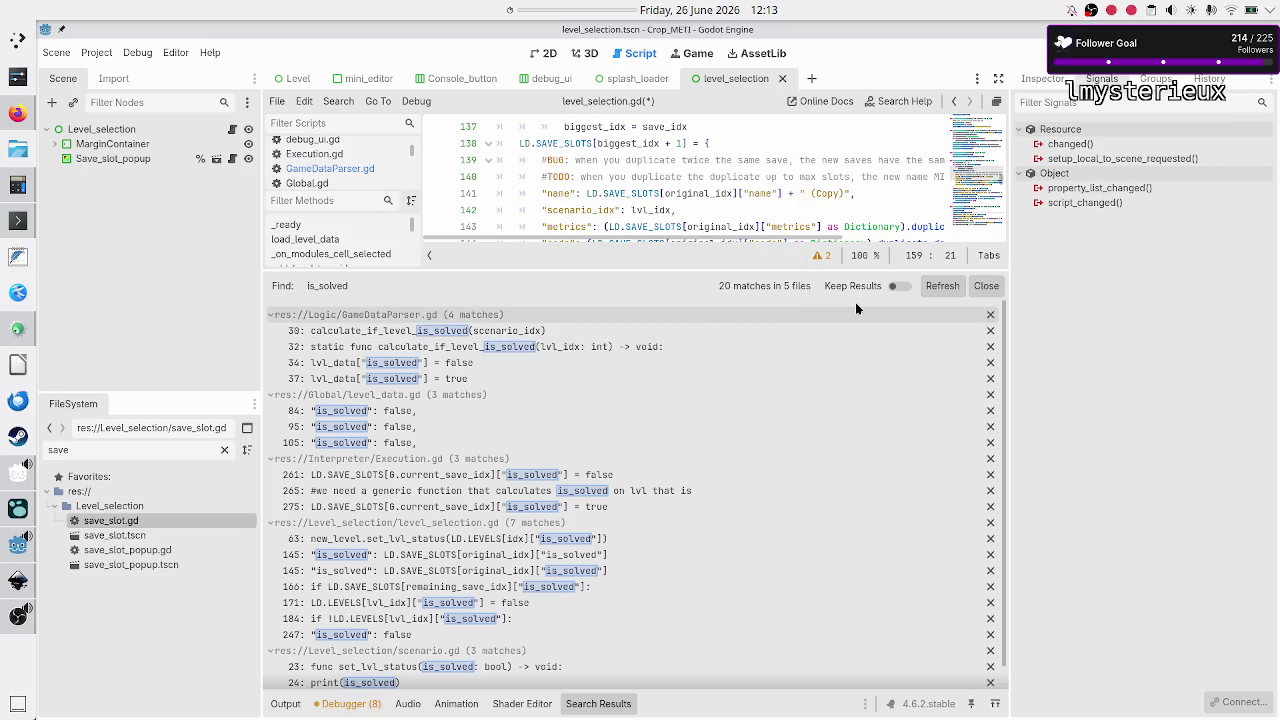
{"action": "left_click", "coordinate": [942, 286]}
{"action": "scroll", "coordinate": [855, 390], "scroll_direction": "down", "scroll_amount": 1}
{"action": "scroll", "coordinate": [855, 390], "scroll_direction": "up", "scroll_amount": 1}
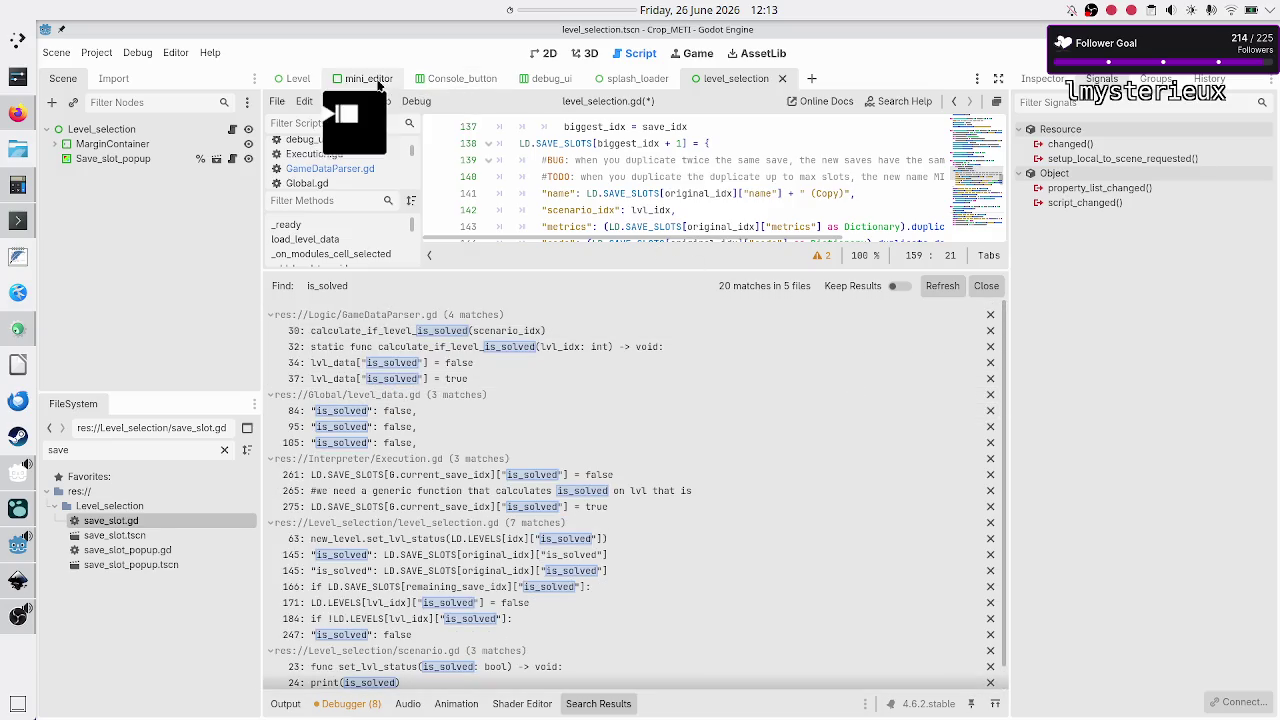
Step: Rerun Replace in Files with is_solution as the replacement to mark all 20 matches
{"action": "left_click", "coordinate": [338, 101]}
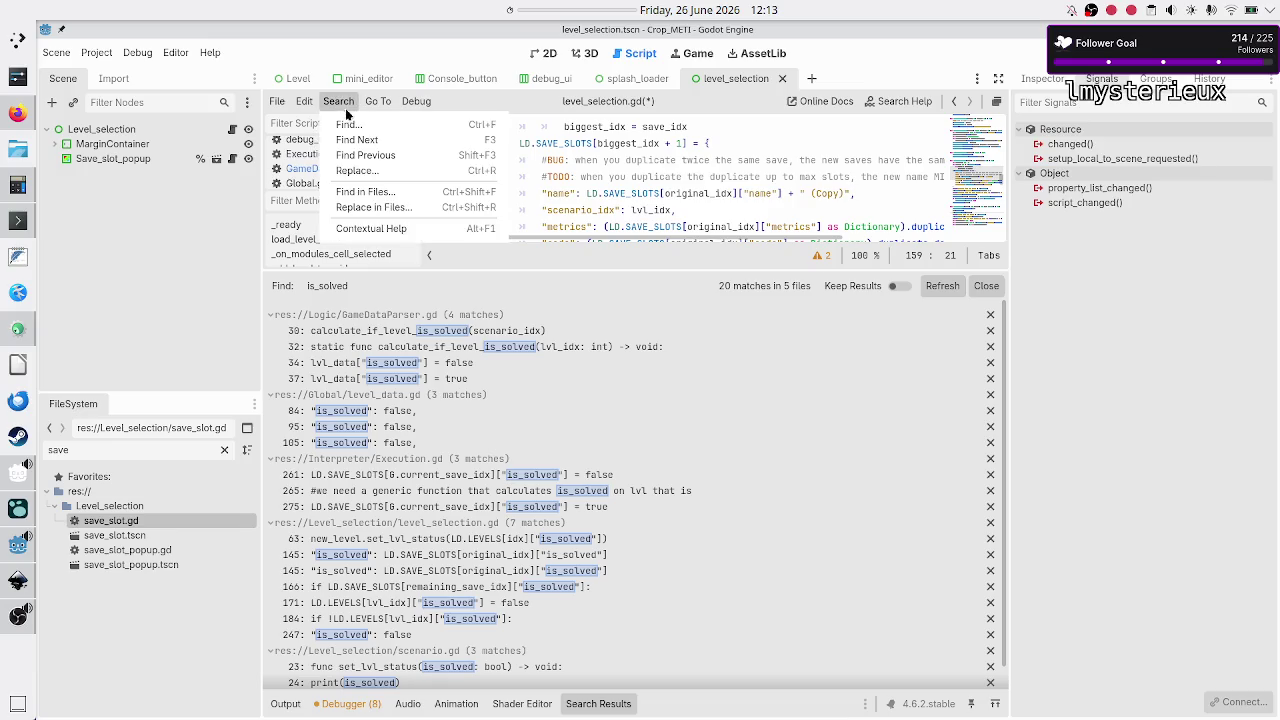
{"action": "left_click", "coordinate": [385, 207]}
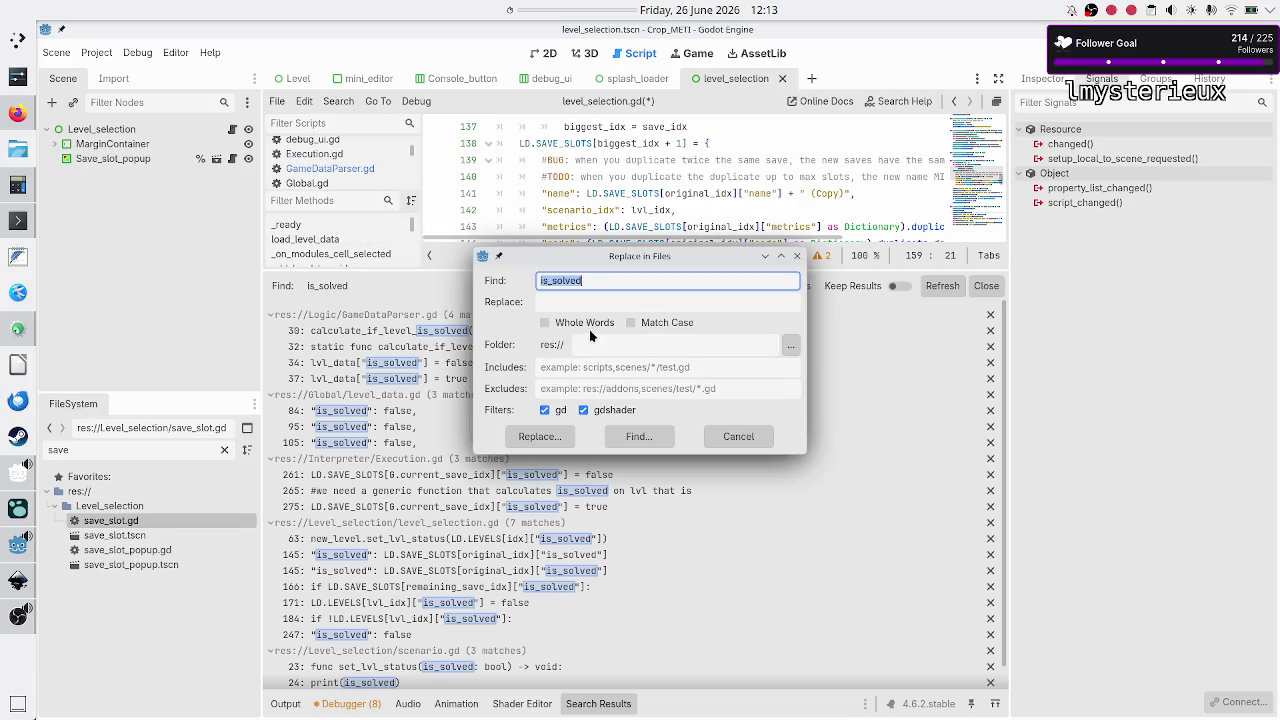
{"action": "left_click", "coordinate": [602, 302]}
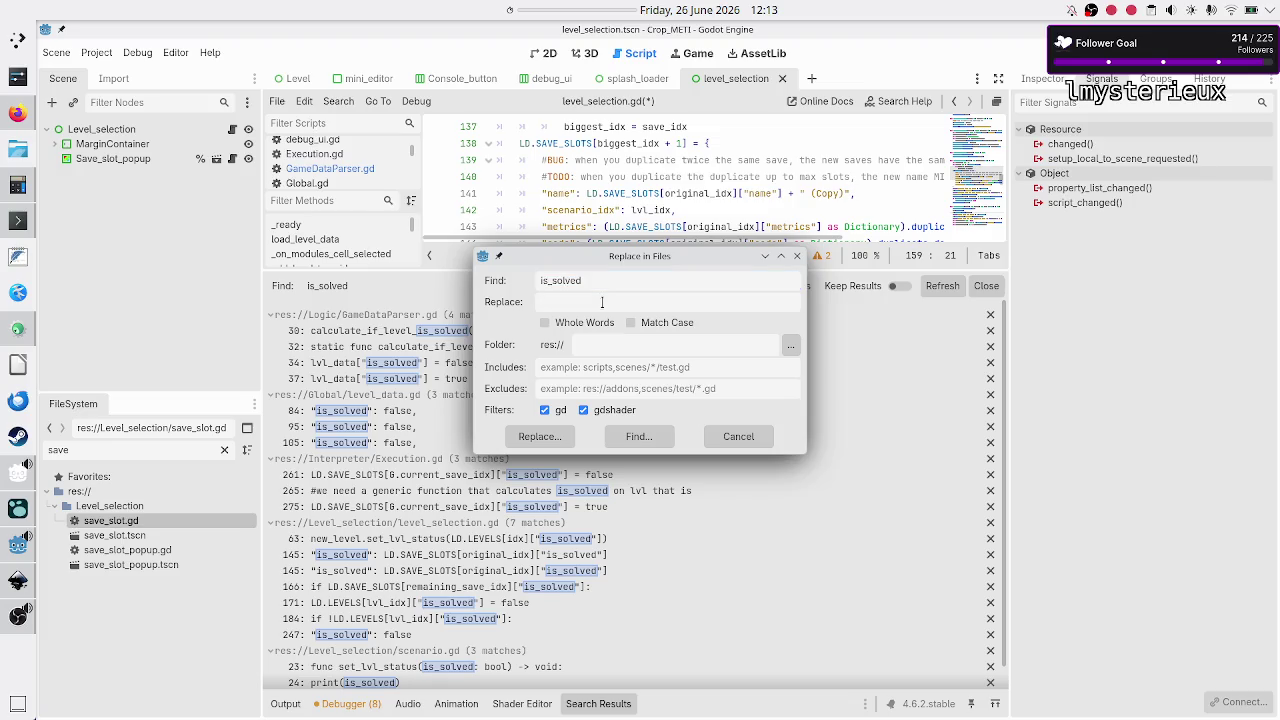
{"action": "type", "text": "is_solutio"}
{"action": "type", "text": "n"}
{"action": "left_click", "coordinate": [555, 434]}
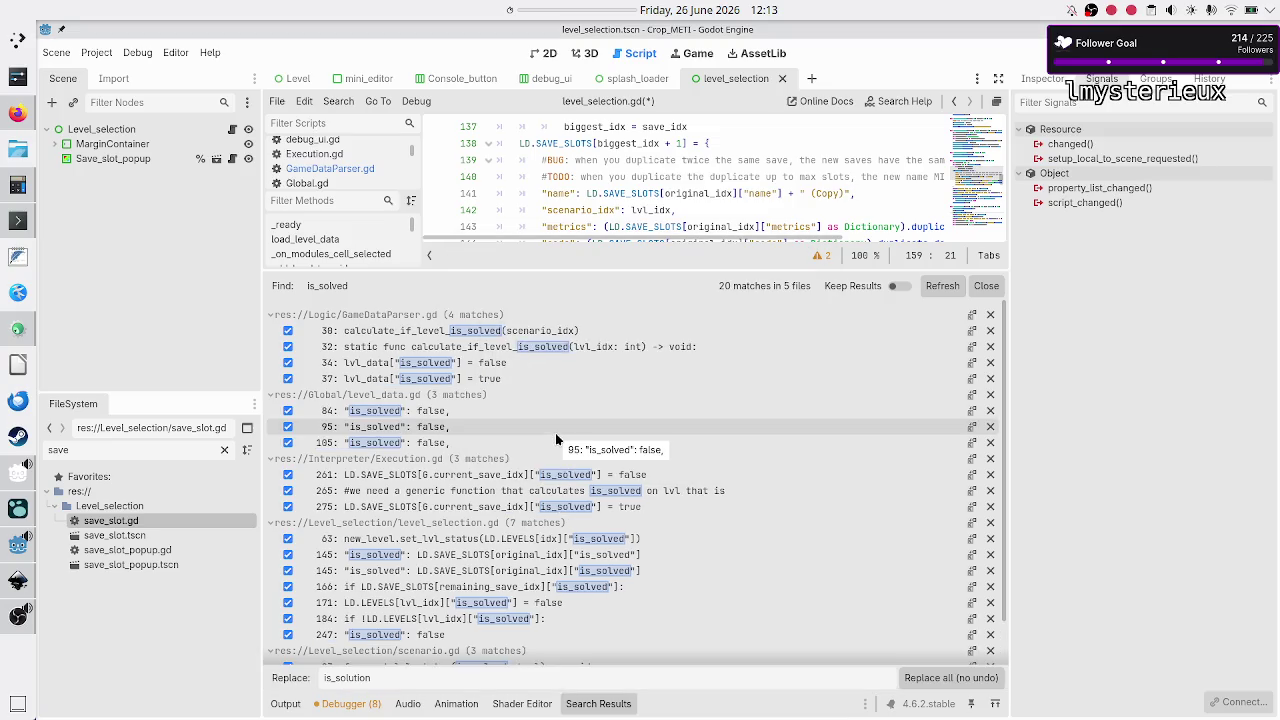
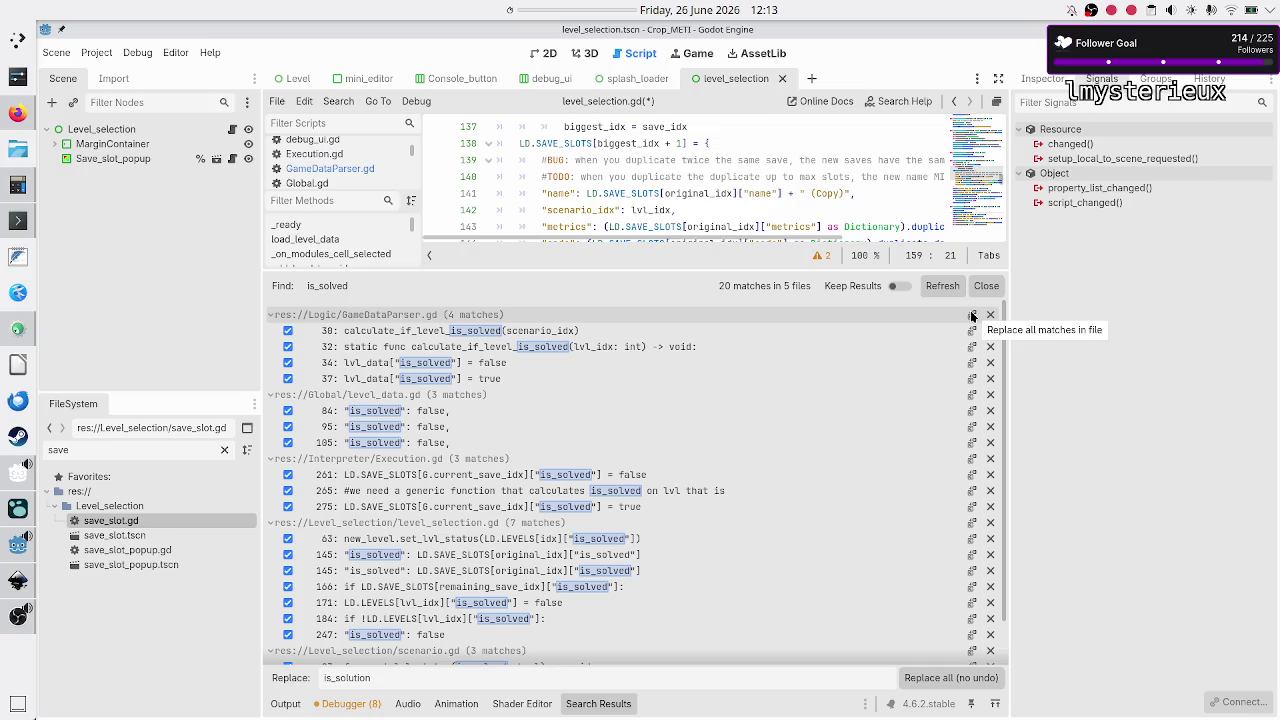
Step: Uncheck the GameDataParser.gd is_solved matches at lines 30, 32, 34 and 37 in Search Results
{"action": "left_click", "coordinate": [287, 331]}
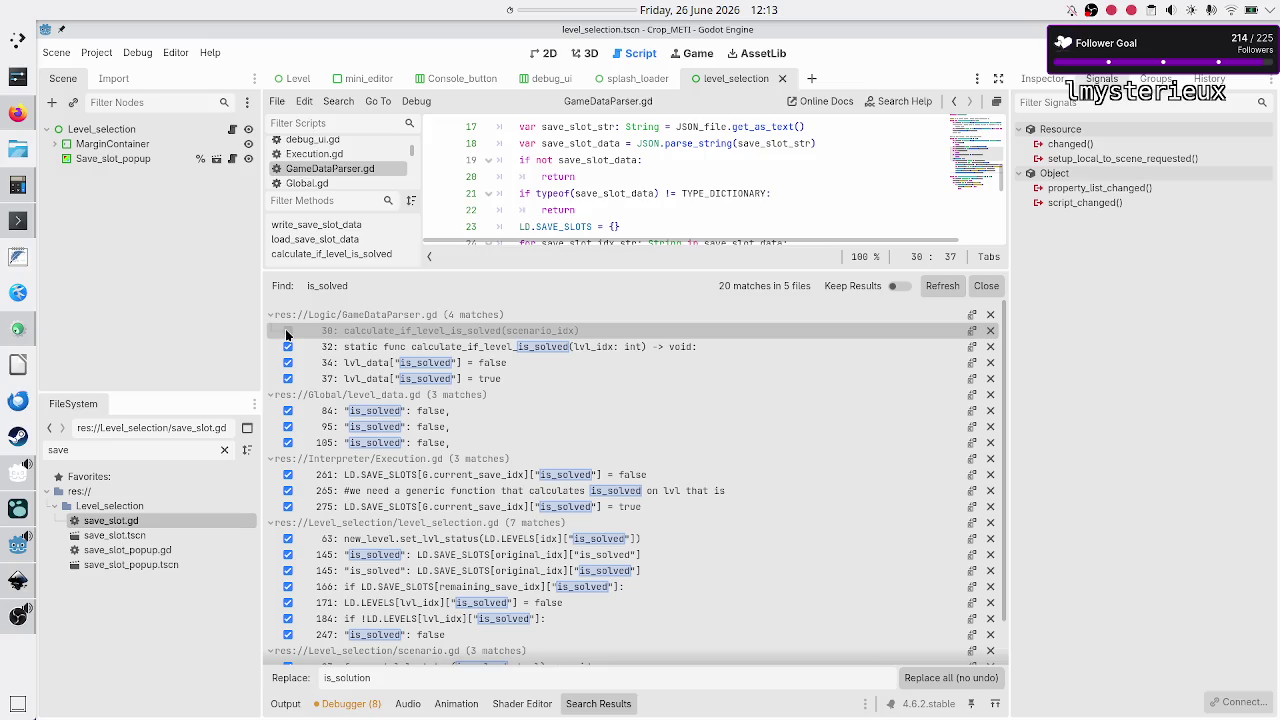
{"action": "left_click", "coordinate": [287, 331]}
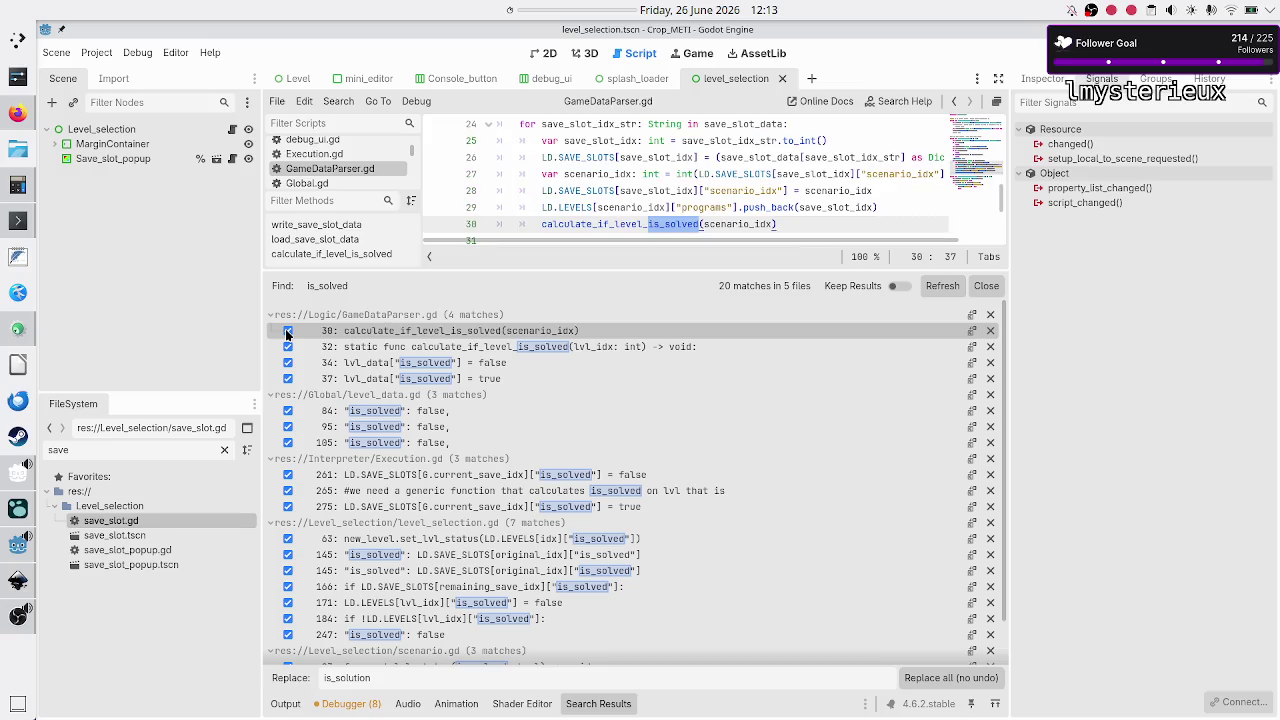
{"action": "left_click", "coordinate": [287, 331]}
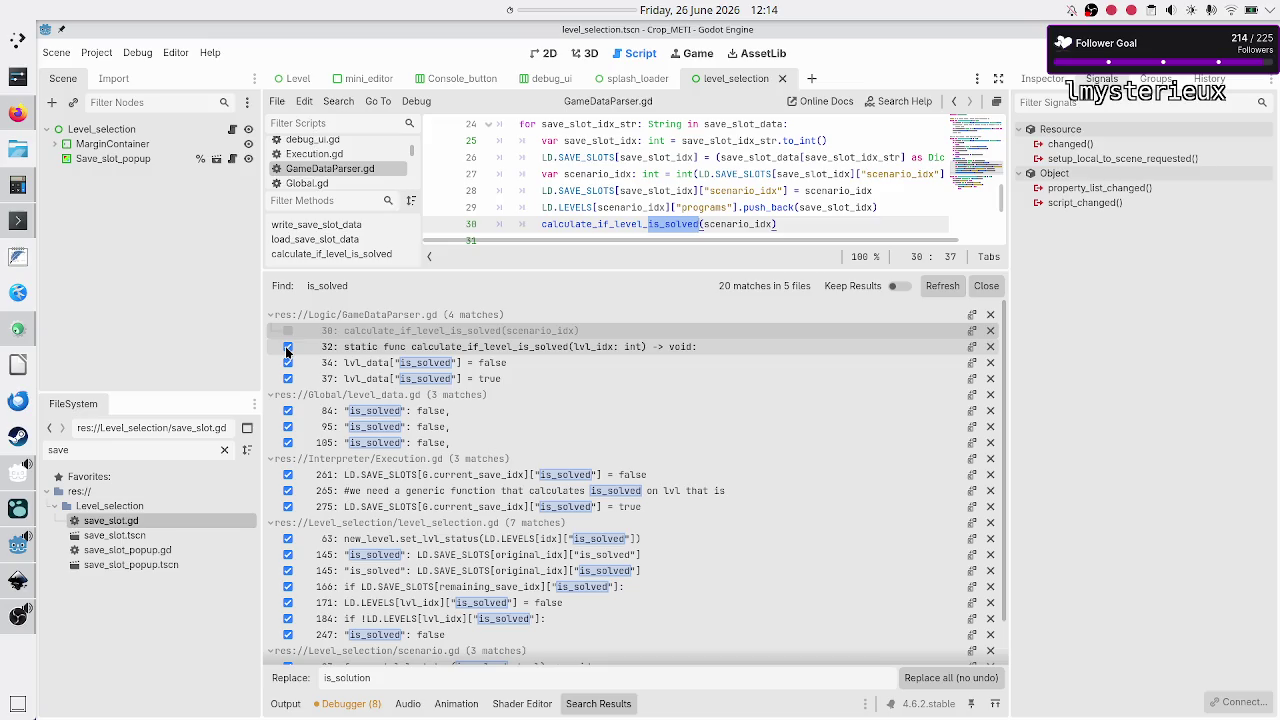
{"action": "left_click", "coordinate": [287, 346]}
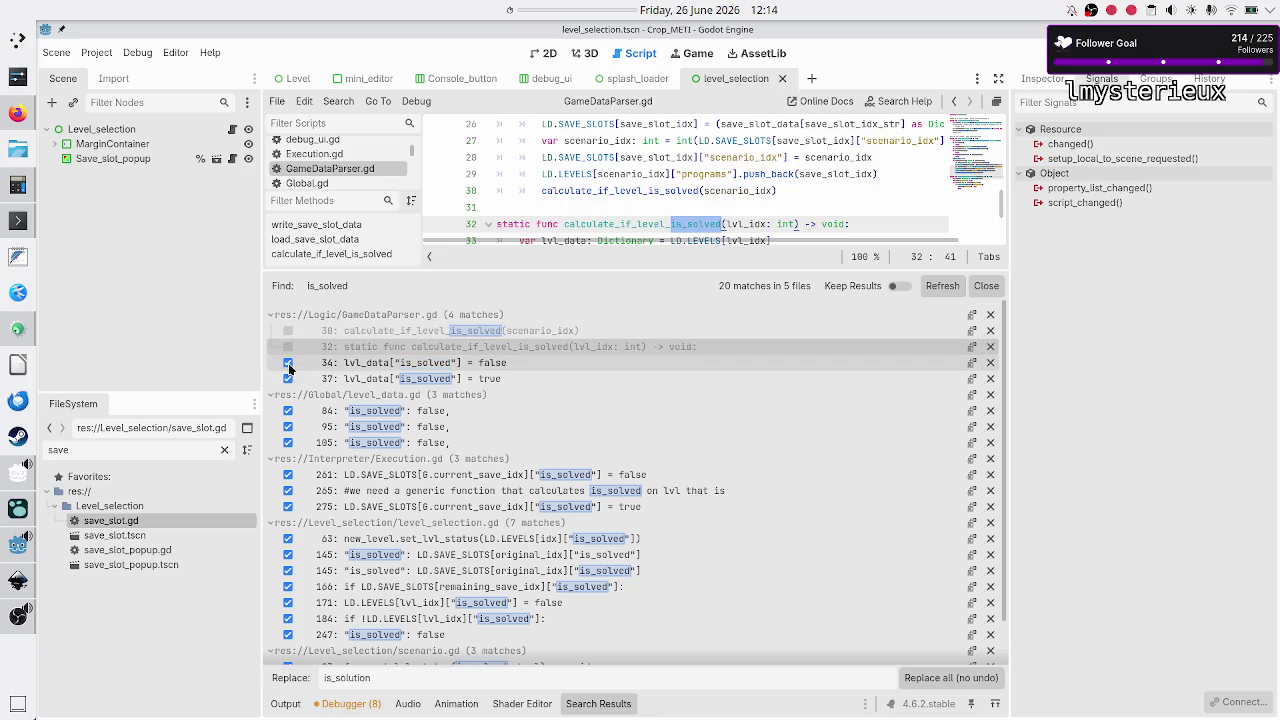
{"action": "left_click", "coordinate": [351, 362]}
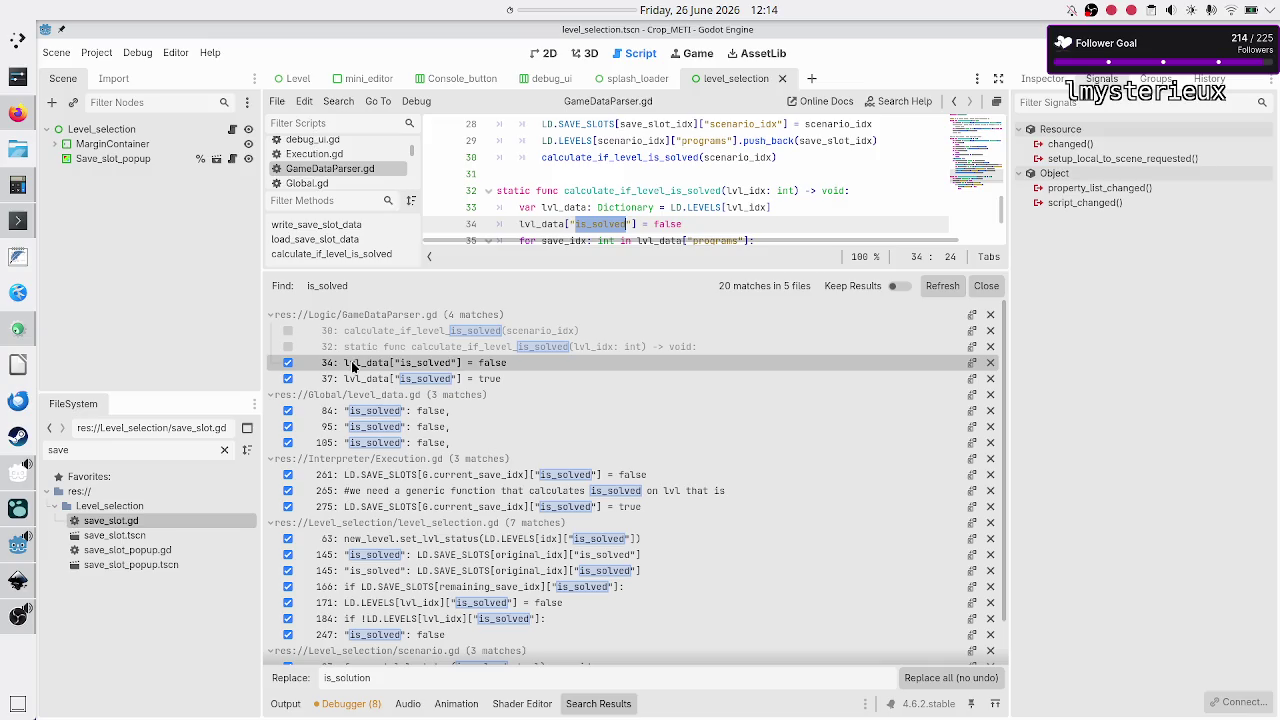
{"action": "left_click", "coordinate": [288, 364]}
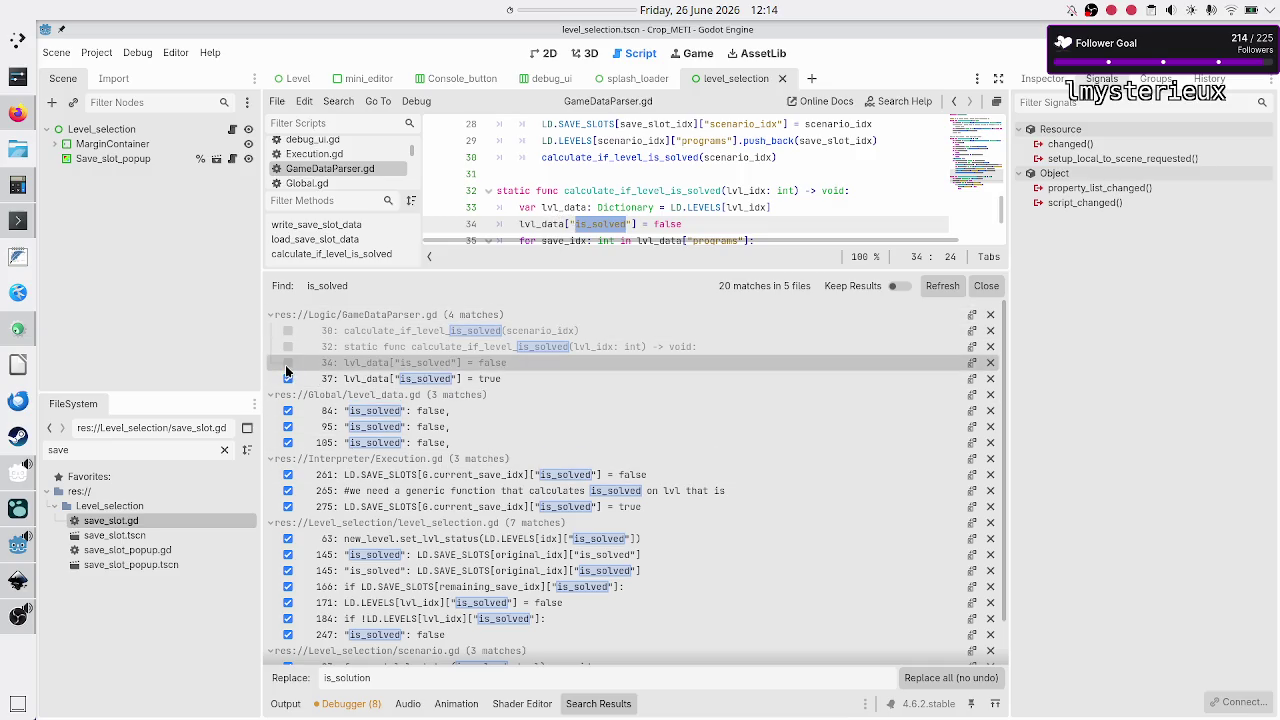
{"action": "left_click", "coordinate": [361, 380]}
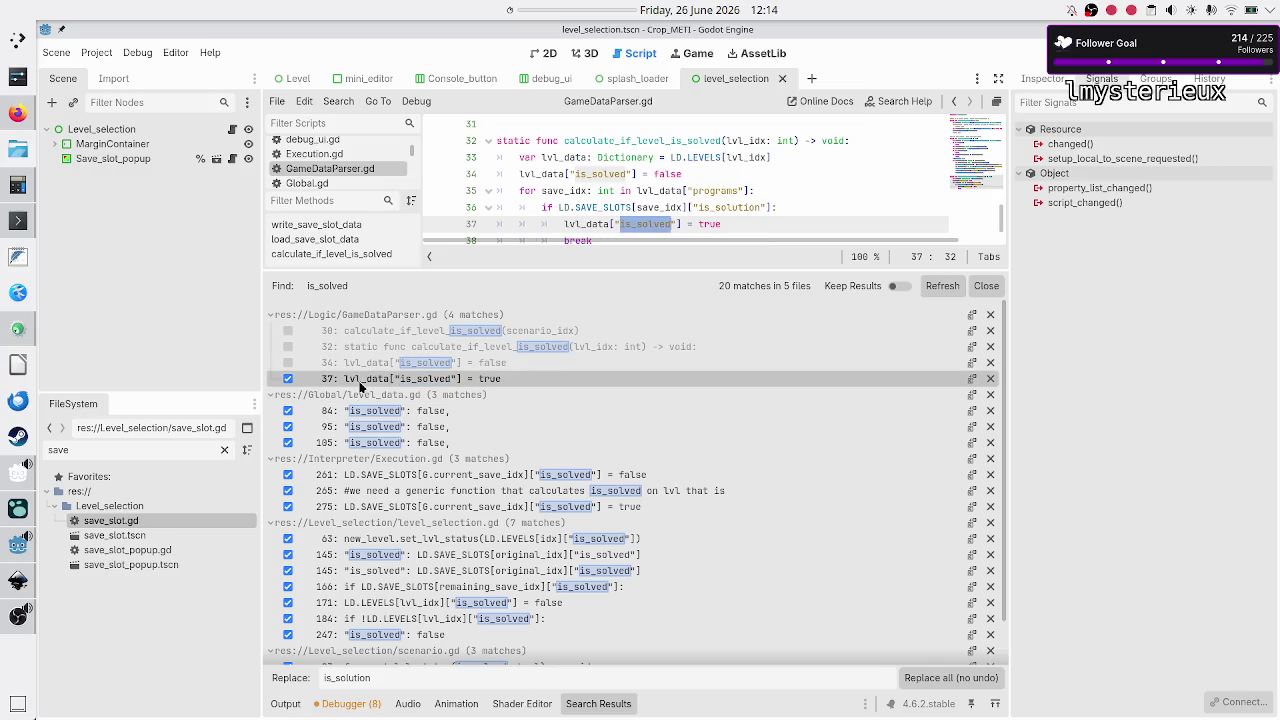
{"action": "left_click", "coordinate": [289, 378]}
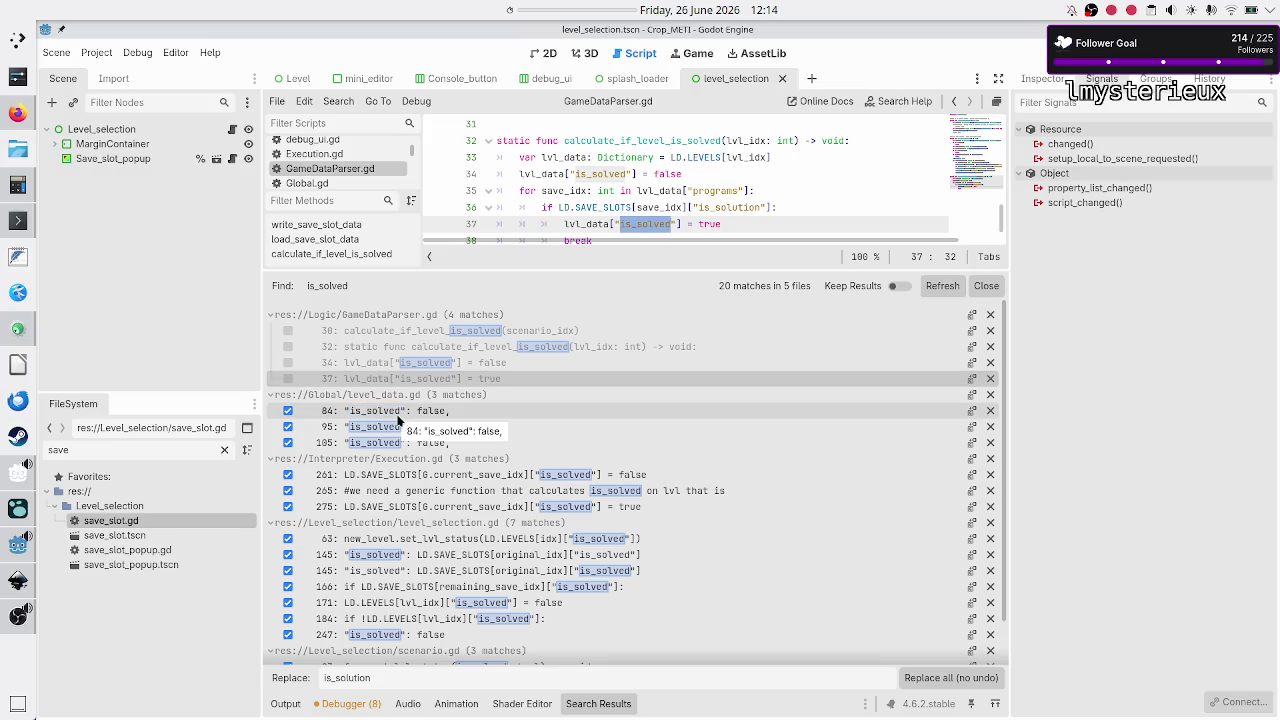
Step: Exclude level_data.gd matches at lines 84, 95 and 105, then open Execution.gd line 261
{"action": "left_click", "coordinate": [397, 413]}
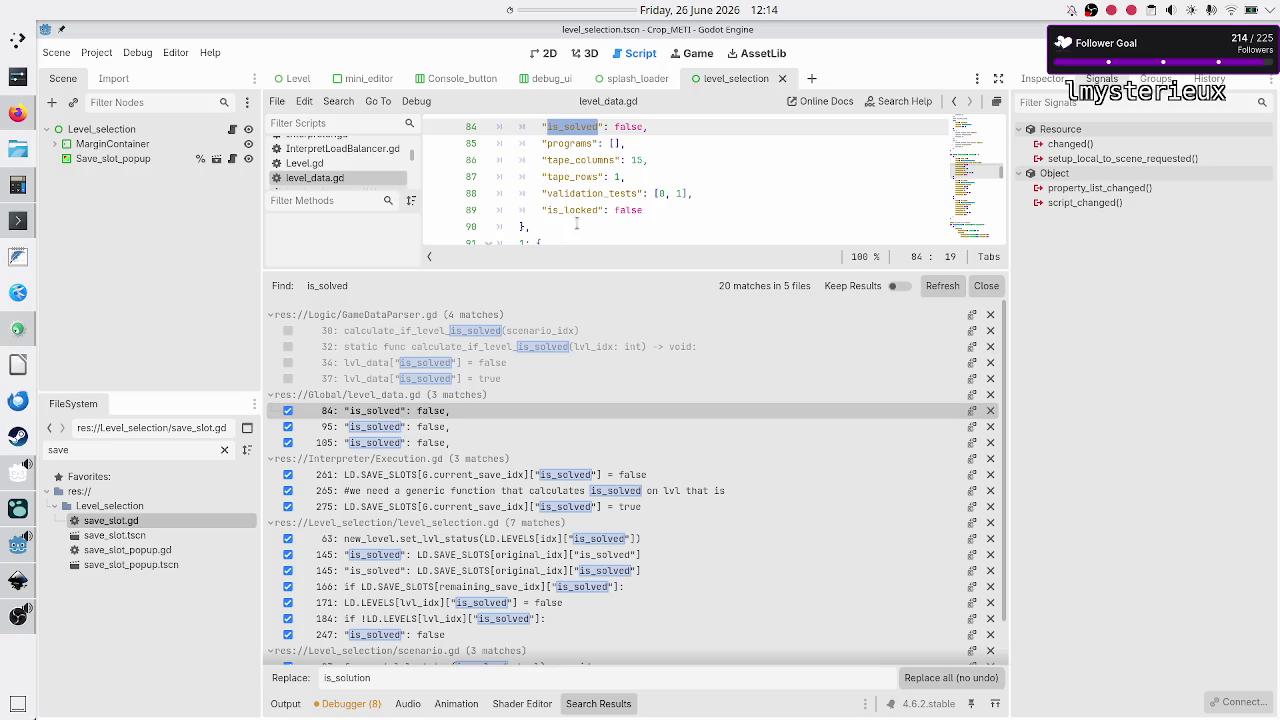
{"action": "scroll", "coordinate": [620, 178], "scroll_direction": "up", "scroll_amount": 4}
{"action": "scroll", "coordinate": [620, 178], "scroll_direction": "down", "scroll_amount": 2}
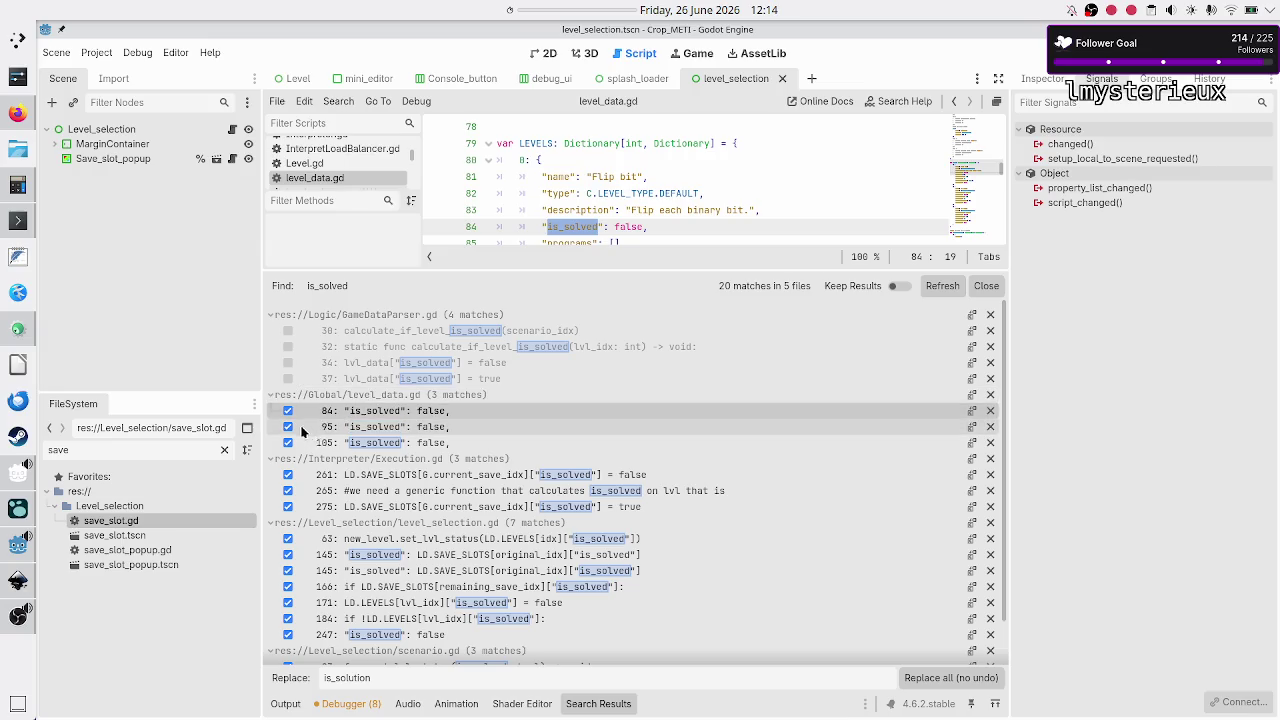
{"action": "left_click", "coordinate": [287, 411]}
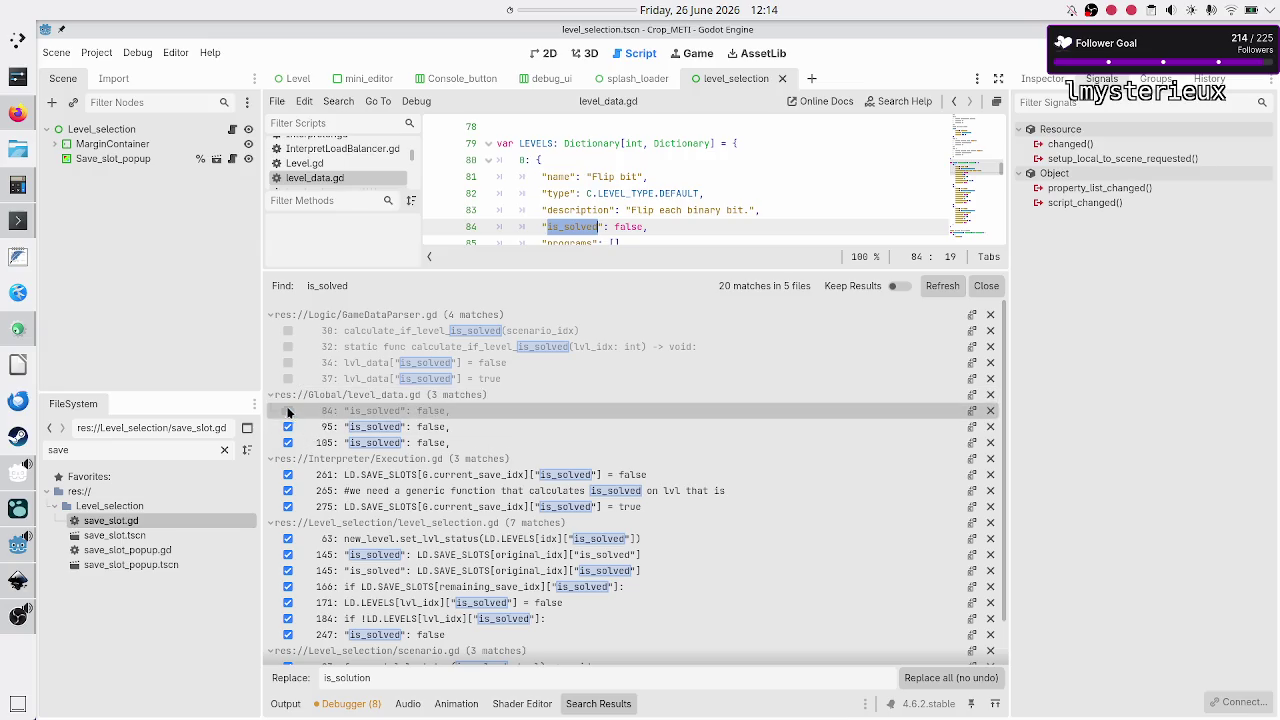
{"action": "left_click", "coordinate": [415, 433]}
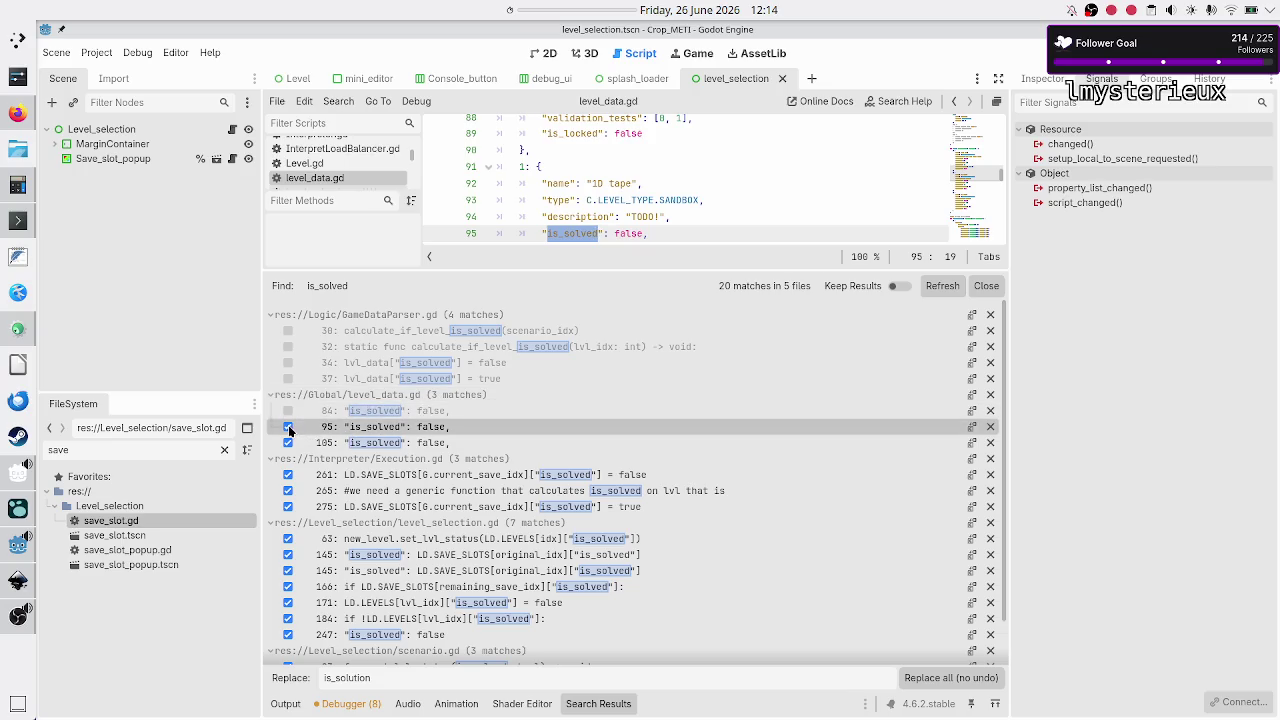
{"action": "left_click", "coordinate": [288, 426]}
{"action": "left_click", "coordinate": [375, 446]}
{"action": "left_click", "coordinate": [288, 442]}
{"action": "left_click", "coordinate": [405, 477]}
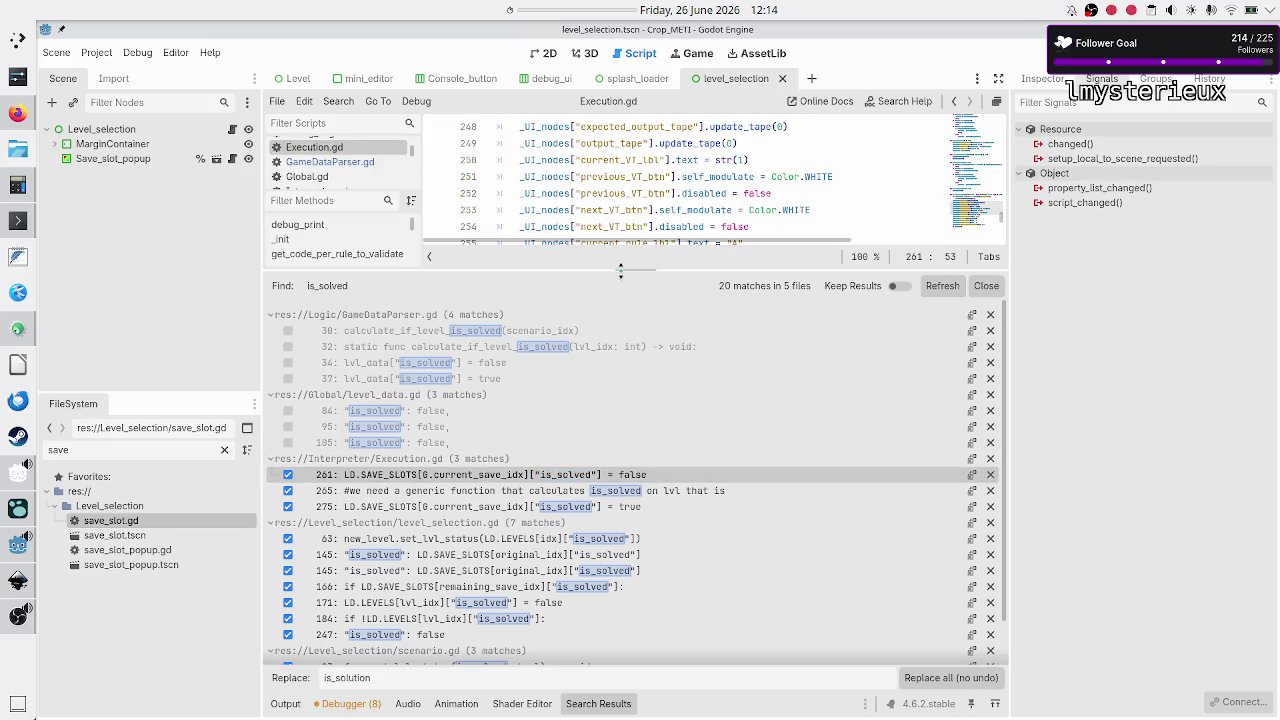
{"action": "left_click_drag", "start_coordinate": [620, 270], "coordinate": [620, 322]}
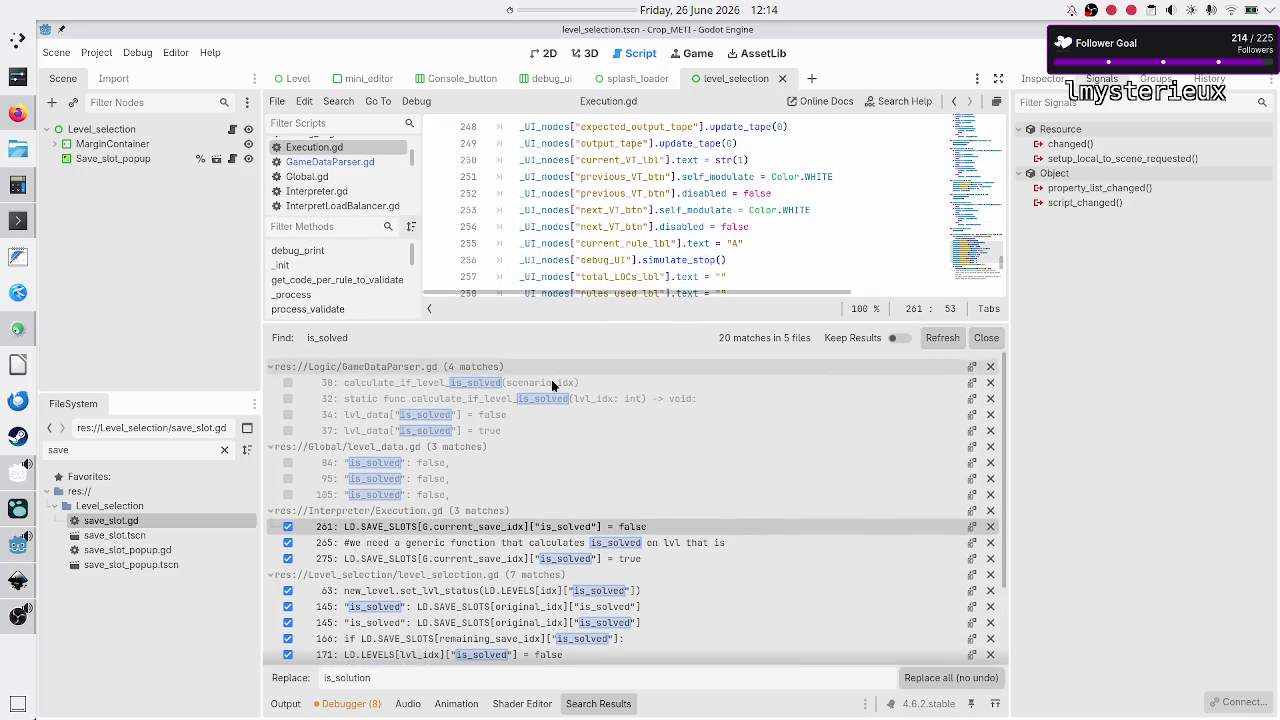
Step: Show Execution.gd's line 261 is_solved match in the enlarged code editor
{"action": "scroll", "coordinate": [484, 449], "scroll_direction": "down", "scroll_amount": 3}
{"action": "scroll", "coordinate": [484, 449], "scroll_direction": "up", "scroll_amount": 3}
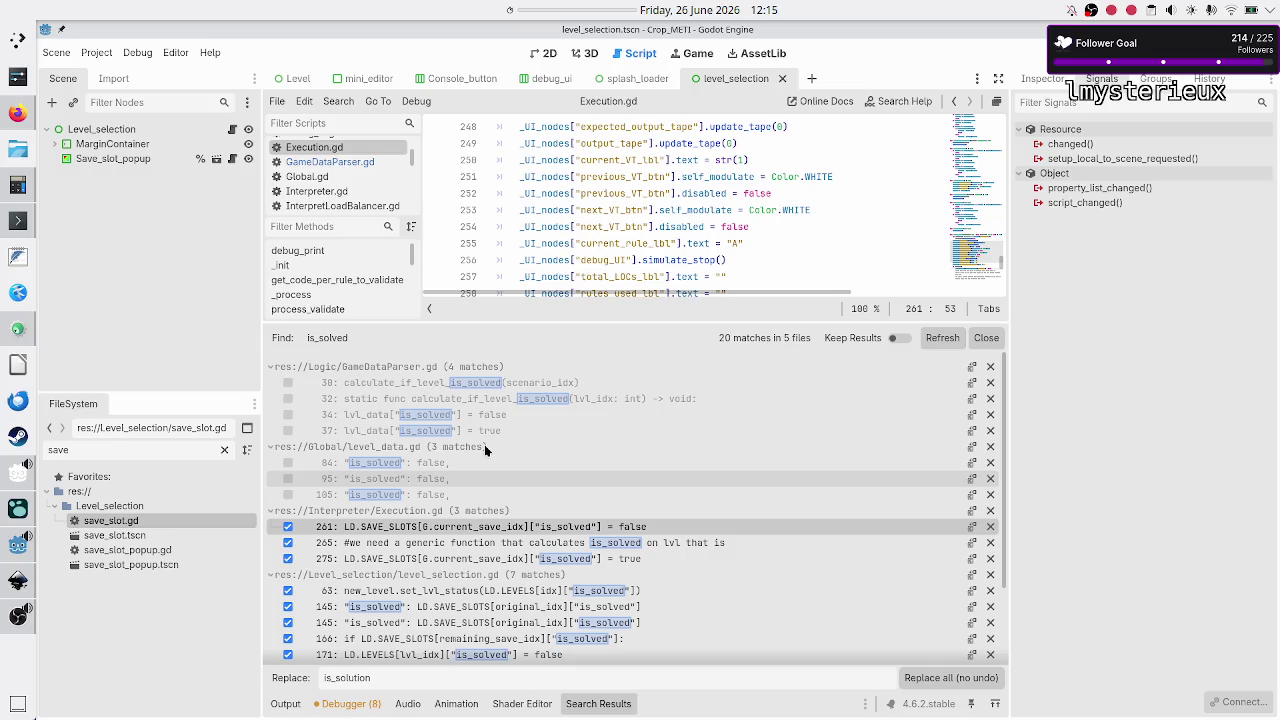
{"action": "scroll", "coordinate": [496, 424], "scroll_direction": "down", "scroll_amount": 2}
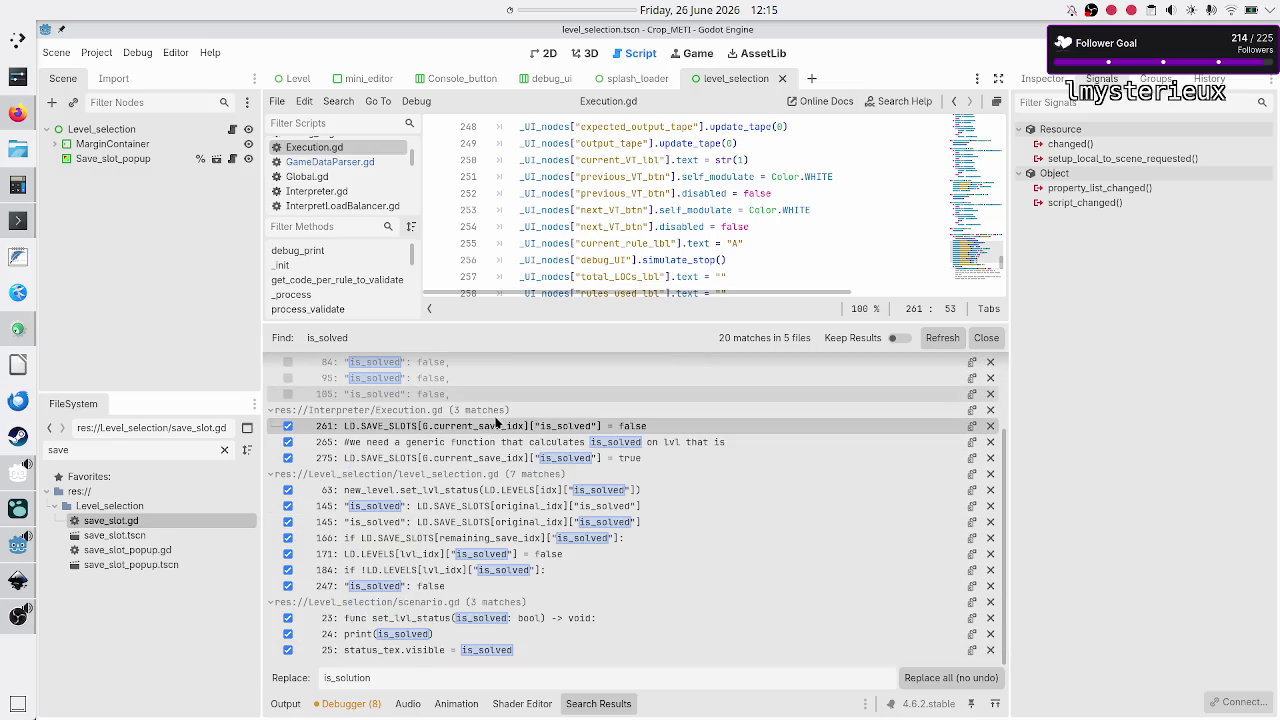
{"action": "scroll", "coordinate": [496, 424], "scroll_direction": "up", "scroll_amount": 2}
{"action": "scroll", "coordinate": [496, 424], "scroll_direction": "down", "scroll_amount": 2}
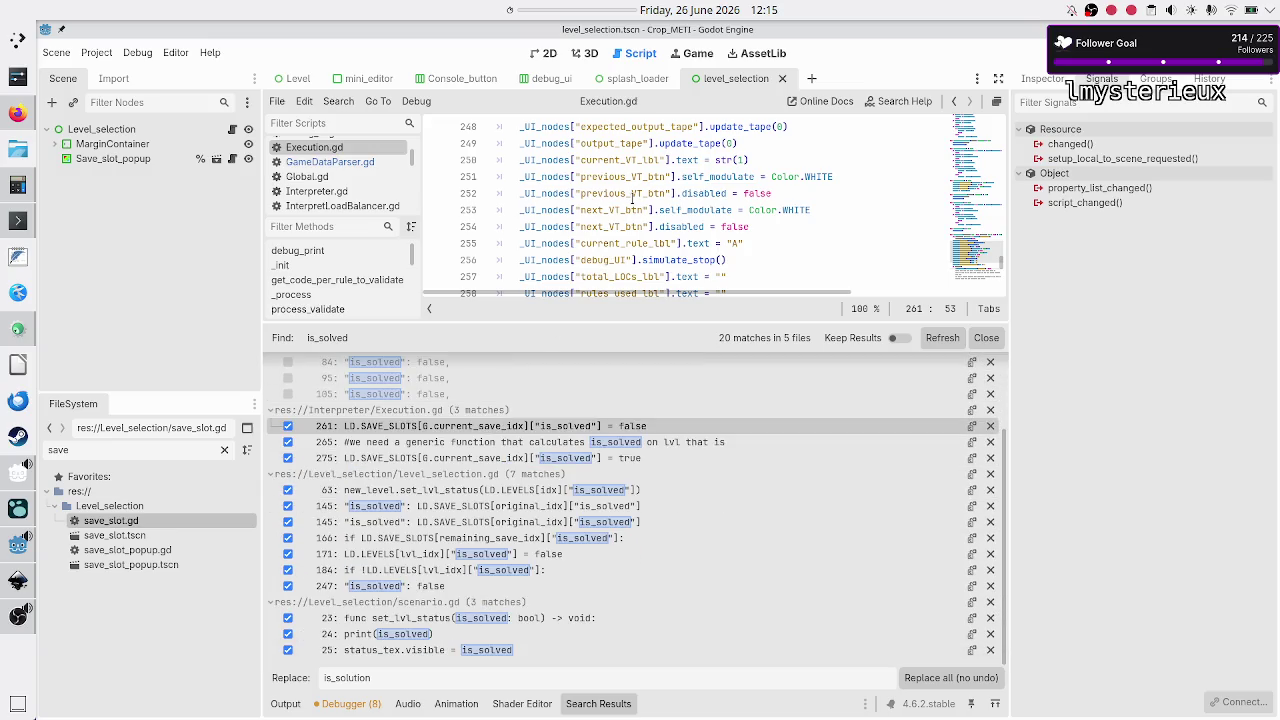
{"action": "left_click", "coordinate": [490, 429]}
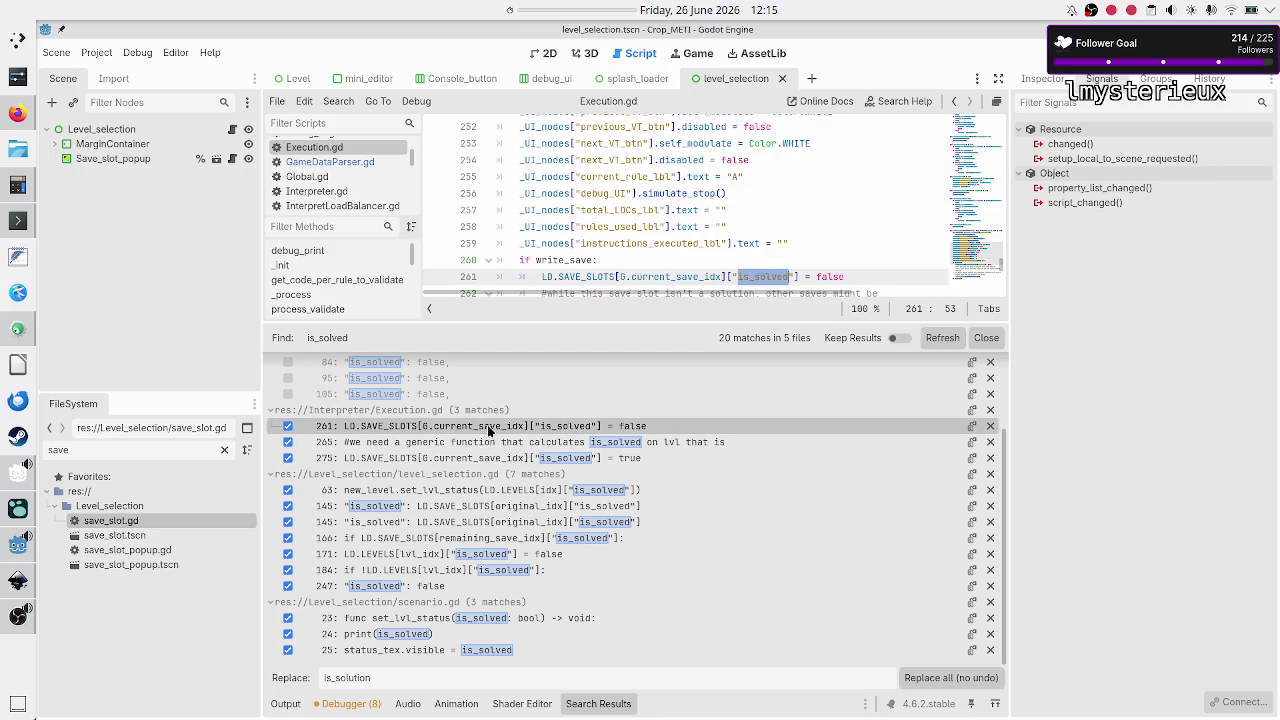
Step: Look through the surrounding code and bring up the line 265 is_solved comment
{"action": "scroll", "coordinate": [620, 205], "scroll_direction": "down", "scroll_amount": 2}
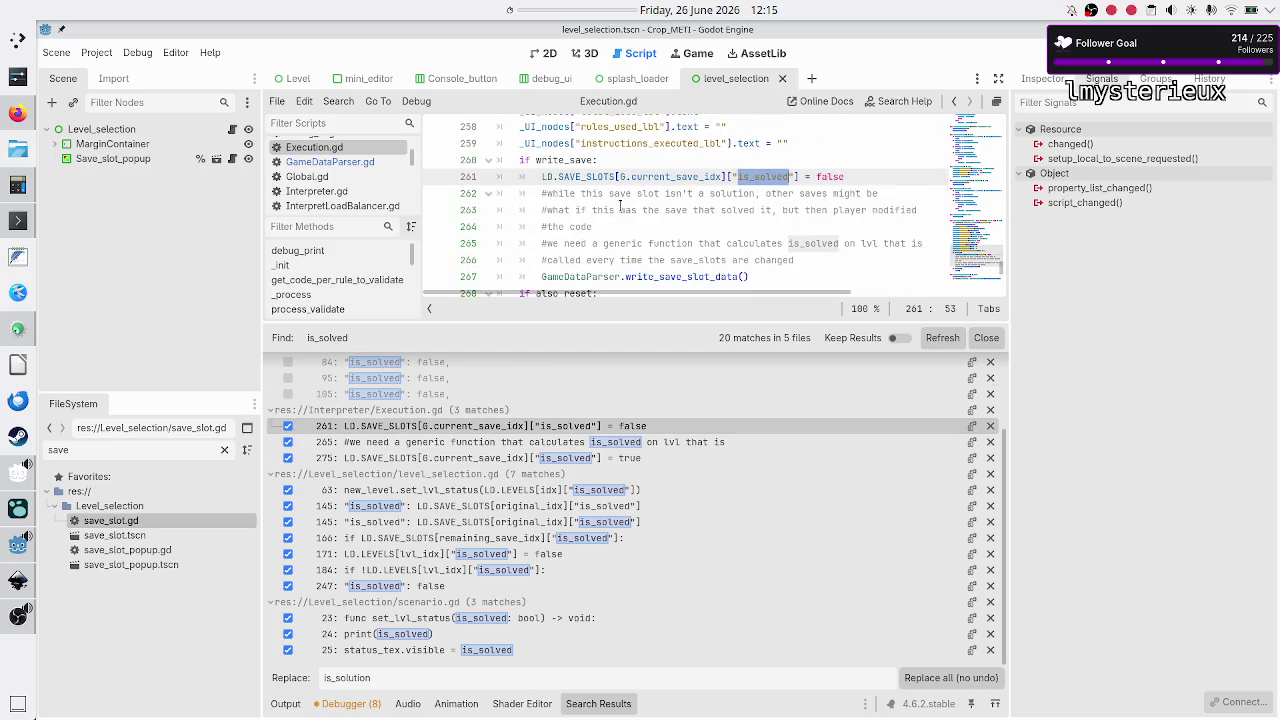
{"action": "scroll", "coordinate": [620, 205], "scroll_direction": "up", "scroll_amount": 2}
{"action": "scroll", "coordinate": [620, 205], "scroll_direction": "down", "scroll_amount": 1}
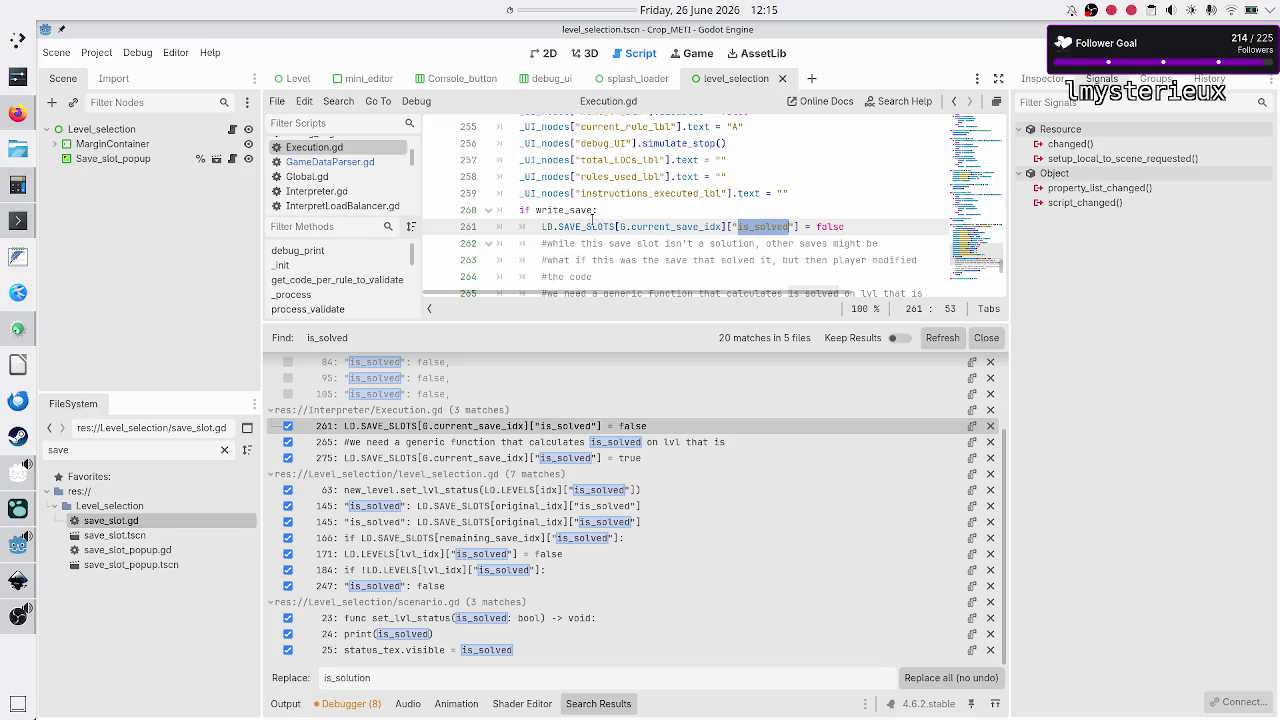
{"action": "scroll", "coordinate": [592, 218], "scroll_direction": "up", "scroll_amount": 2}
{"action": "scroll", "coordinate": [592, 218], "scroll_direction": "up", "scroll_amount": 4}
{"action": "scroll", "coordinate": [592, 218], "scroll_direction": "down", "scroll_amount": 4}
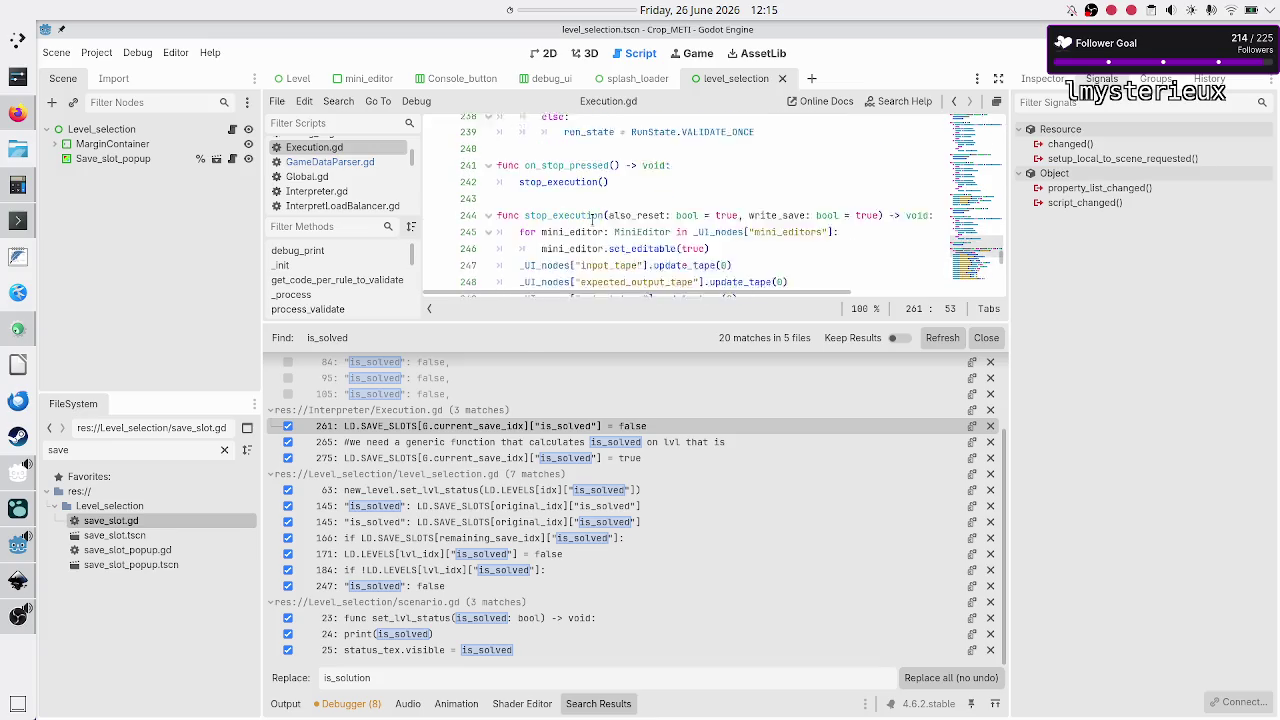
{"action": "scroll", "coordinate": [592, 218], "scroll_direction": "down", "scroll_amount": 3}
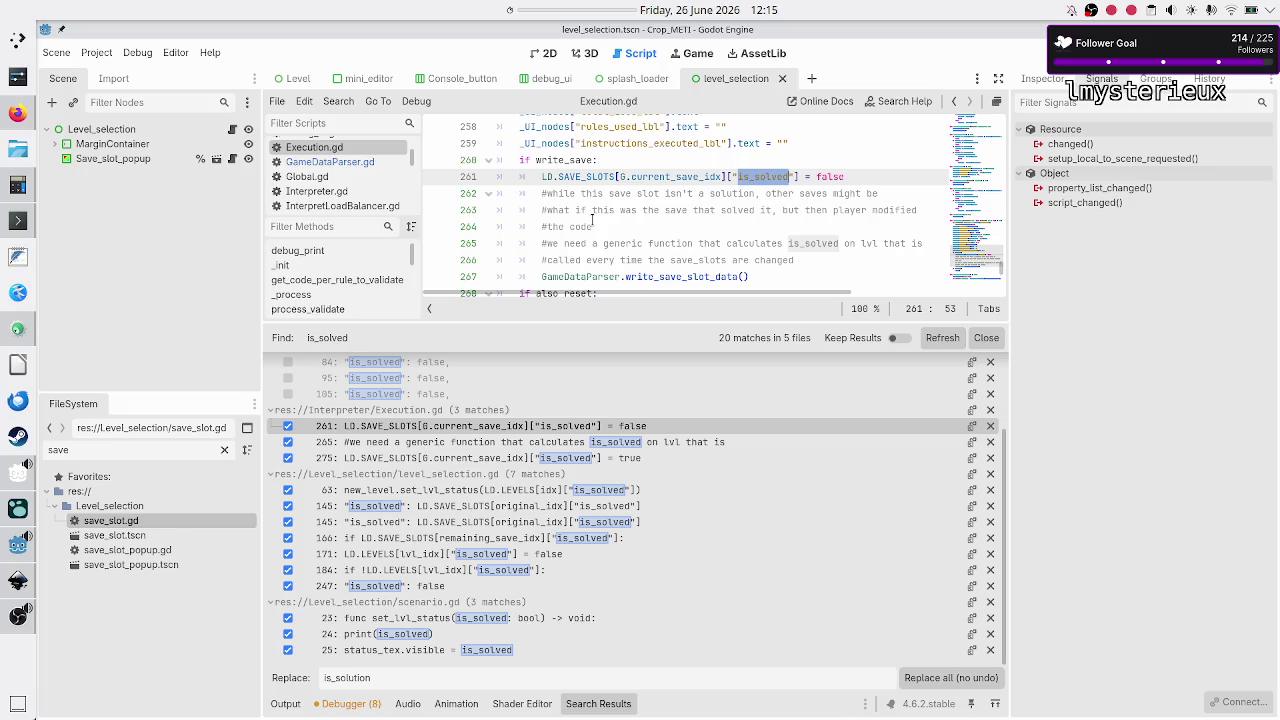
{"action": "scroll", "coordinate": [592, 218], "scroll_direction": "down", "scroll_amount": 1}
{"action": "scroll", "coordinate": [592, 218], "scroll_direction": "up", "scroll_amount": 1}
{"action": "left_click", "coordinate": [443, 447]}
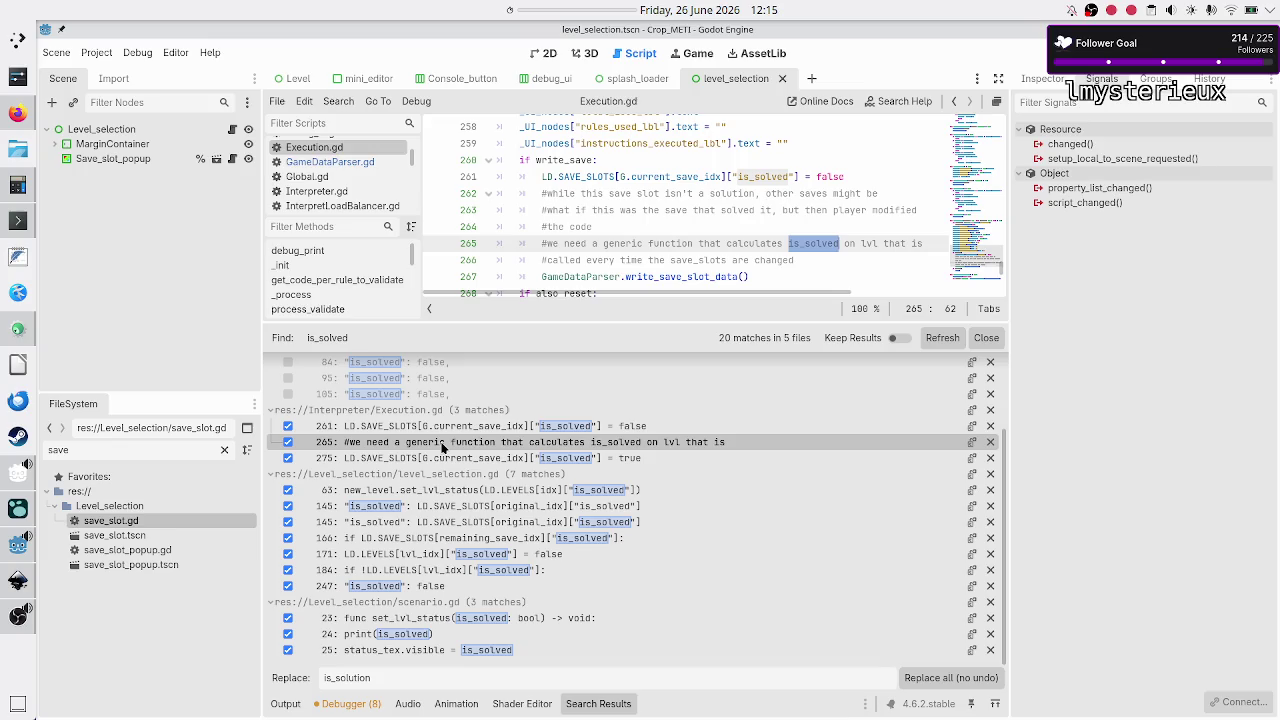
Step: End the line 266 comment with 'deleted or when code changes' and uncheck the line 265 match
{"action": "left_click", "coordinate": [815, 262]}
{"action": "key", "text": "BackSpace"}
{"action": "key", "text": "BackSpace"}
{"action": "key", "text": "BackSpace"}
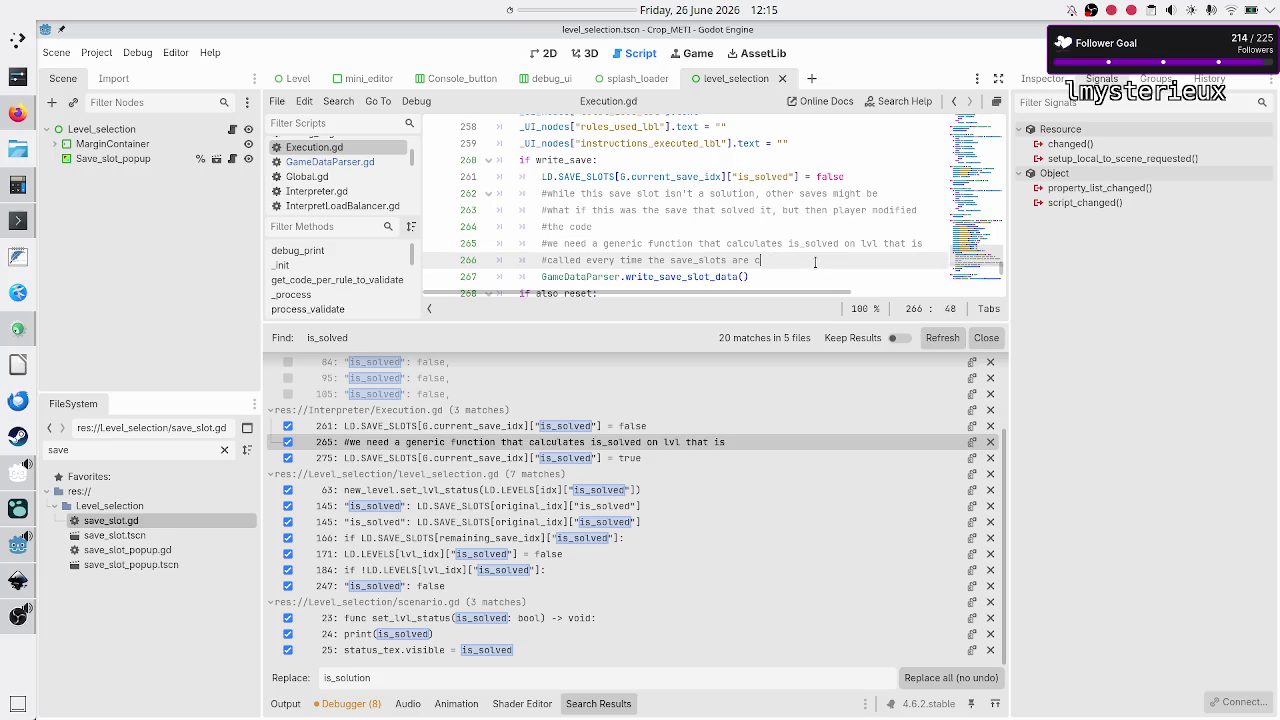
{"action": "type", "text": "deleted "}
{"action": "type", "text": "or when c"}
{"action": "type", "text": "ode changes"}
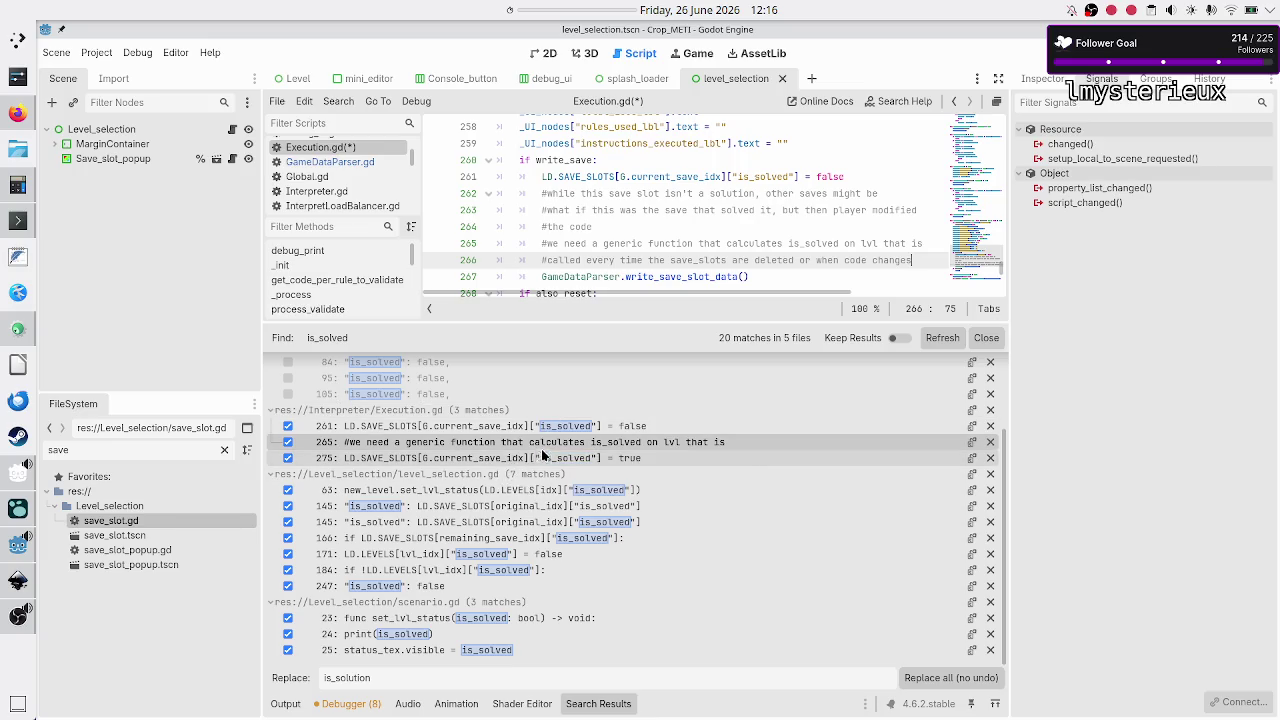
{"action": "left_click", "coordinate": [289, 442]}
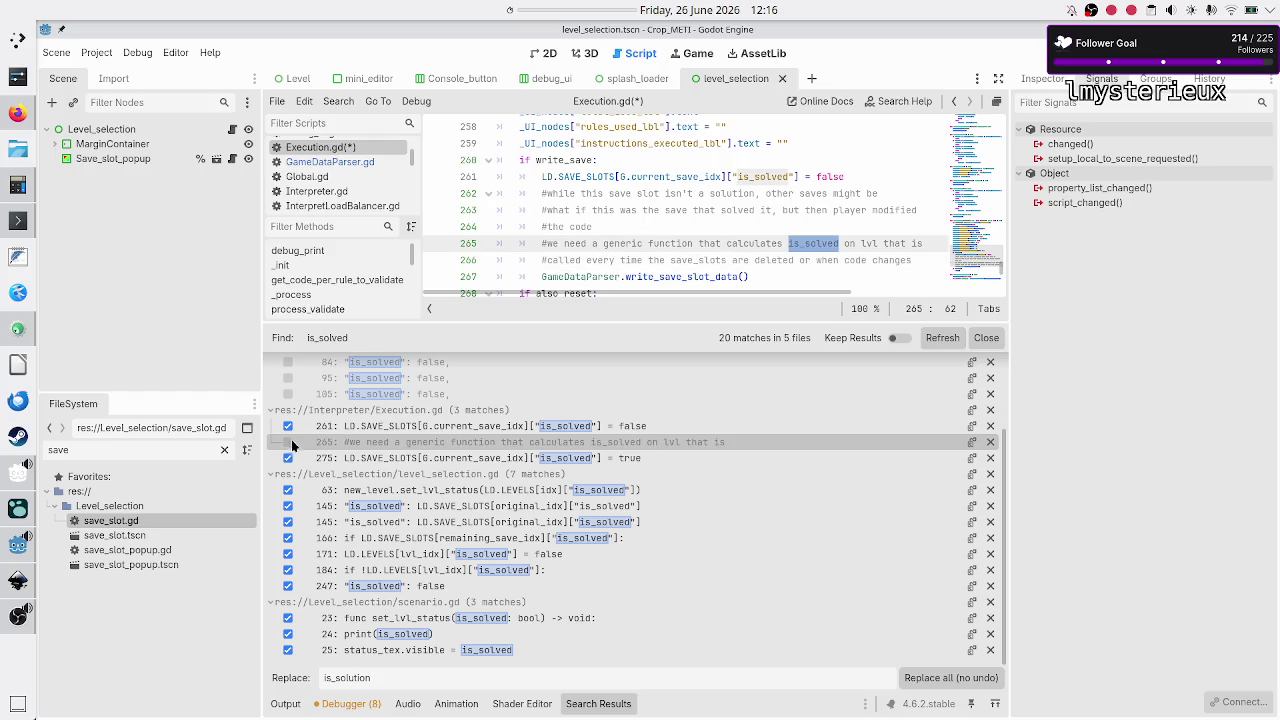
{"action": "left_click", "coordinate": [366, 463]}
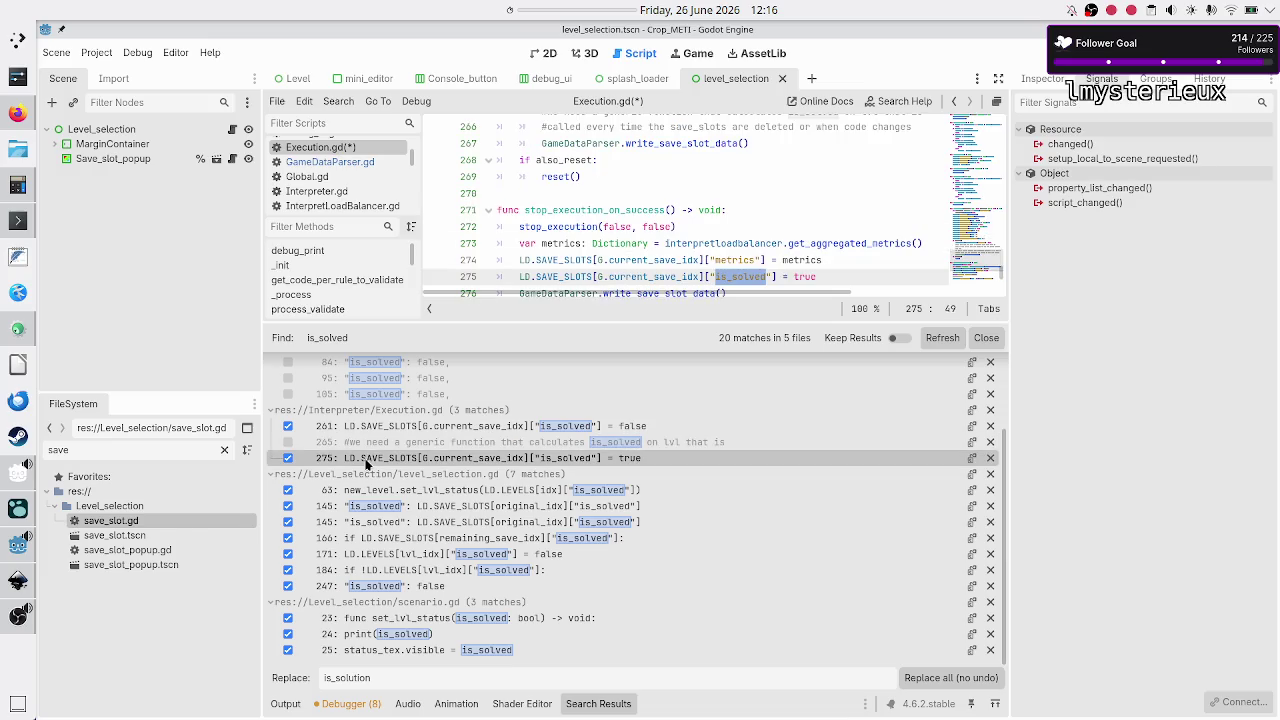
Step: Uncheck level_selection.gd's line 63 set_lvl_status match and inspect both line 145 matches
{"action": "scroll", "coordinate": [667, 228], "scroll_direction": "down", "scroll_amount": 1}
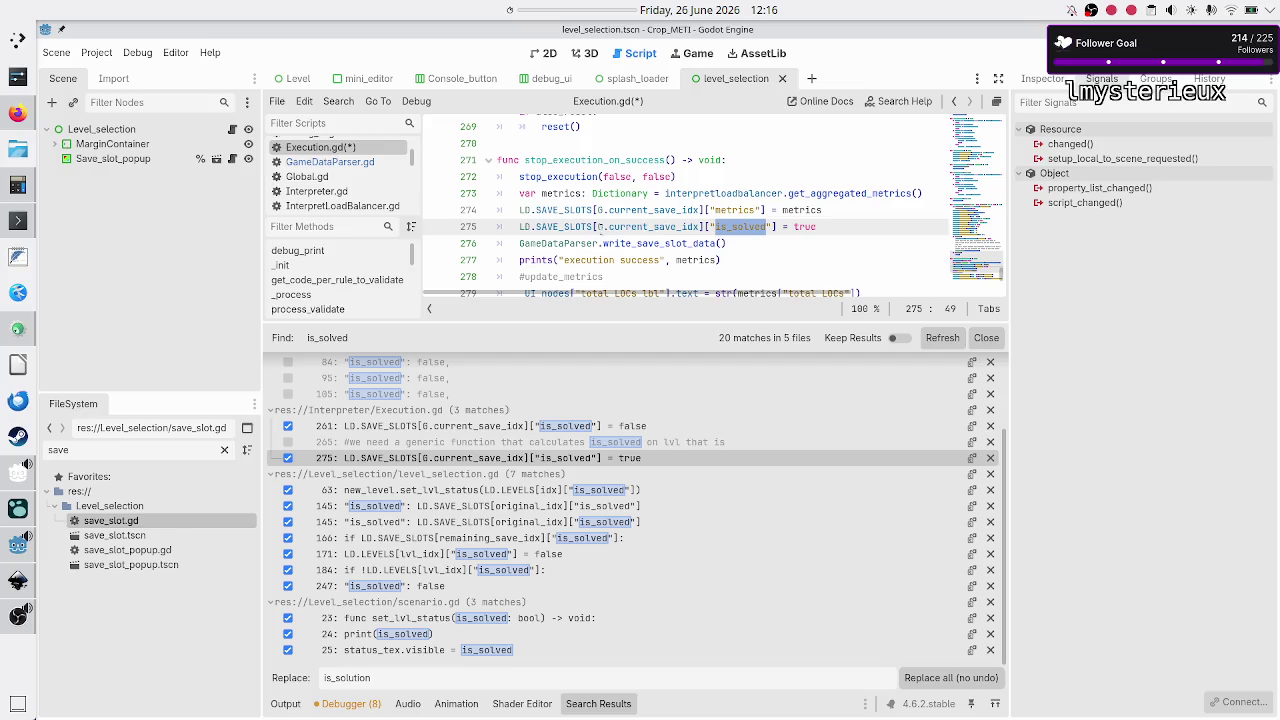
{"action": "key", "text": "Down"}
{"action": "key", "text": "Down"}
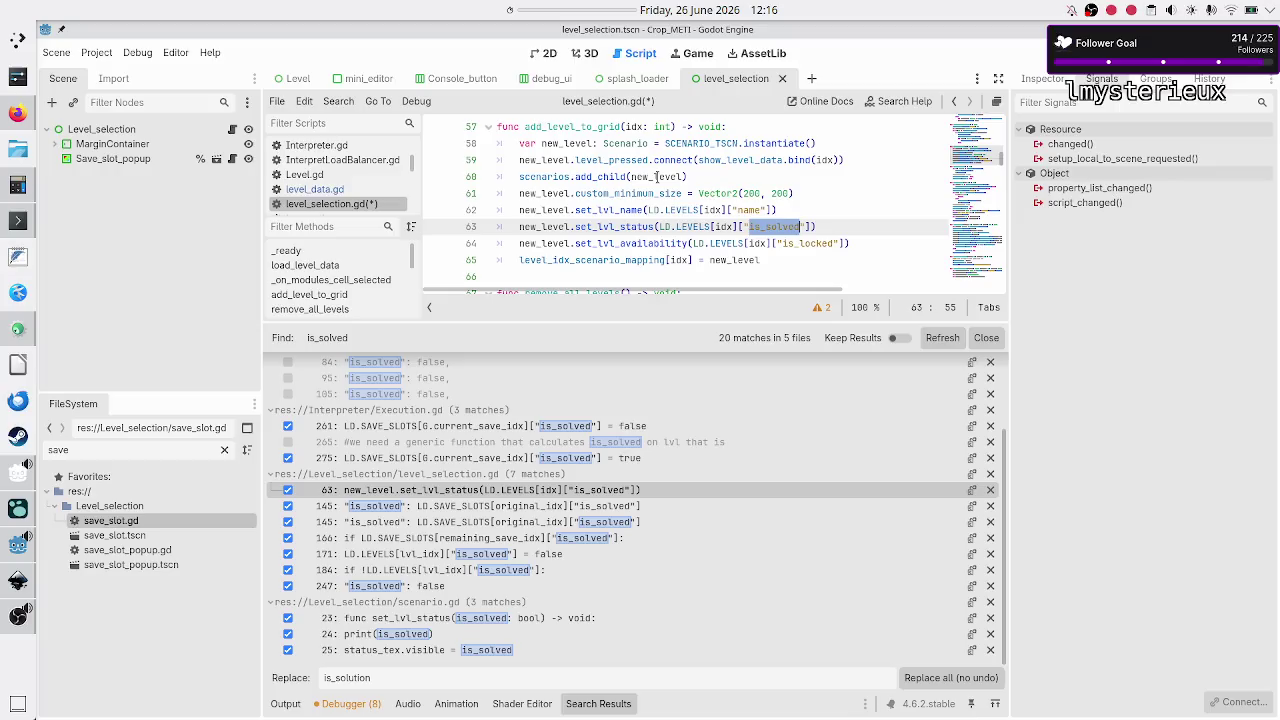
{"action": "scroll", "coordinate": [656, 176], "scroll_direction": "down", "scroll_amount": 1}
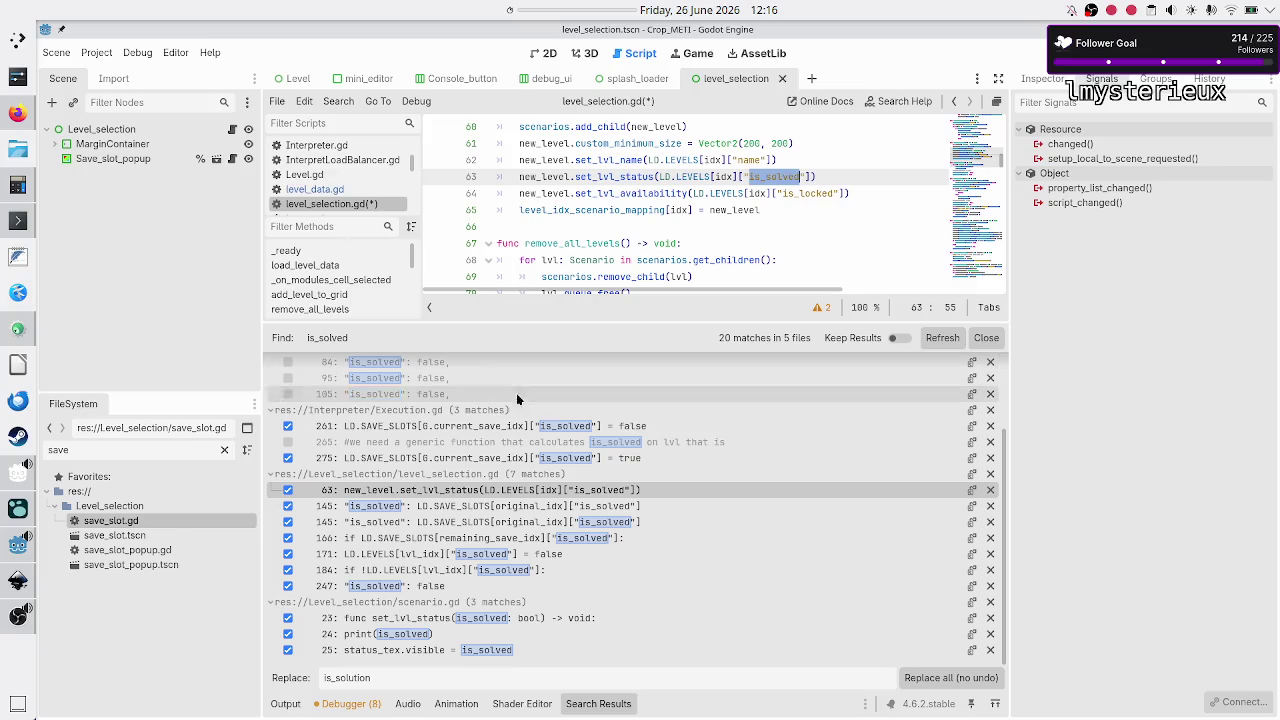
{"action": "left_click", "coordinate": [287, 489]}
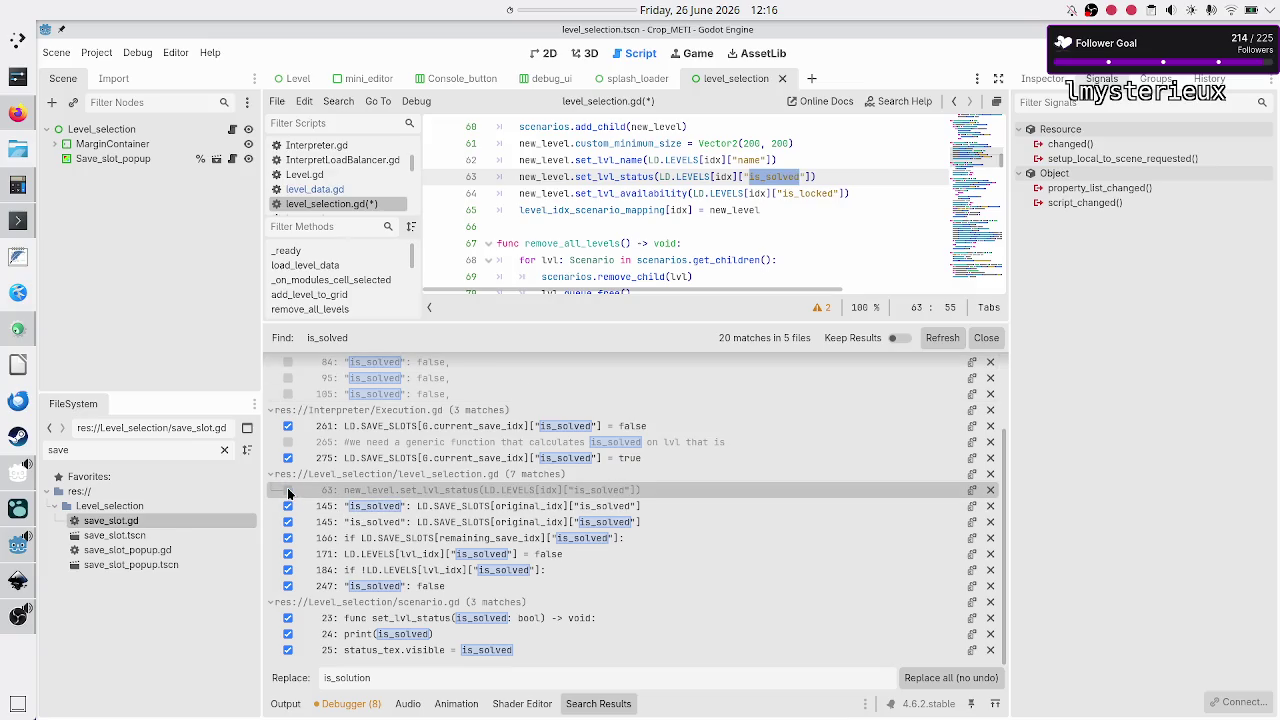
{"action": "left_click", "coordinate": [459, 503]}
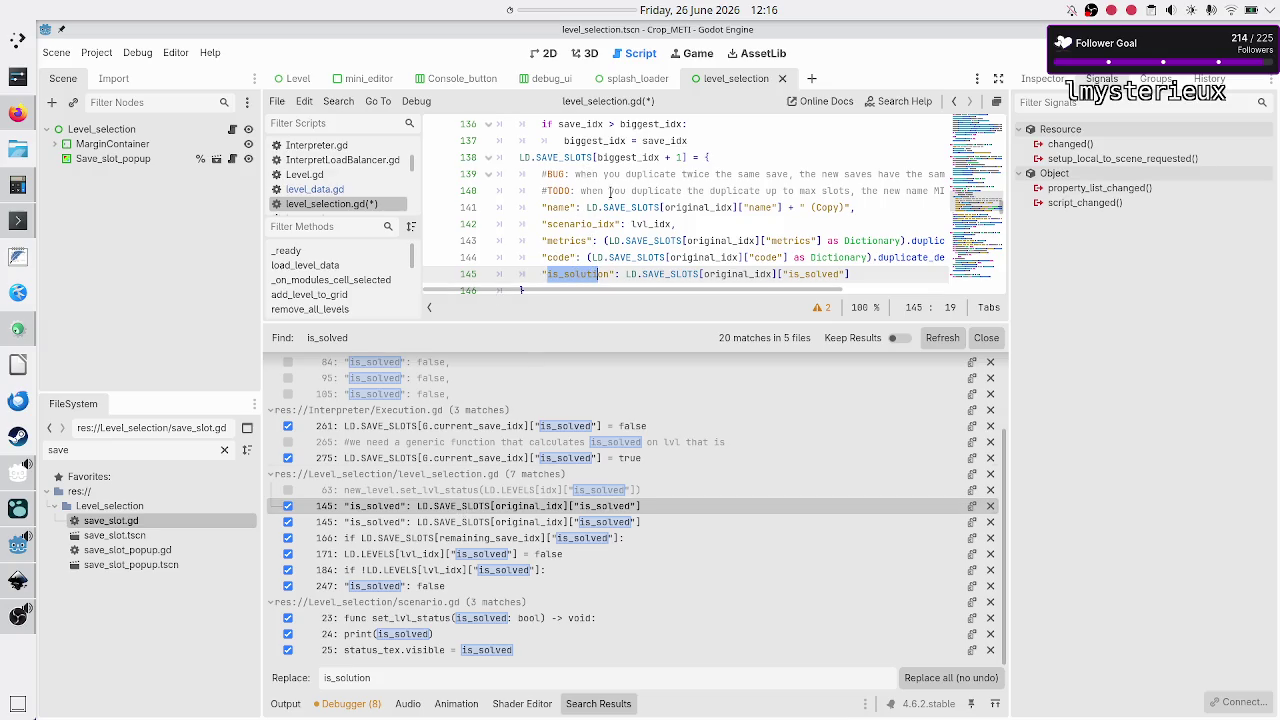
{"action": "scroll", "coordinate": [610, 190], "scroll_direction": "down", "scroll_amount": 1}
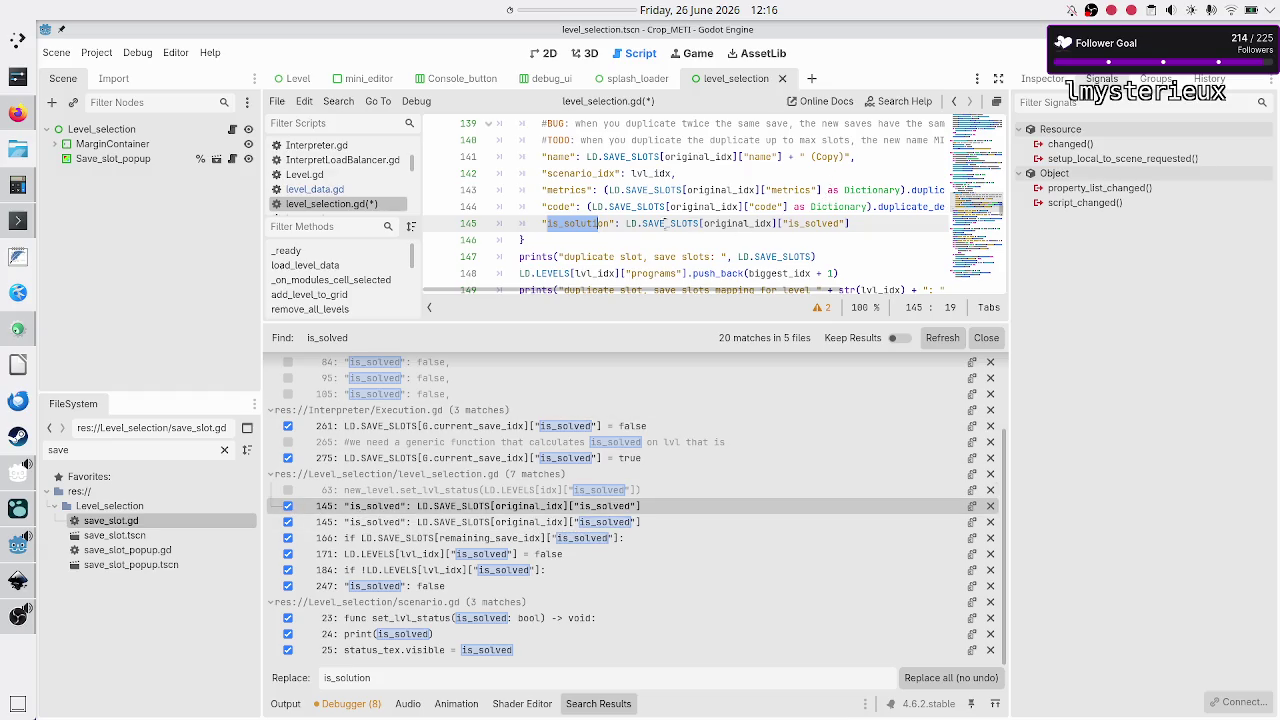
{"action": "left_click", "coordinate": [494, 526]}
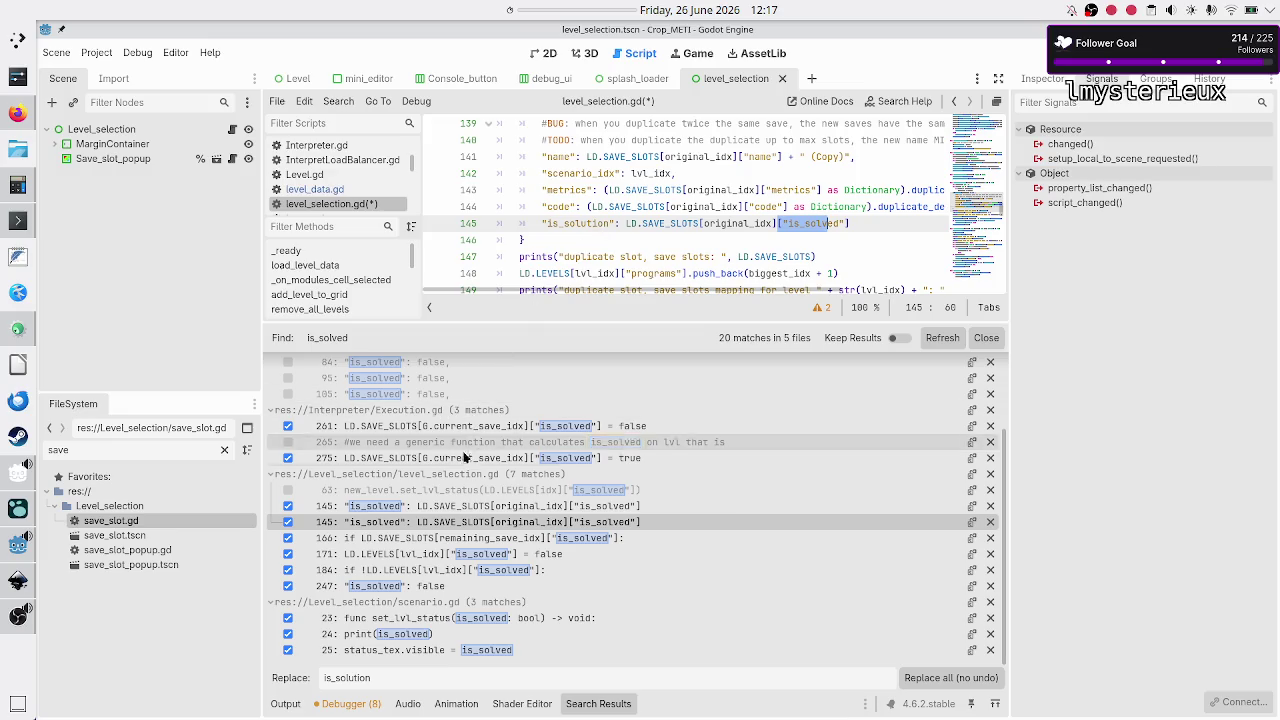
Step: Restore the key on line 145 of level_selection.gd from 'is_solution' to 'is_solved'
{"action": "left_click", "coordinate": [452, 503]}
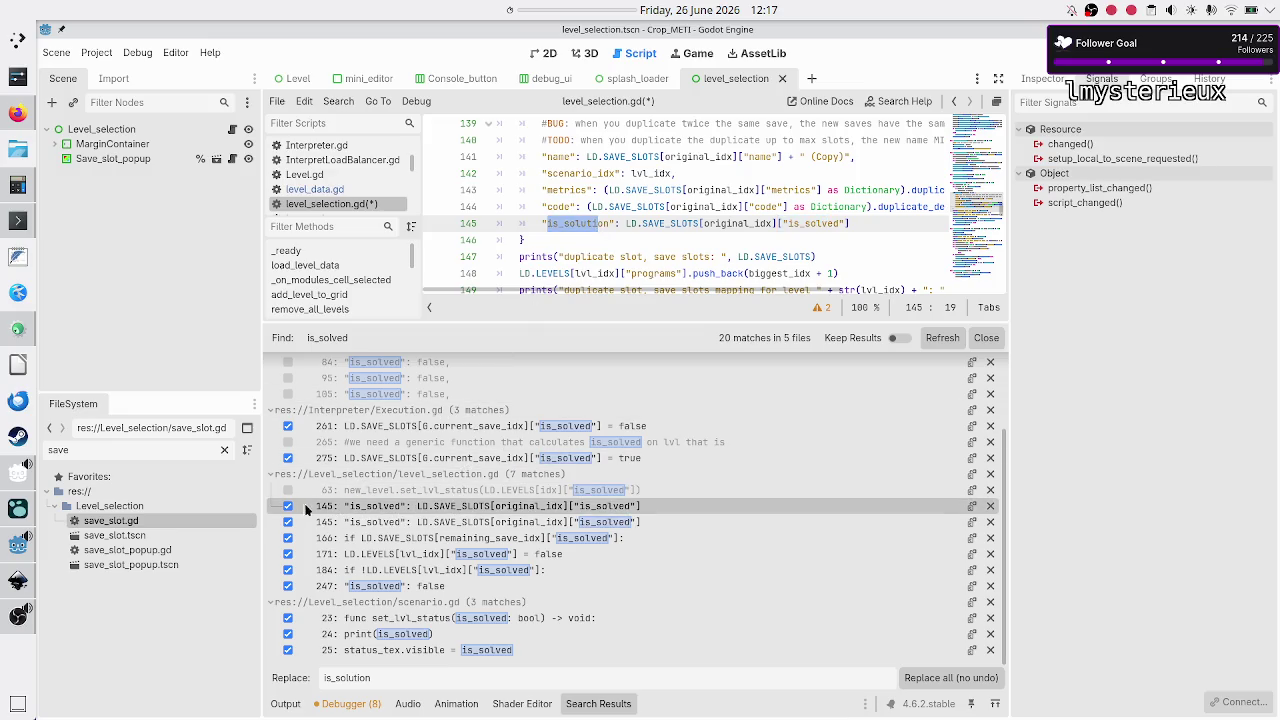
{"action": "left_click", "coordinate": [603, 224]}
{"action": "key", "text": "BackSpace"}
{"action": "key", "text": "BackSpace"}
{"action": "key", "text": "BackSpace"}
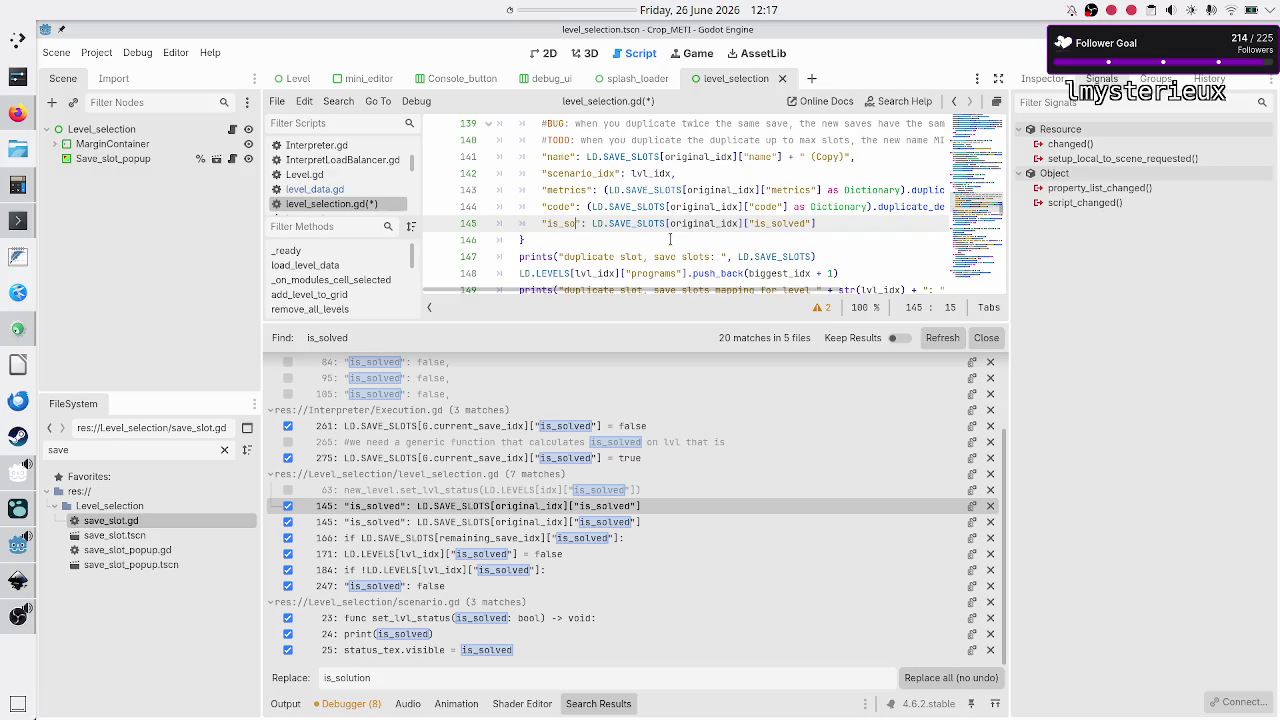
{"action": "type", "text": "lved"}
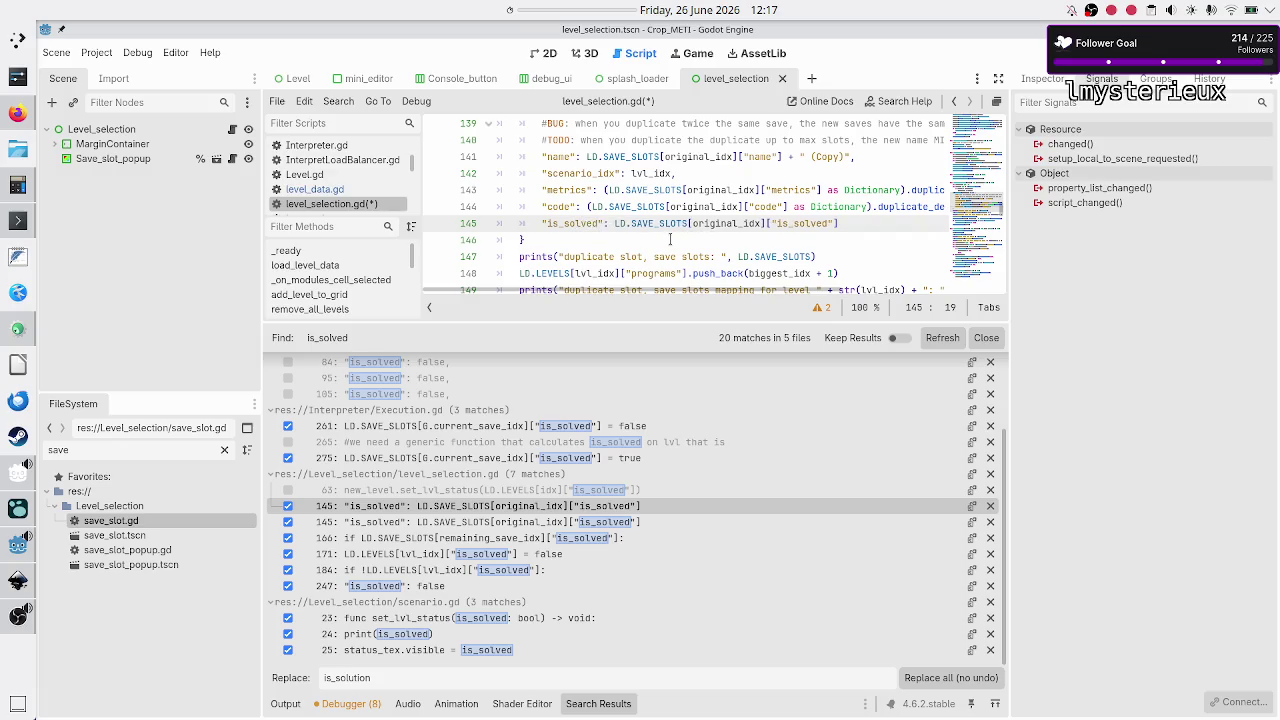
{"action": "left_click", "coordinate": [397, 527]}
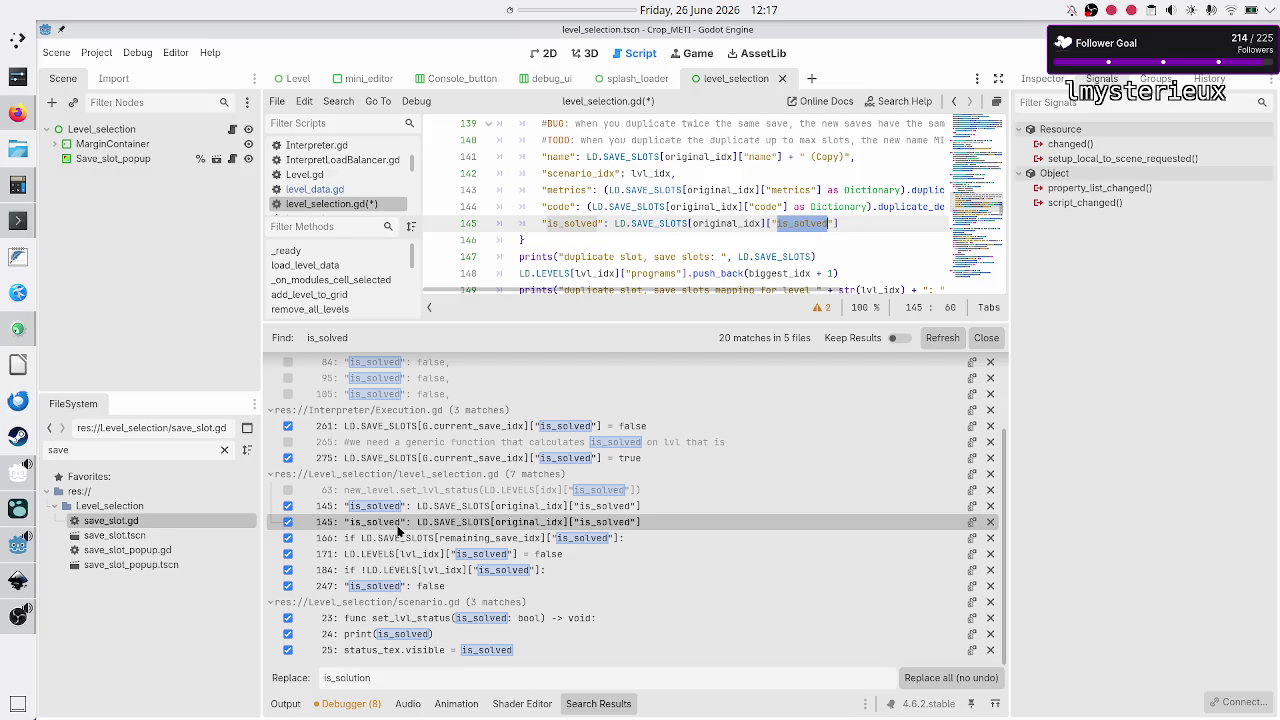
{"action": "left_click", "coordinate": [395, 541]}
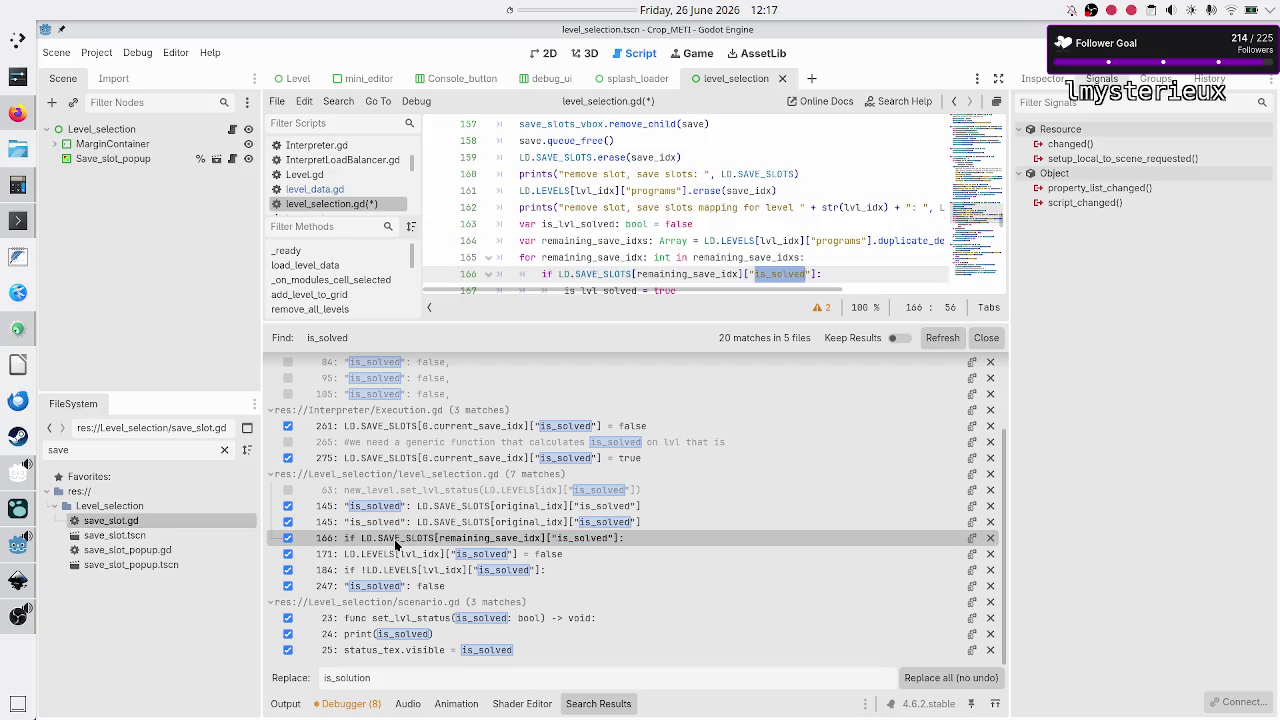
{"action": "scroll", "coordinate": [605, 232], "scroll_direction": "up", "scroll_amount": 2}
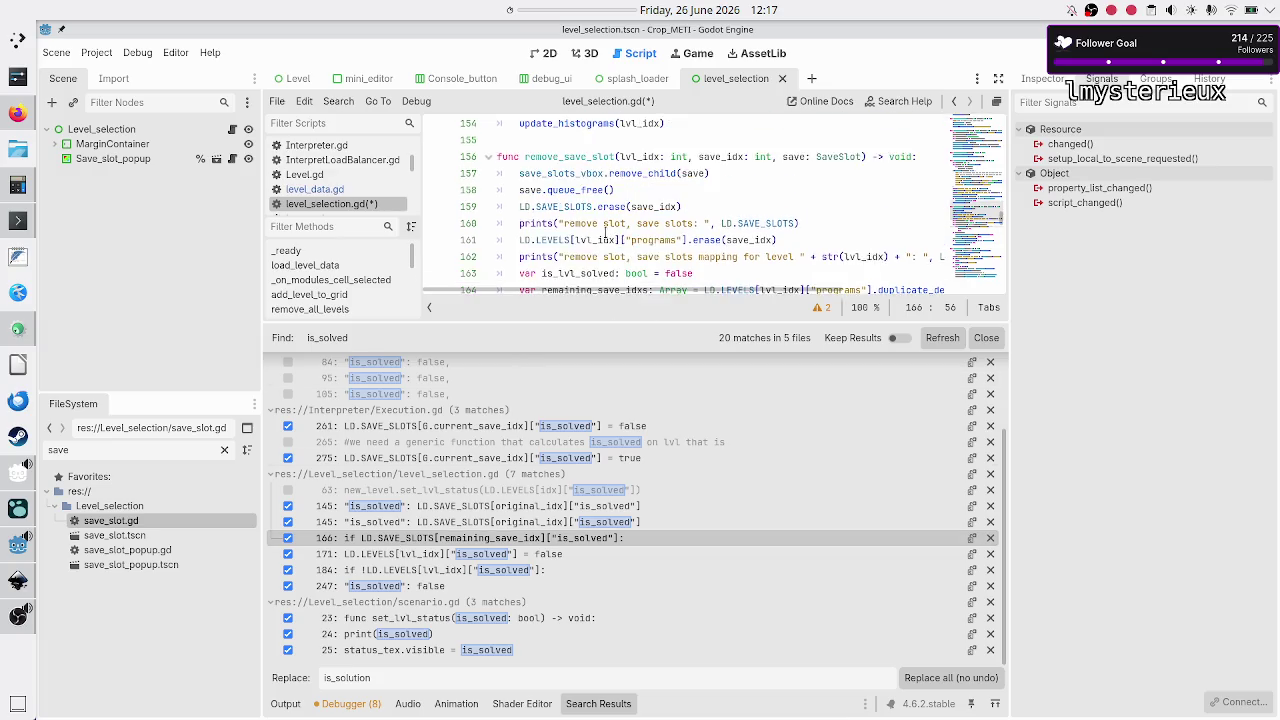
{"action": "scroll", "coordinate": [605, 232], "scroll_direction": "down", "scroll_amount": 2}
{"action": "scroll", "coordinate": [605, 232], "scroll_direction": "down", "scroll_amount": 1}
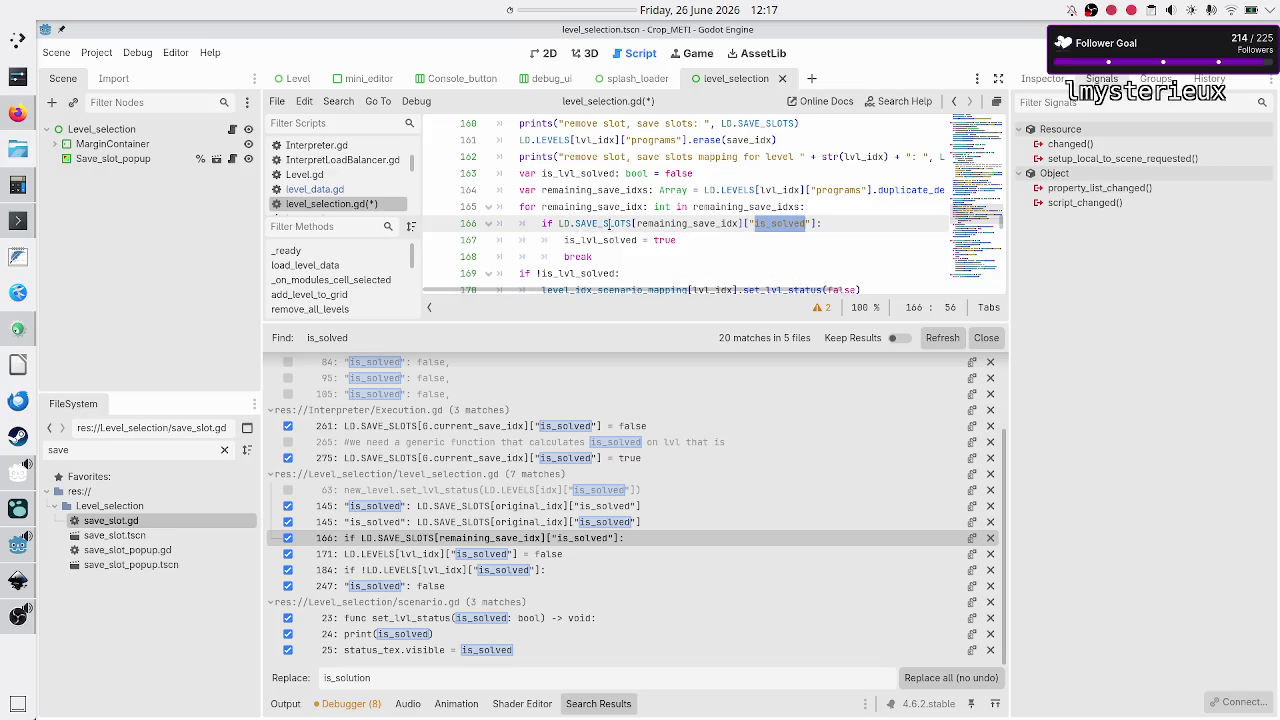
{"action": "mouse_move", "coordinate": [607, 226]}
{"action": "mouse_move", "coordinate": [600, 251]}
{"action": "scroll", "coordinate": [634, 212], "scroll_direction": "up", "scroll_amount": 2}
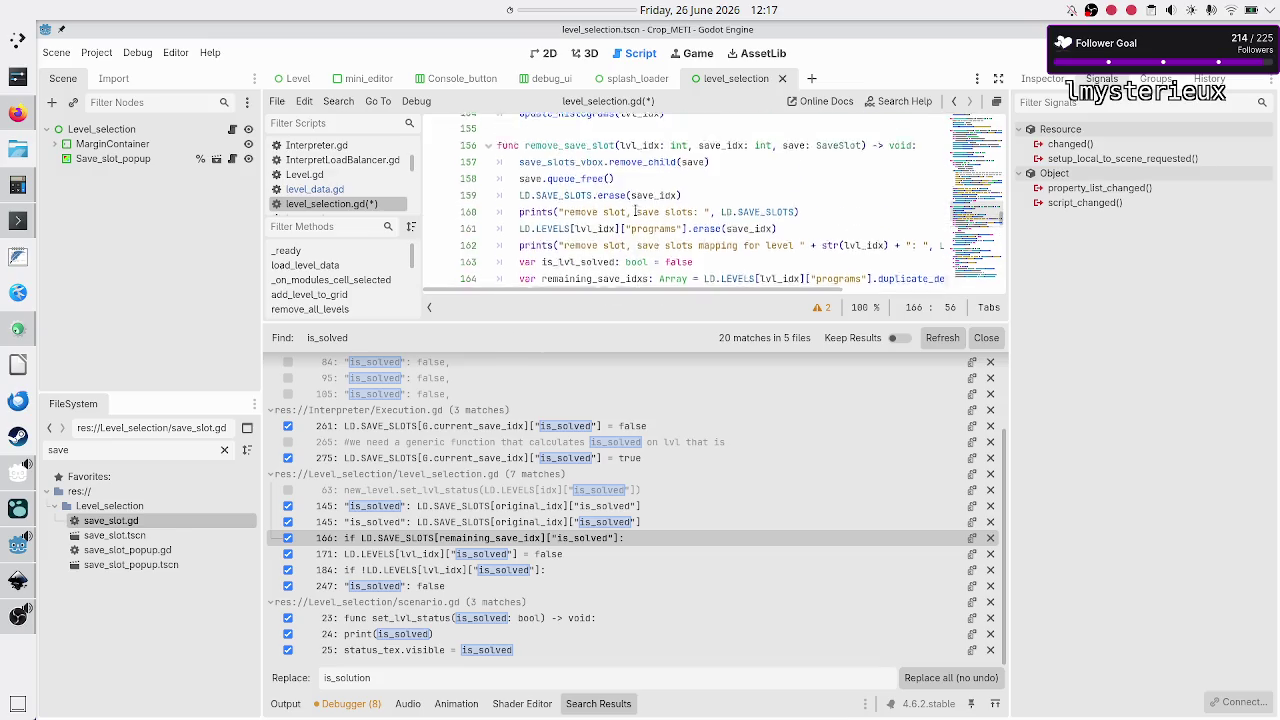
{"action": "scroll", "coordinate": [634, 210], "scroll_direction": "down", "scroll_amount": 3}
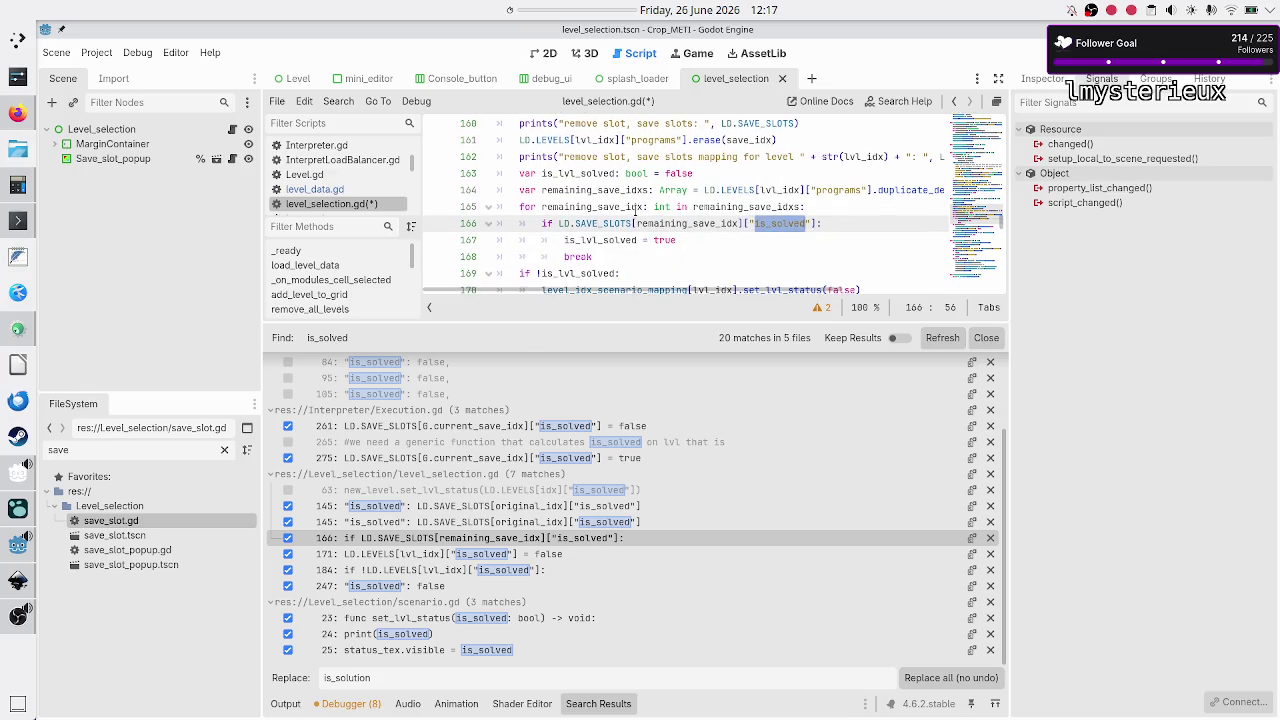
{"action": "mouse_move", "coordinate": [598, 173]}
{"action": "left_mouse_down"}
{"action": "mouse_move", "coordinate": [638, 190]}
{"action": "mouse_move", "coordinate": [640, 207]}
{"action": "left_mouse_up"}
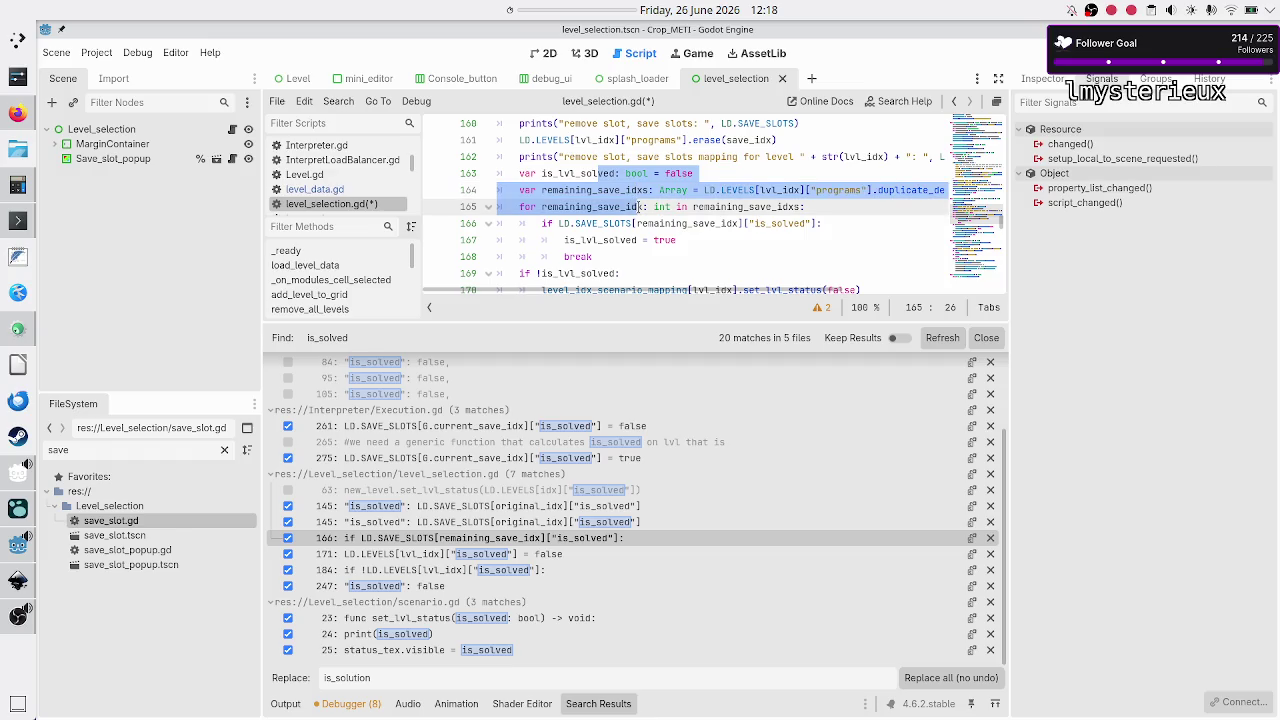
{"action": "left_click", "coordinate": [640, 207]}
{"action": "double_click", "coordinate": [574, 172]}
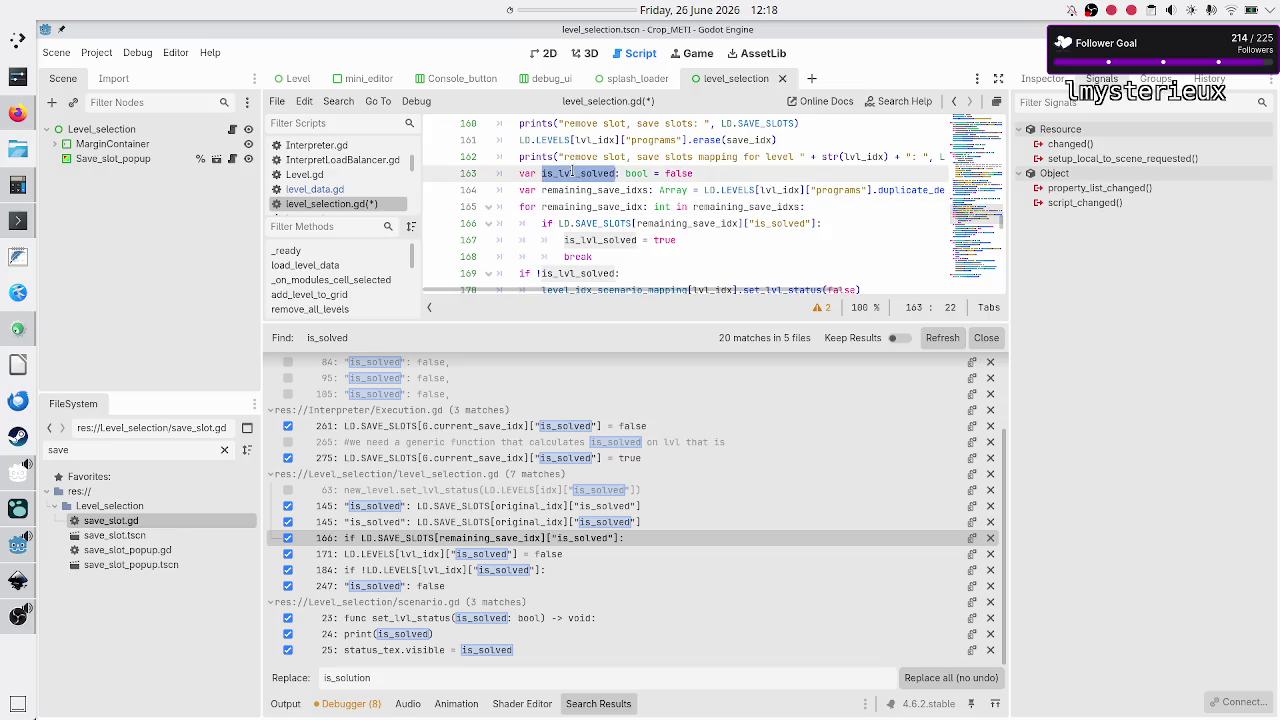
{"action": "double_click", "coordinate": [683, 173]}
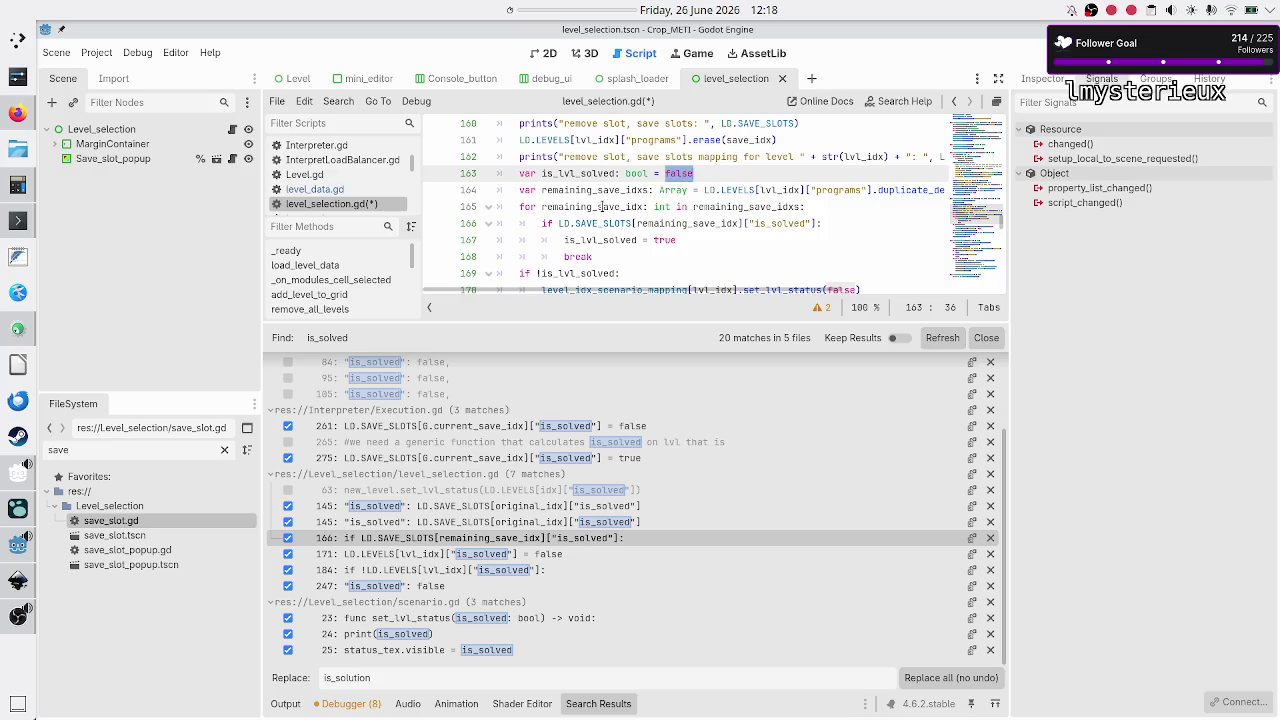
{"action": "mouse_move", "coordinate": [587, 207]}
{"action": "left_mouse_down"}
{"action": "mouse_move", "coordinate": [700, 190]}
{"action": "mouse_move", "coordinate": [733, 207]}
{"action": "left_mouse_up"}
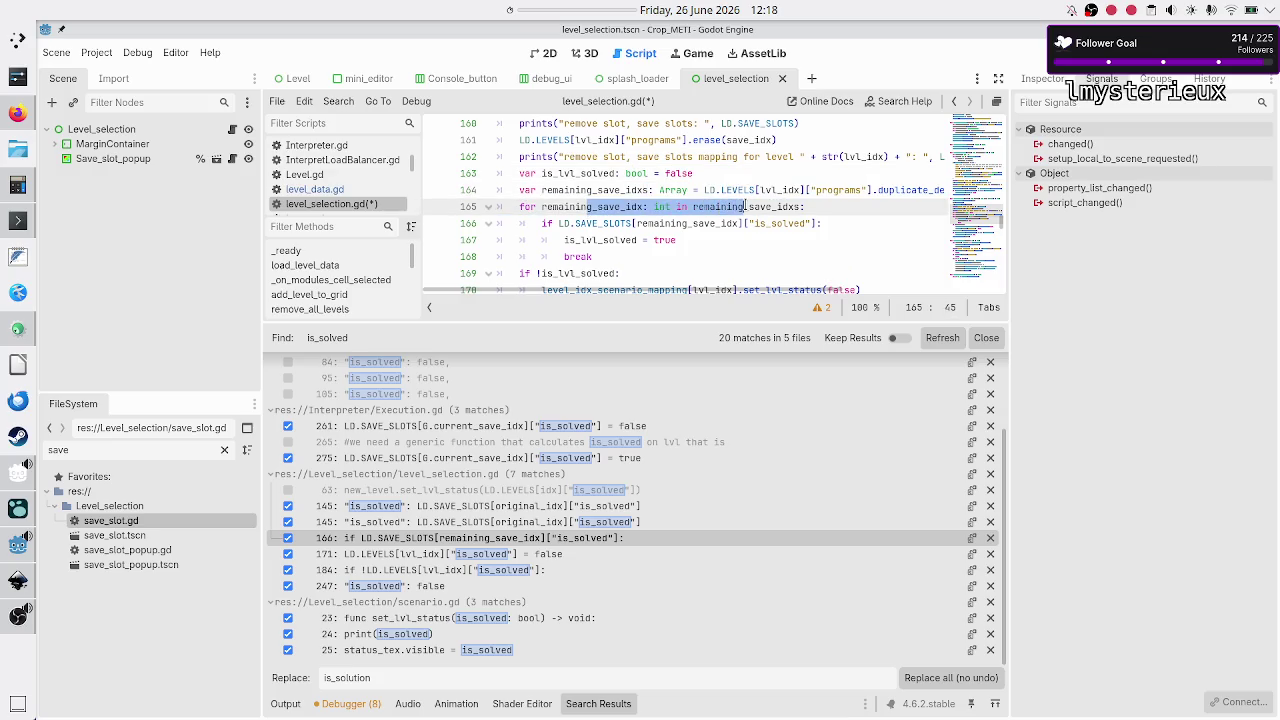
{"action": "double_click", "coordinate": [602, 224]}
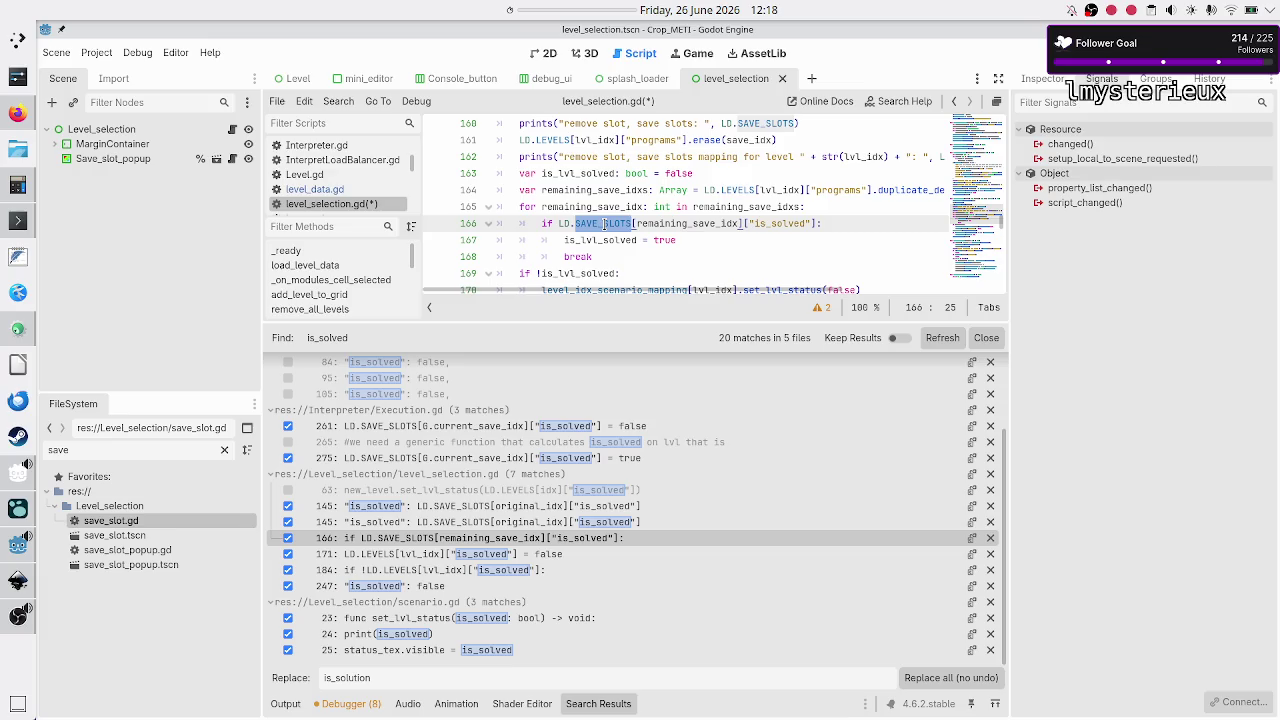
{"action": "double_click", "coordinate": [600, 240]}
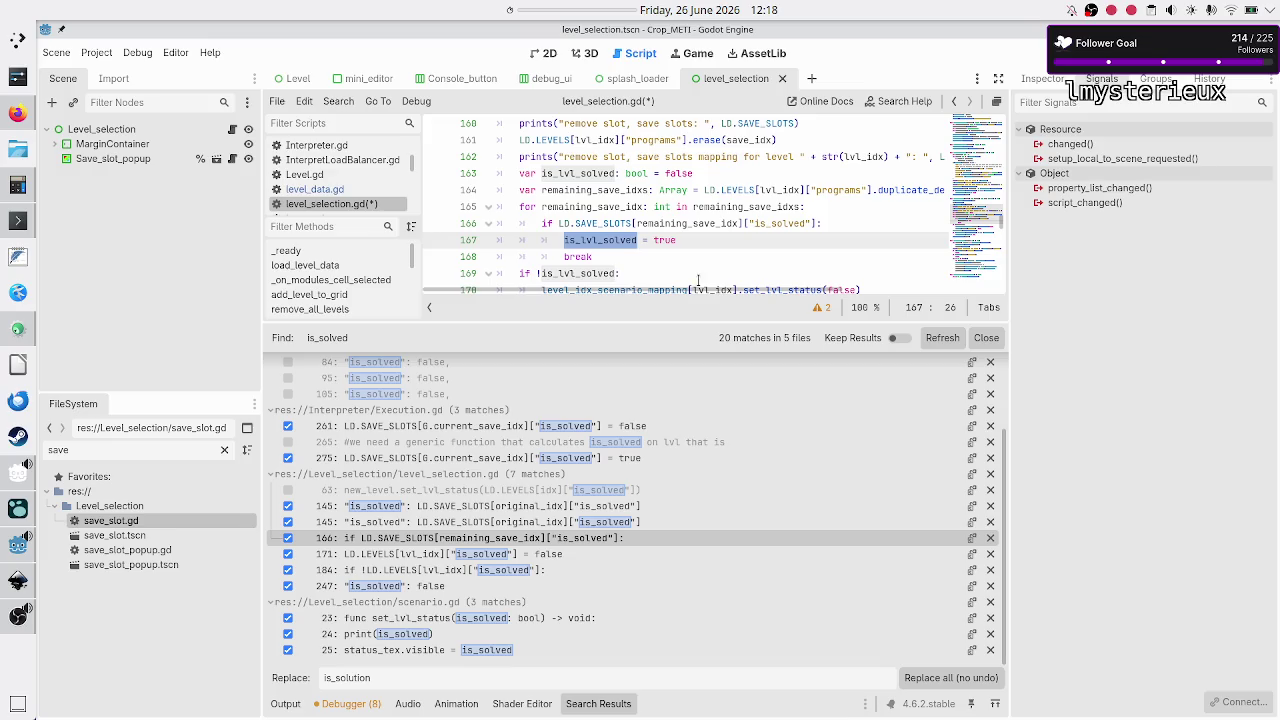
{"action": "left_click", "coordinate": [766, 157]}
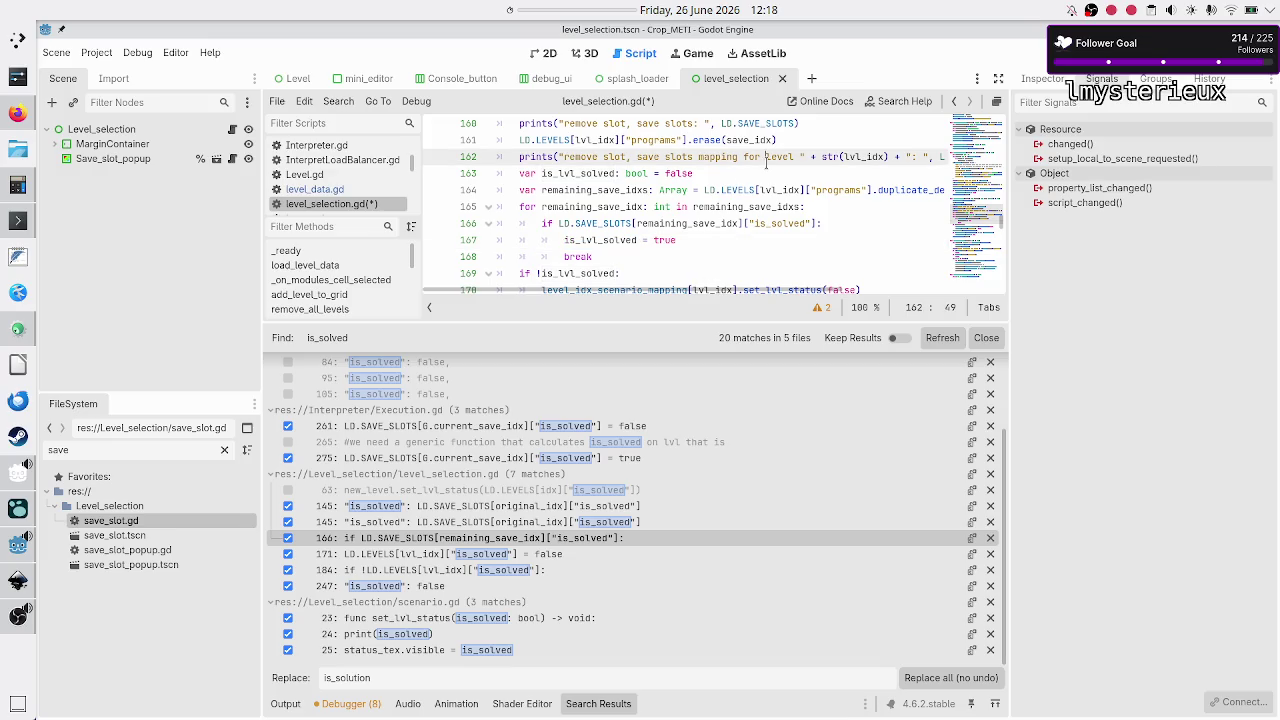
{"action": "key", "text": "End"}
Step: Add a 'TODO: use the GameDataParser func!!!' comment below line 162 and save level_selection.gd
{"action": "key", "text": "Return"}
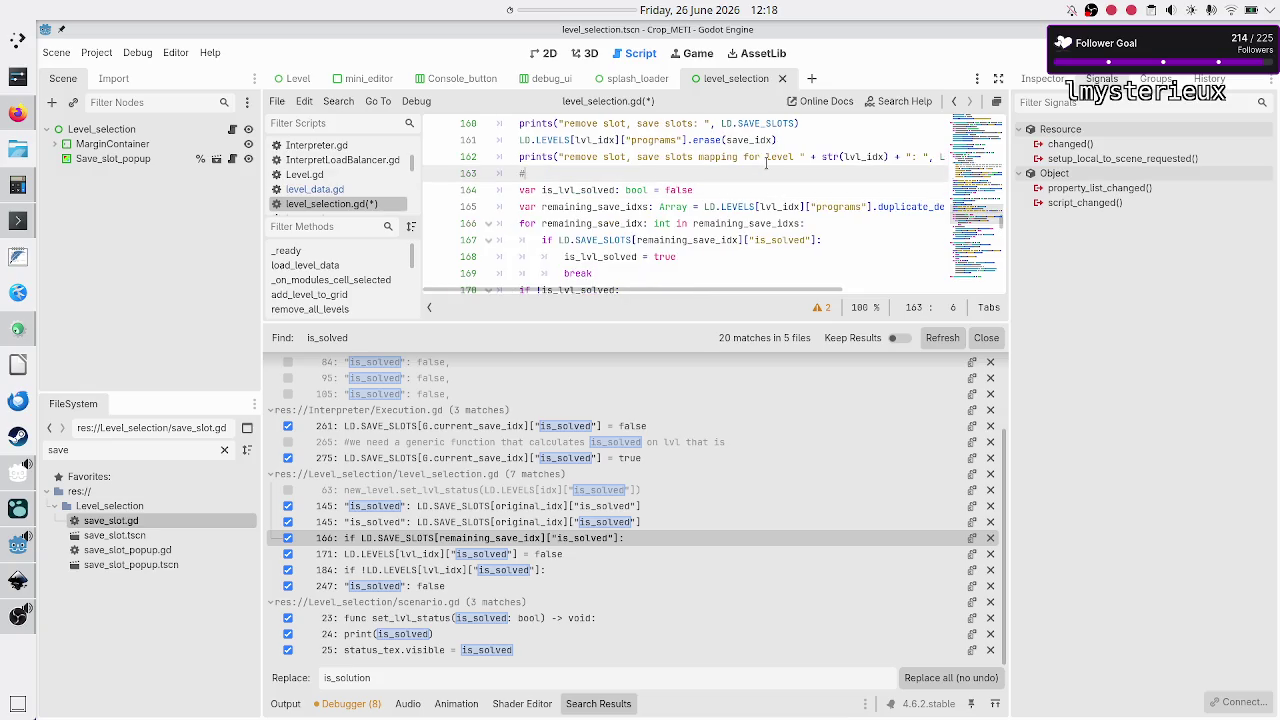
{"action": "type", "text": "TODO: use t"}
{"action": "type", "text": "he "}
{"action": "type", "text": "GameDataParser f"}
{"action": "type", "text": "unc!!!"}
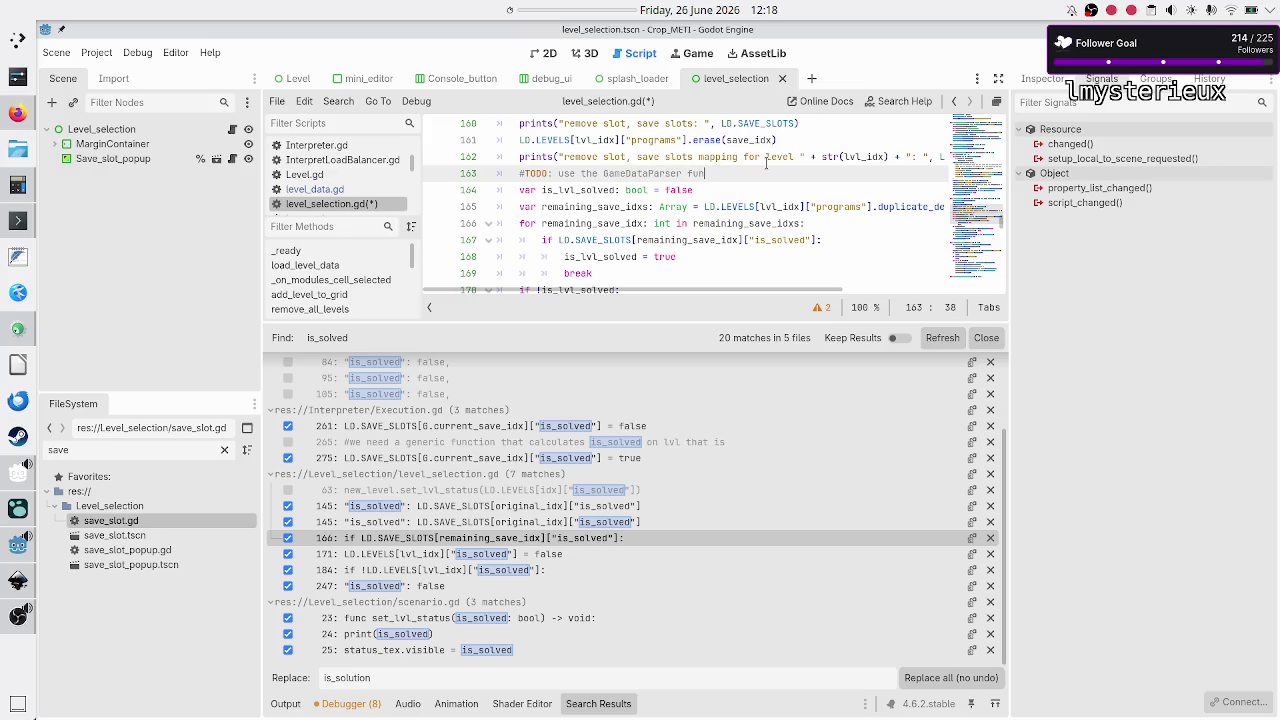
{"action": "key", "text": "ctrl+s"}
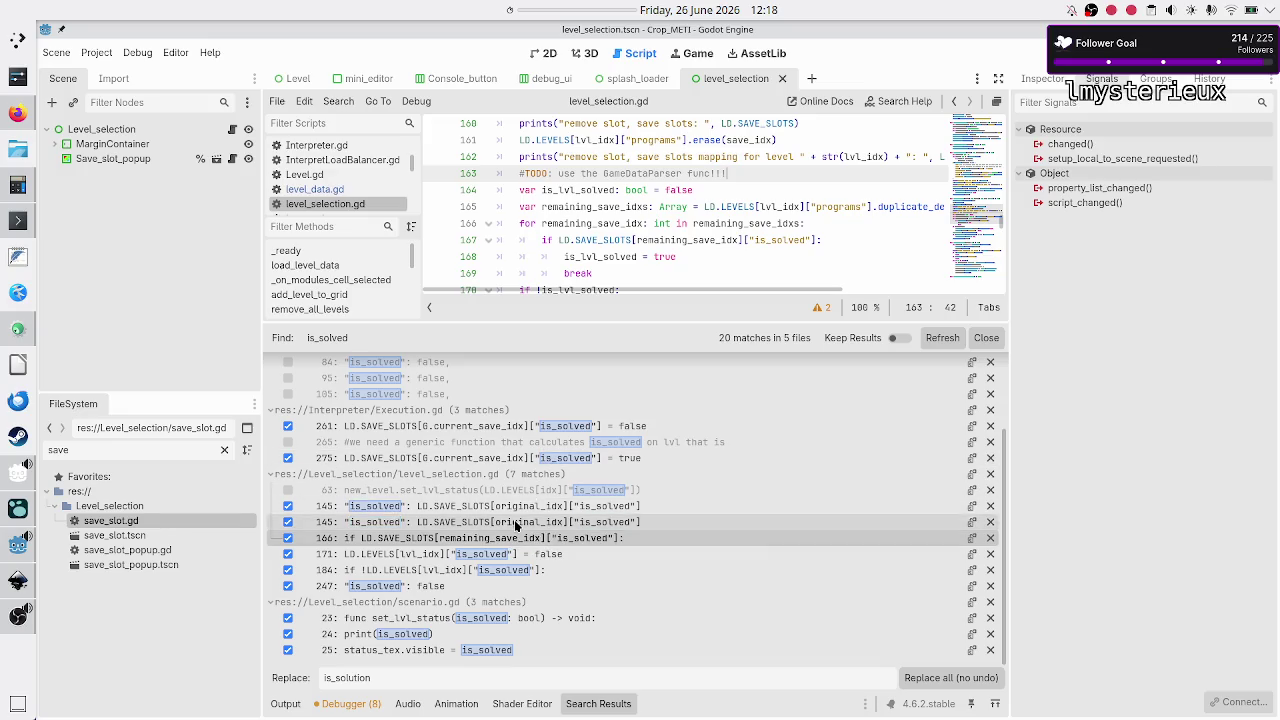
Step: Delete the TODO comment line again, leaving line 163 blank
{"action": "left_click", "coordinate": [514, 522]}
{"action": "left_click", "coordinate": [514, 541]}
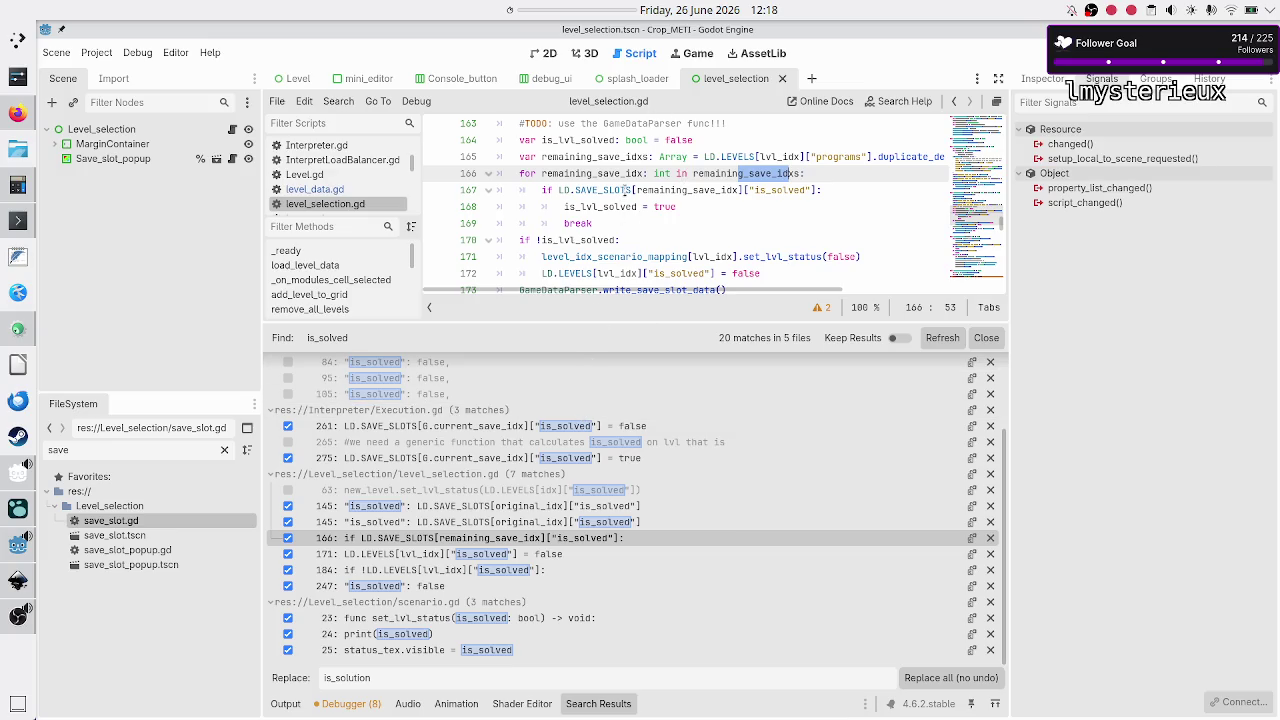
{"action": "left_click", "coordinate": [753, 119]}
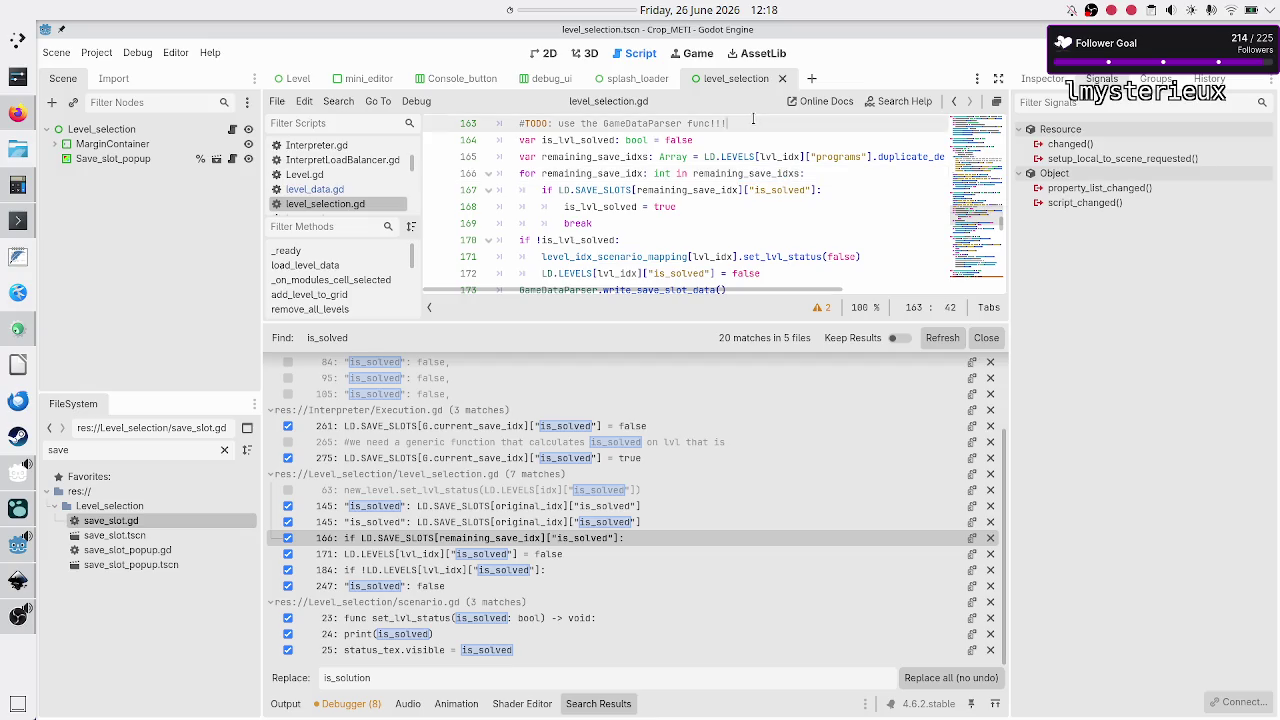
{"action": "triple_click", "coordinate": [753, 119]}
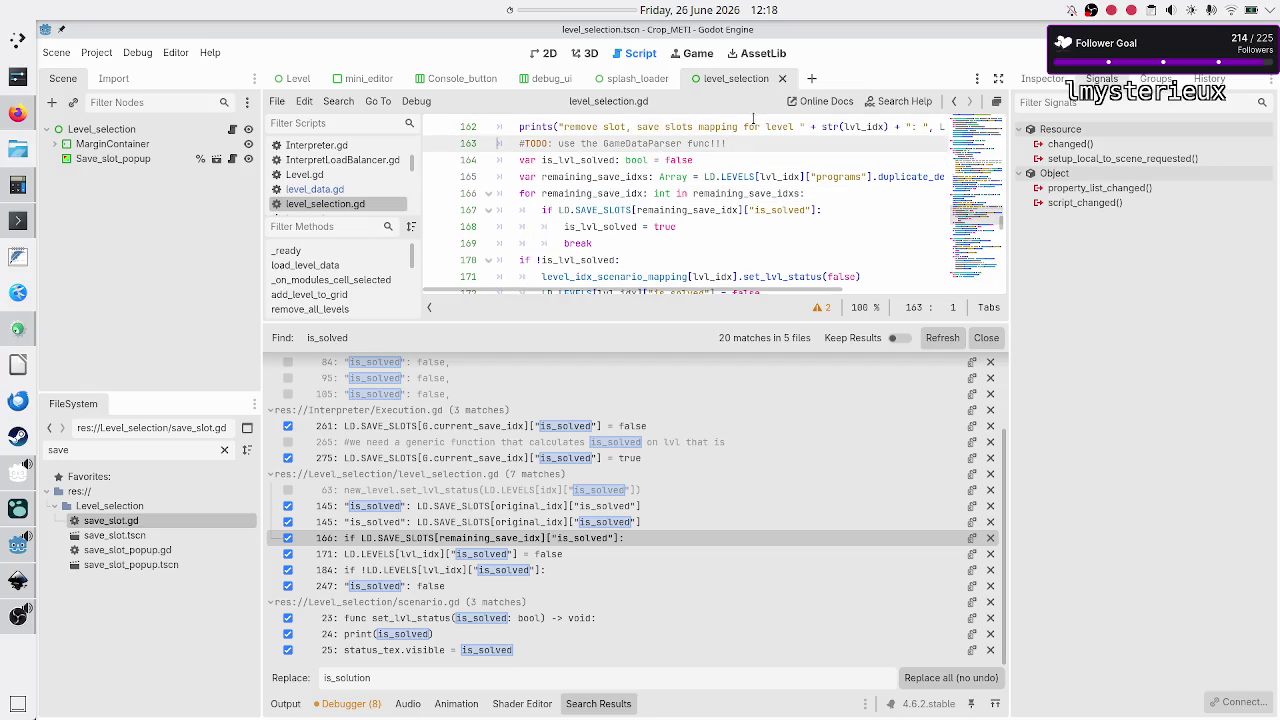
{"action": "key", "text": "BackSpace"}
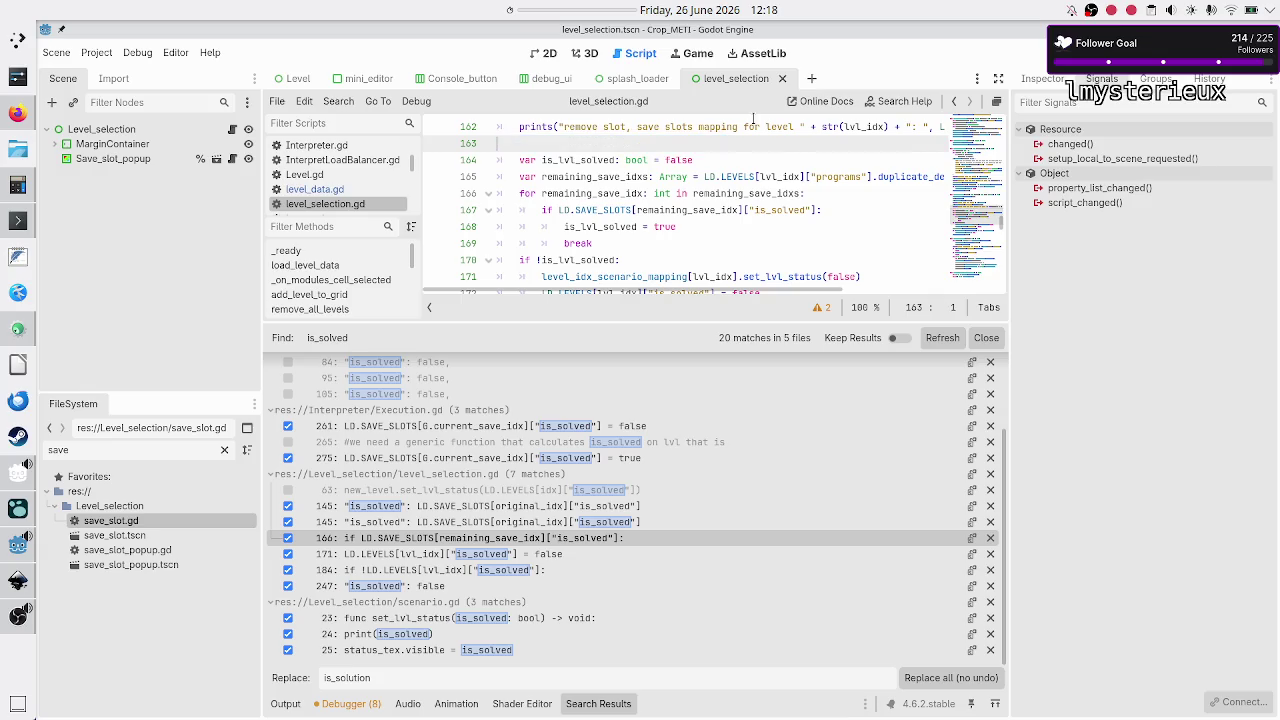
{"action": "key", "text": "BackSpace"}
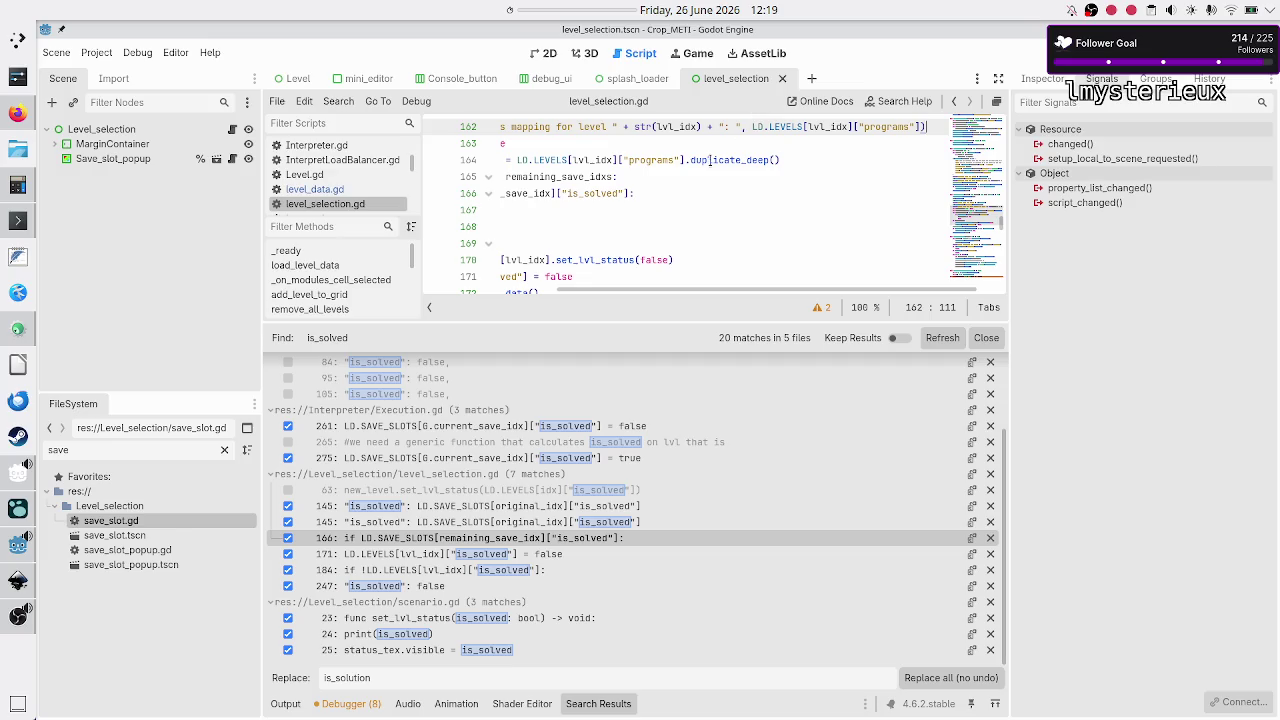
Step: Uncheck the level_selection.gd is_solved matches at lines 171 and 184
{"action": "left_click", "coordinate": [522, 522]}
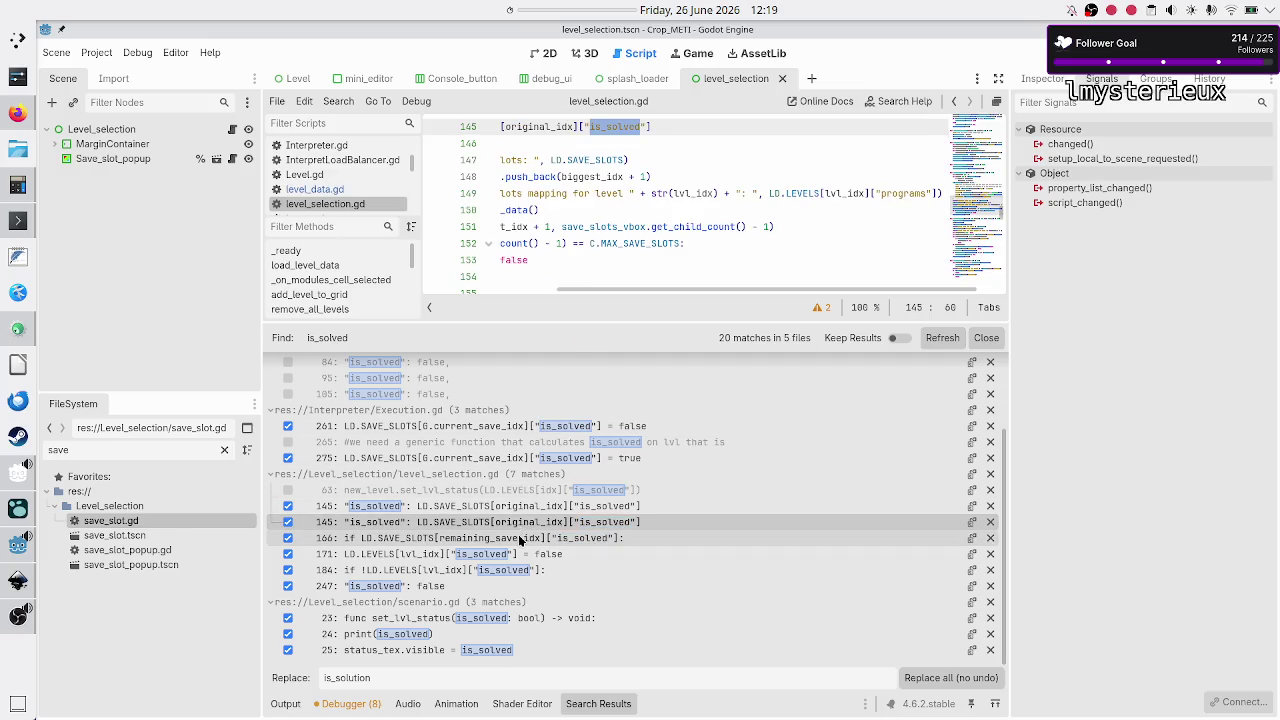
{"action": "left_click", "coordinate": [518, 538]}
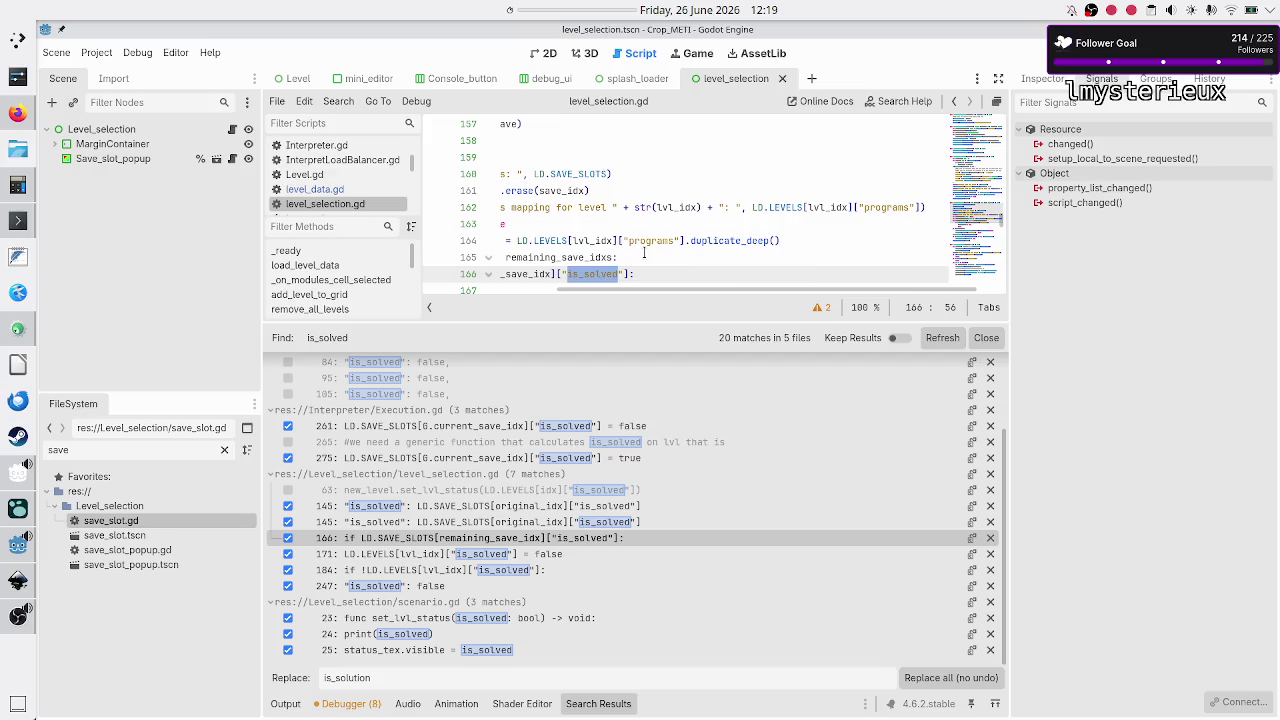
{"action": "scroll", "coordinate": [644, 252], "scroll_direction": "left", "scroll_amount": 3}
{"action": "scroll", "coordinate": [665, 200], "scroll_direction": "down", "scroll_amount": 2}
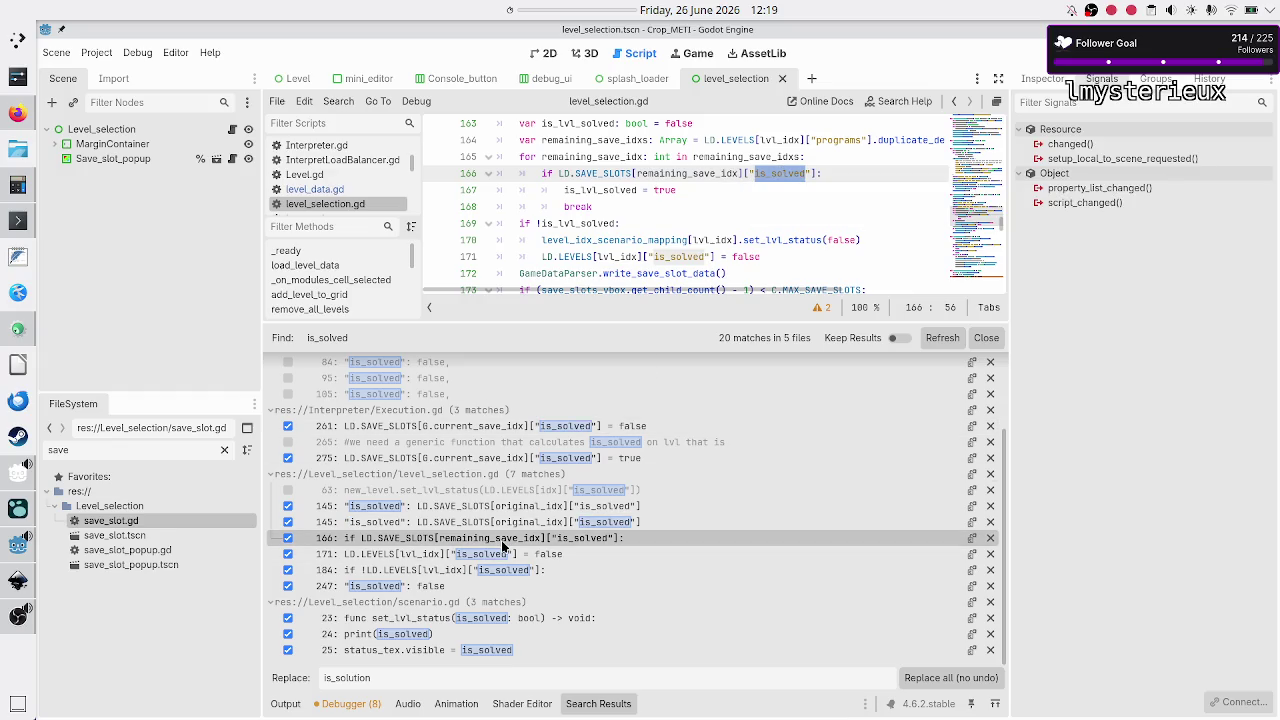
{"action": "left_click", "coordinate": [459, 556]}
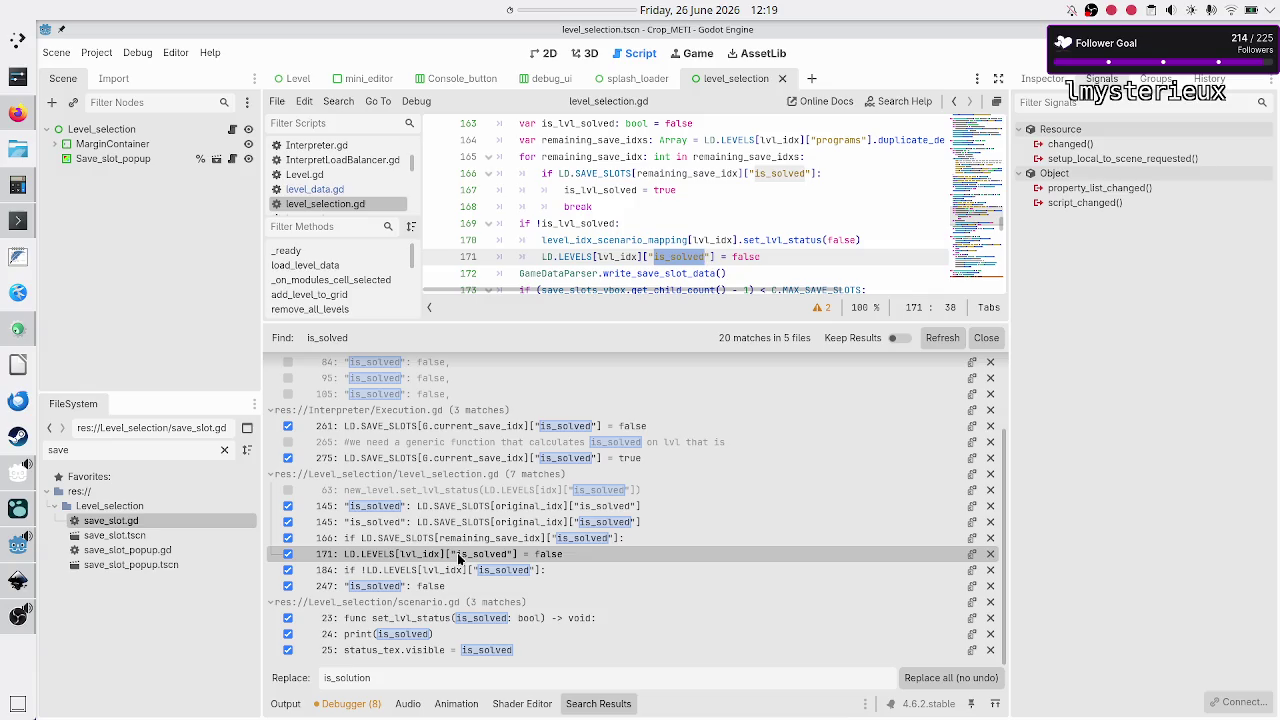
{"action": "left_click", "coordinate": [287, 551]}
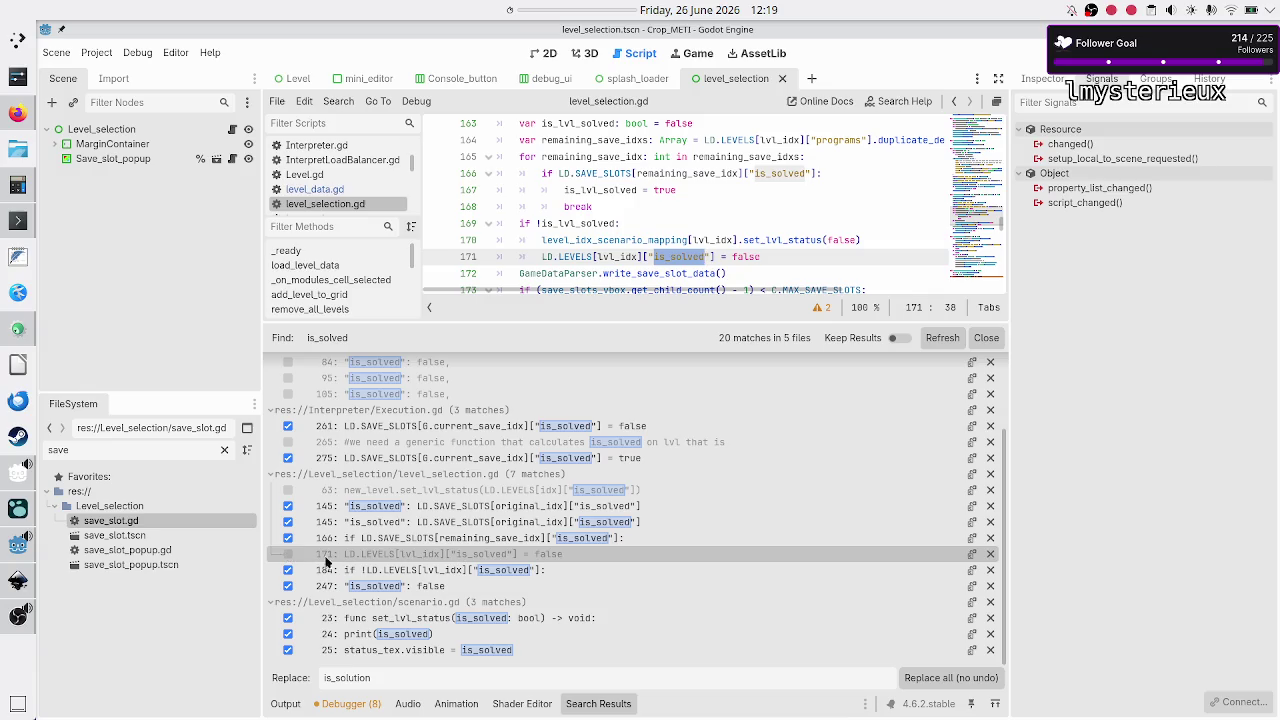
{"action": "left_click", "coordinate": [420, 570]}
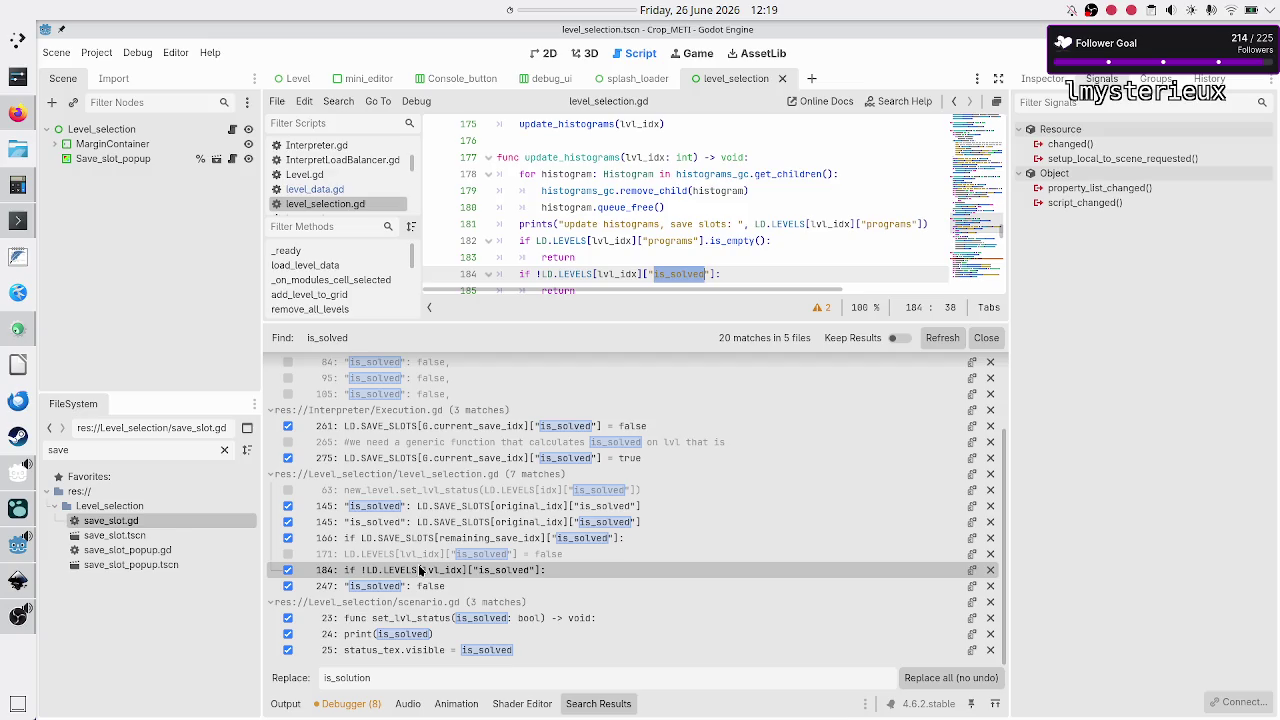
{"action": "left_click", "coordinate": [288, 570]}
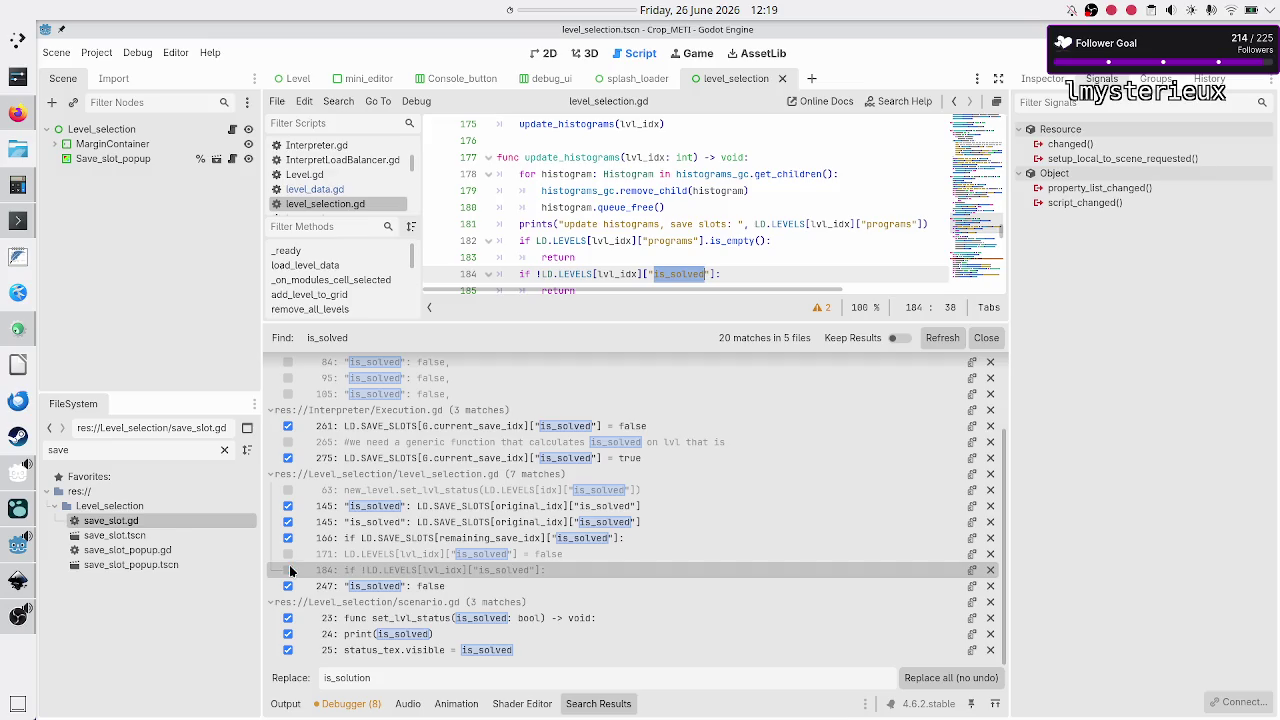
Step: Review line 247 and the scenario.gd matches, then uncheck scenario.gd lines 23, 24 and 25
{"action": "left_click", "coordinate": [412, 586]}
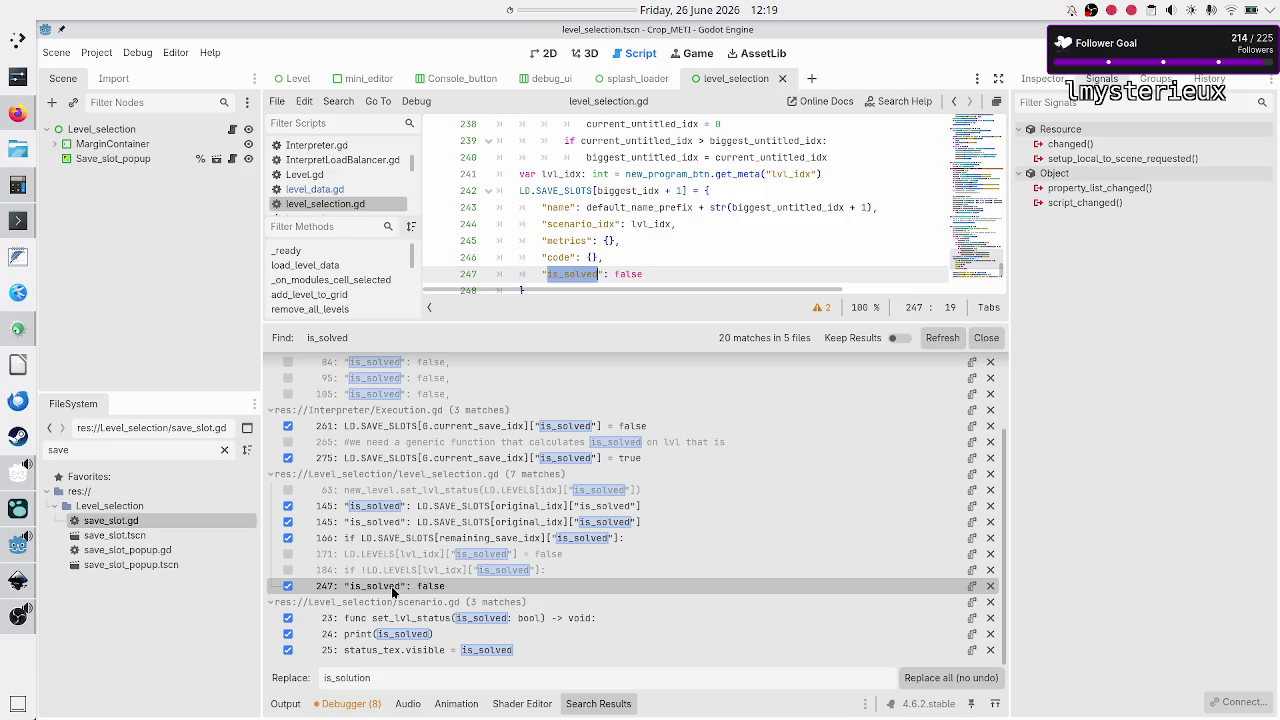
{"action": "left_click", "coordinate": [418, 618]}
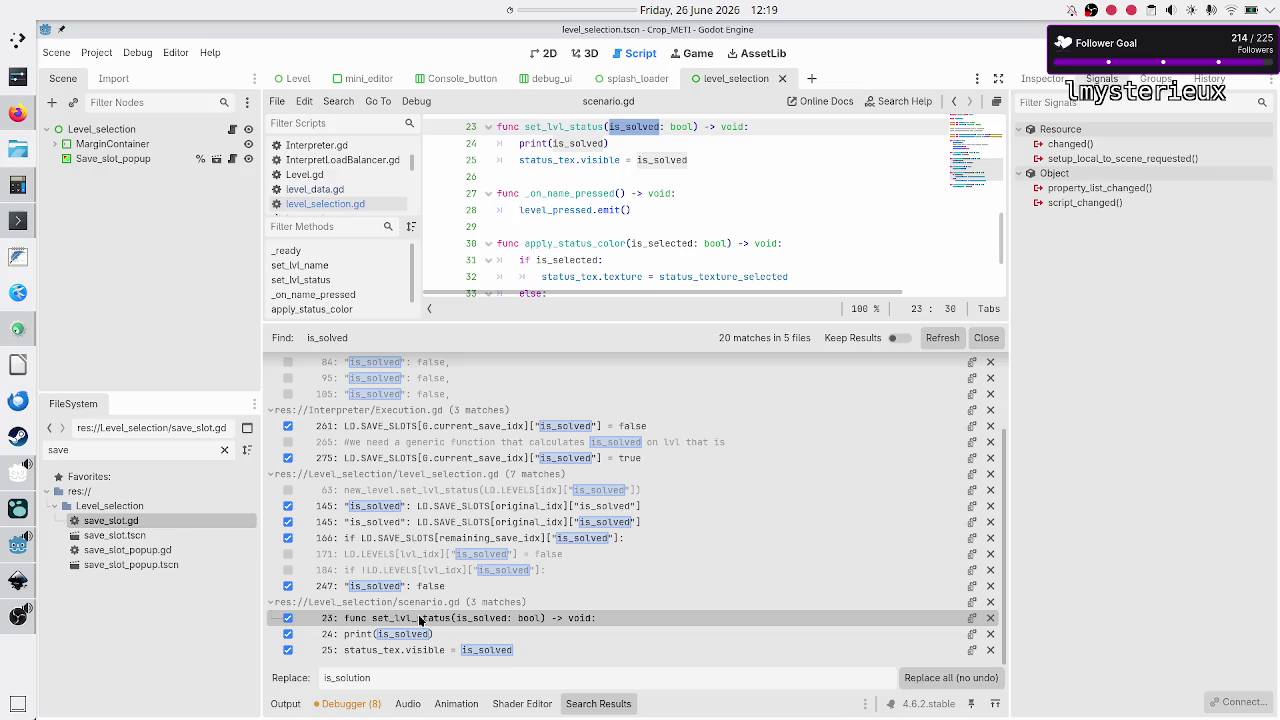
{"action": "left_click", "coordinate": [411, 636]}
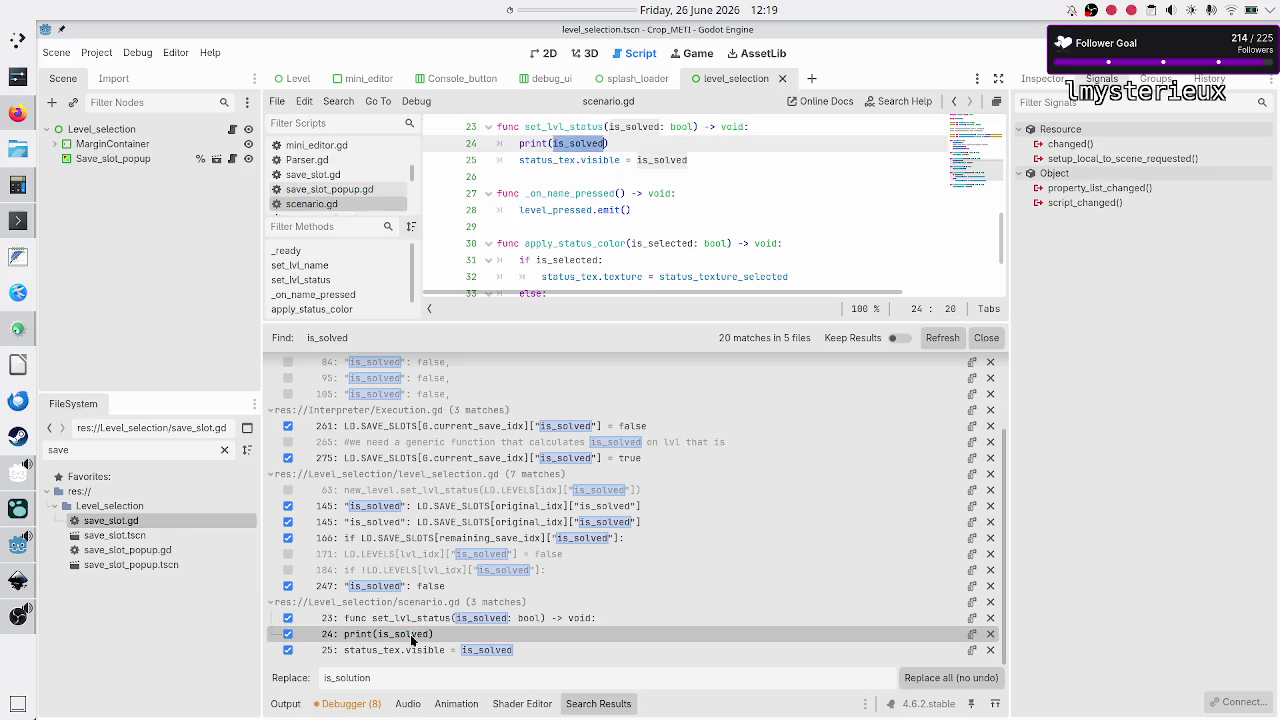
{"action": "left_click", "coordinate": [409, 650]}
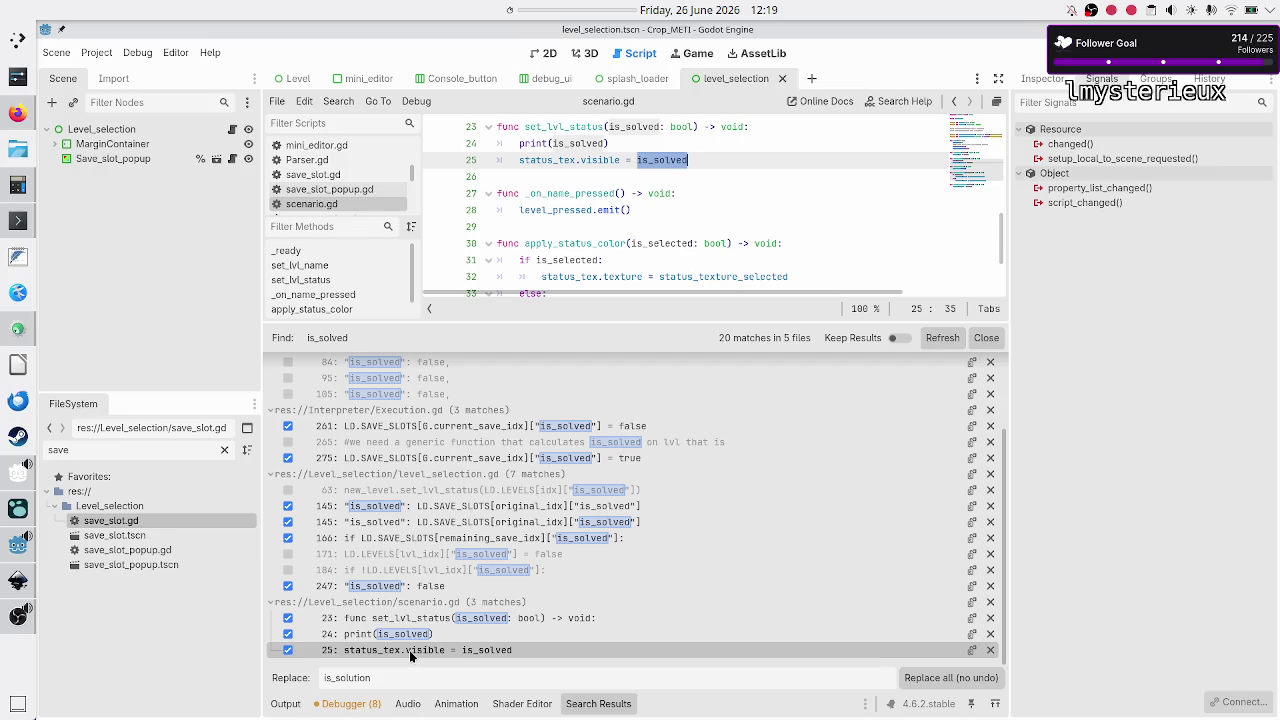
{"action": "left_click", "coordinate": [335, 618]}
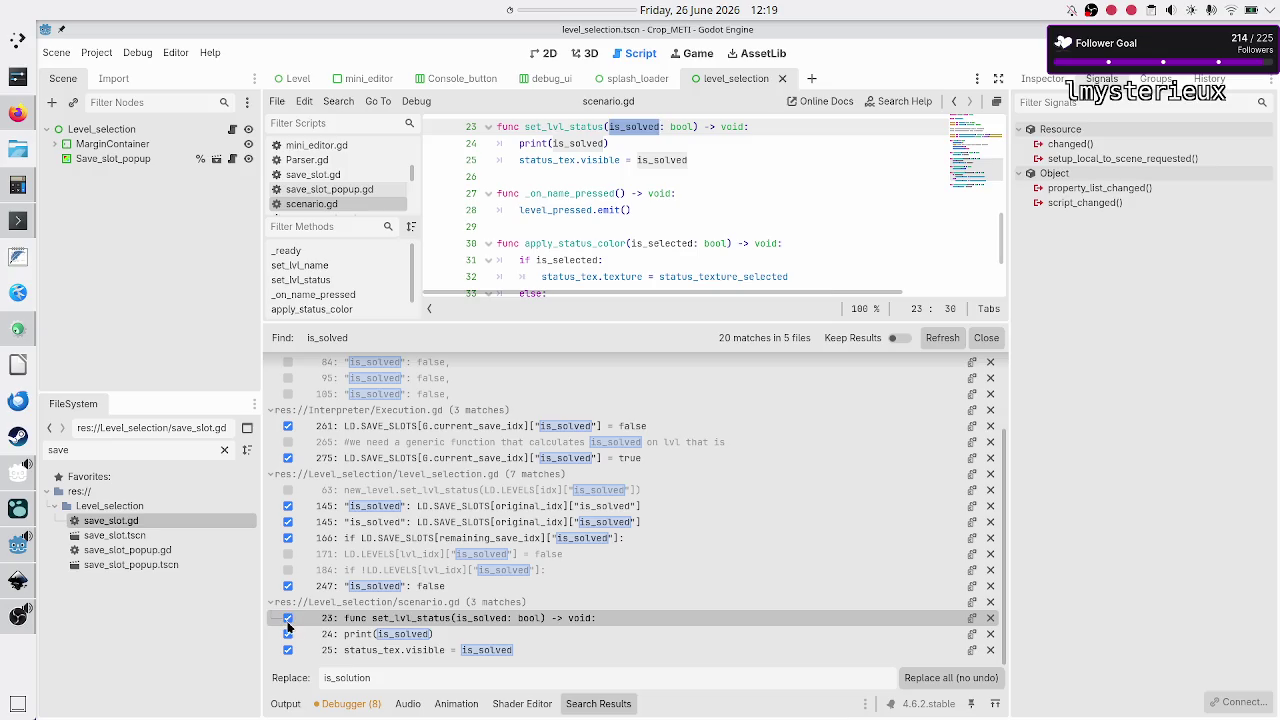
{"action": "left_click", "coordinate": [288, 618]}
{"action": "left_click", "coordinate": [285, 633]}
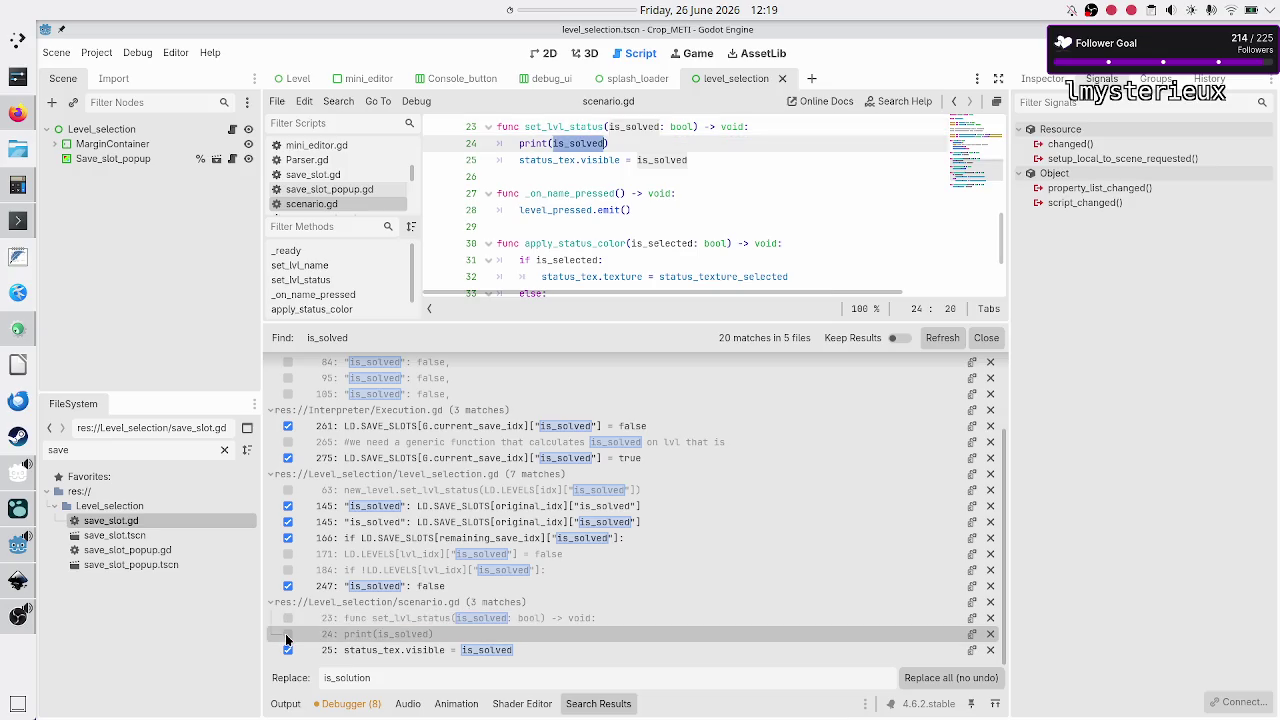
{"action": "left_click", "coordinate": [288, 650]}
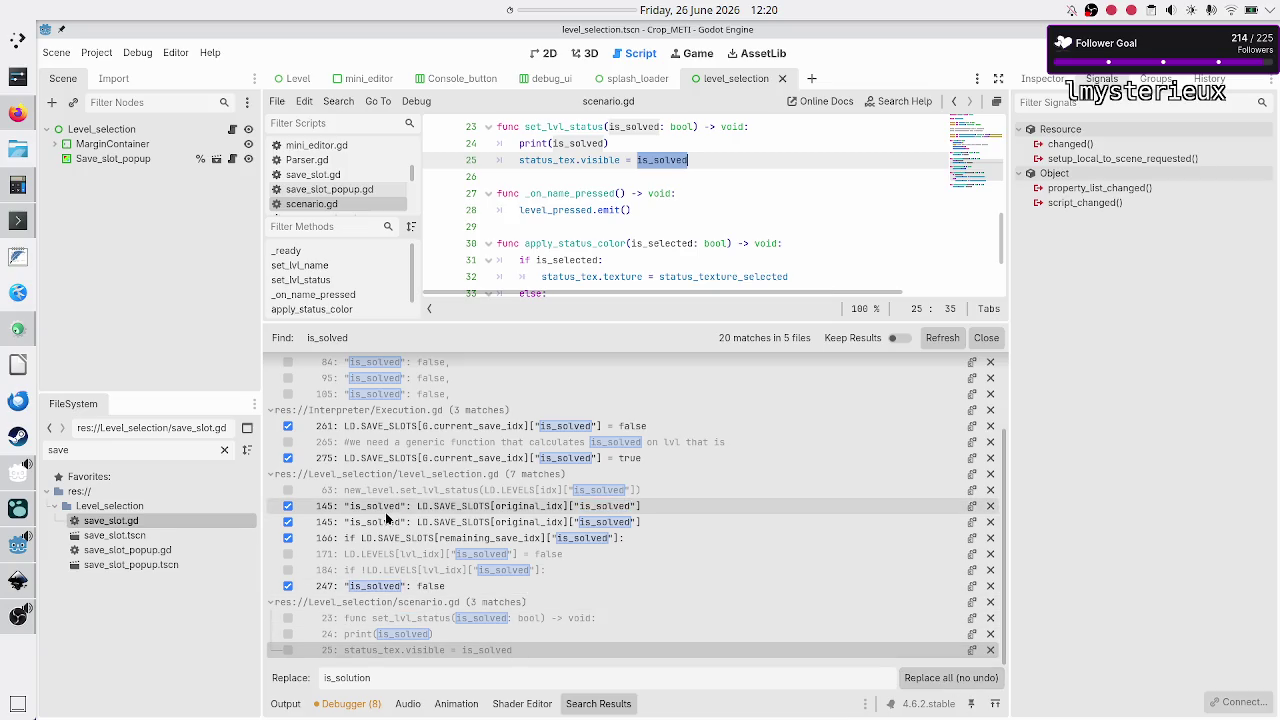
{"action": "scroll", "coordinate": [385, 515], "scroll_direction": "up", "scroll_amount": 3}
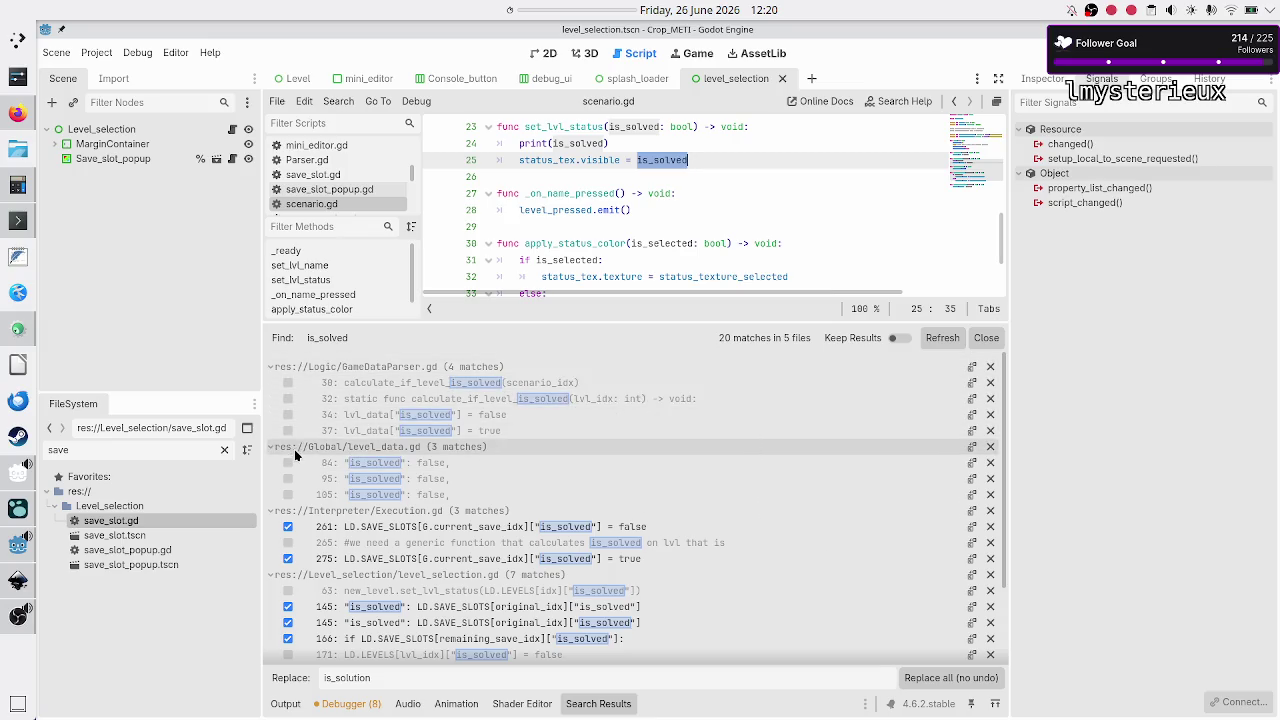
{"action": "scroll", "coordinate": [294, 449], "scroll_direction": "down", "scroll_amount": 3}
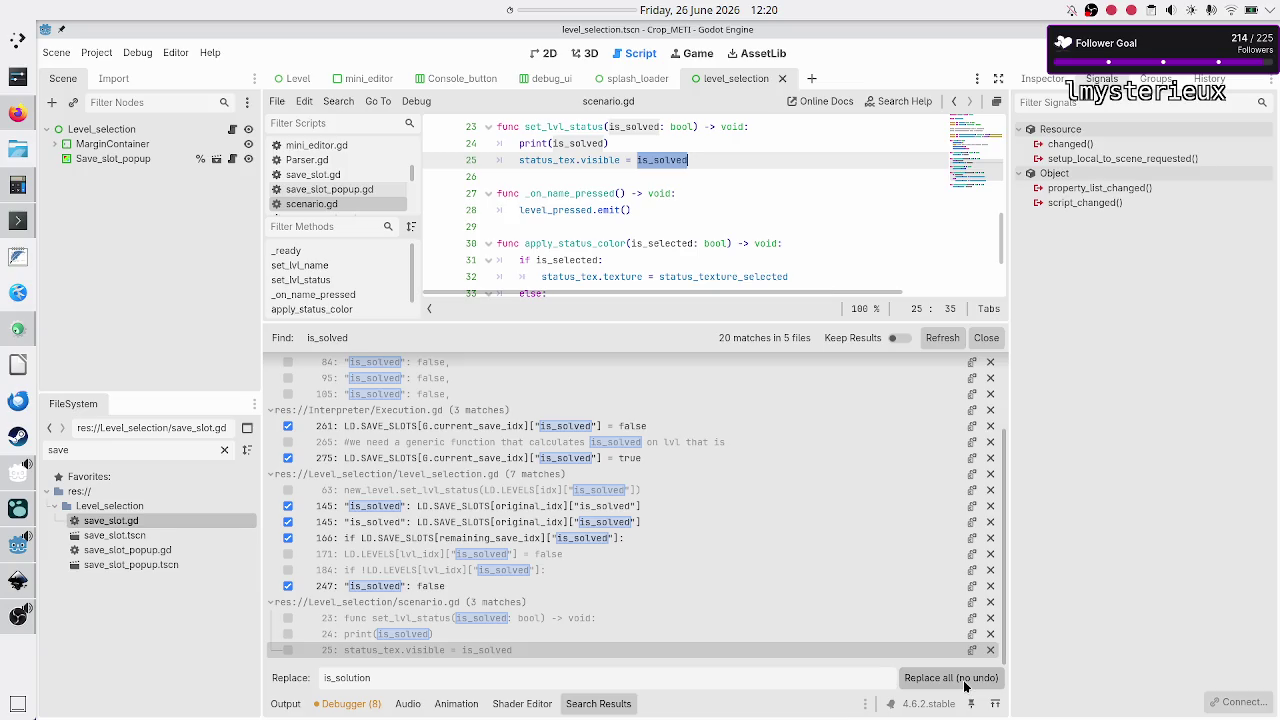
{"action": "scroll", "coordinate": [788, 503], "scroll_direction": "up", "scroll_amount": 3}
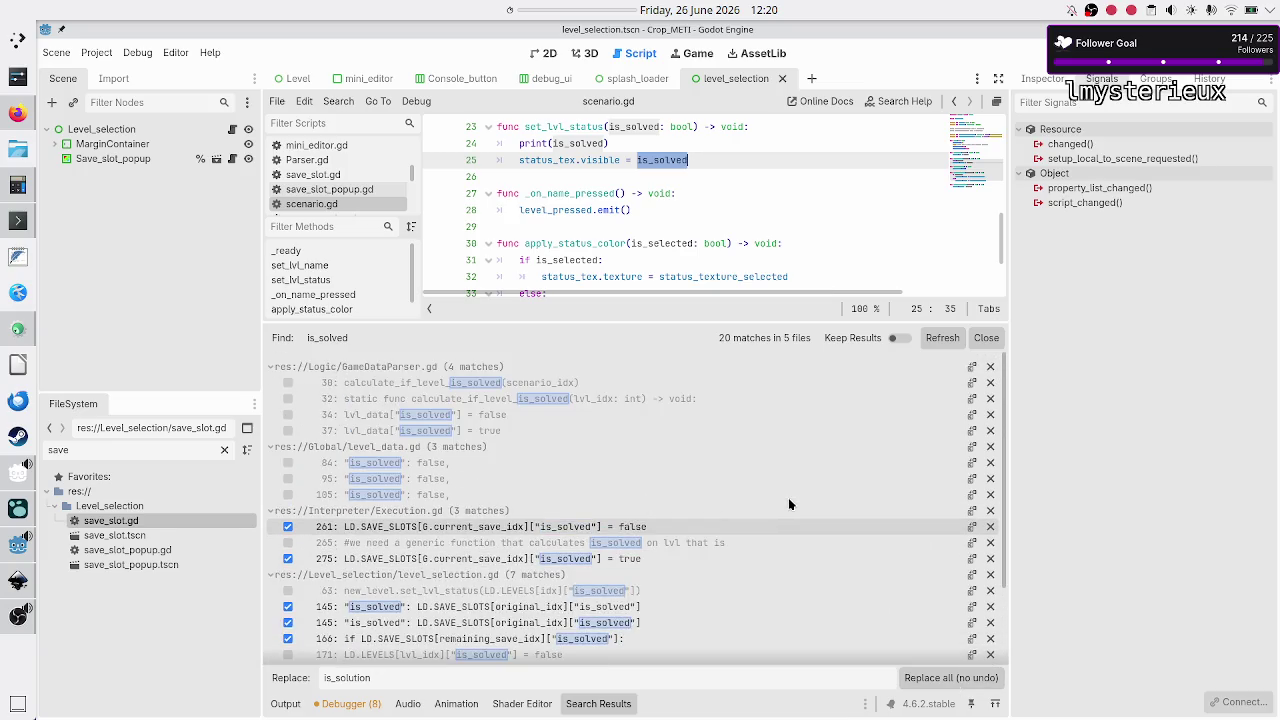
{"action": "scroll", "coordinate": [788, 503], "scroll_direction": "down", "scroll_amount": 3}
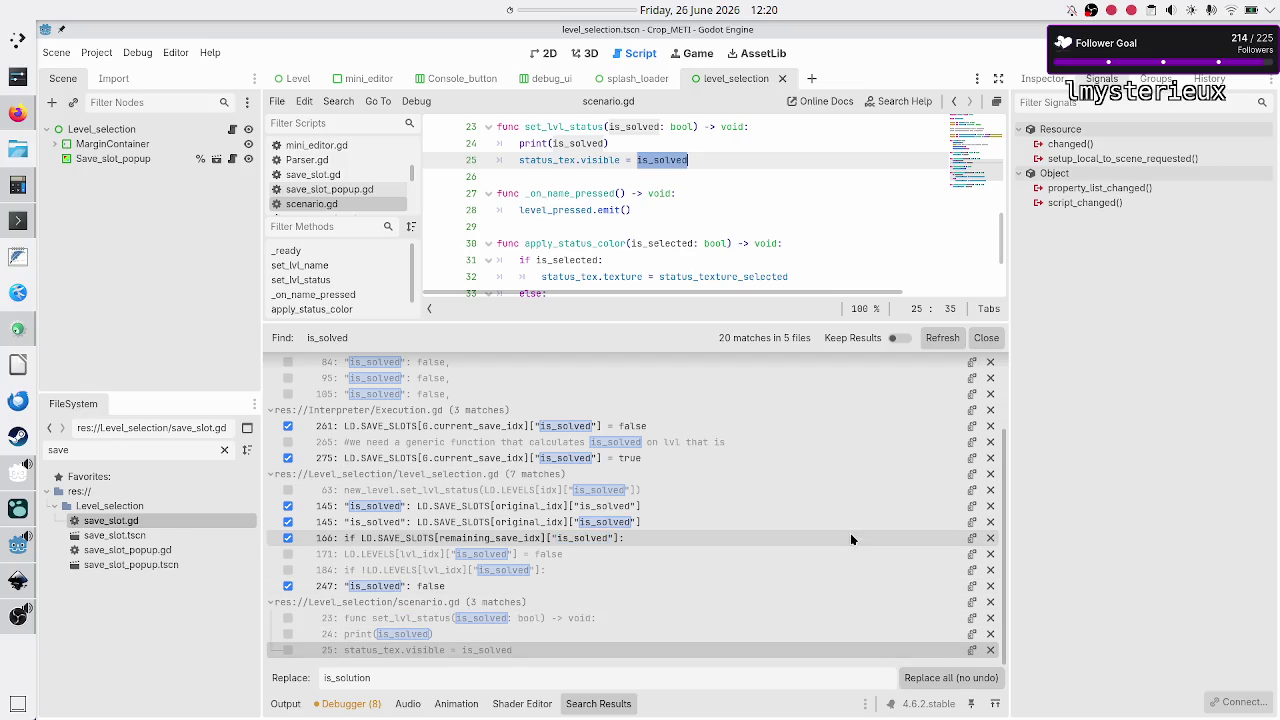
{"action": "scroll", "coordinate": [851, 540], "scroll_direction": "up", "scroll_amount": 3}
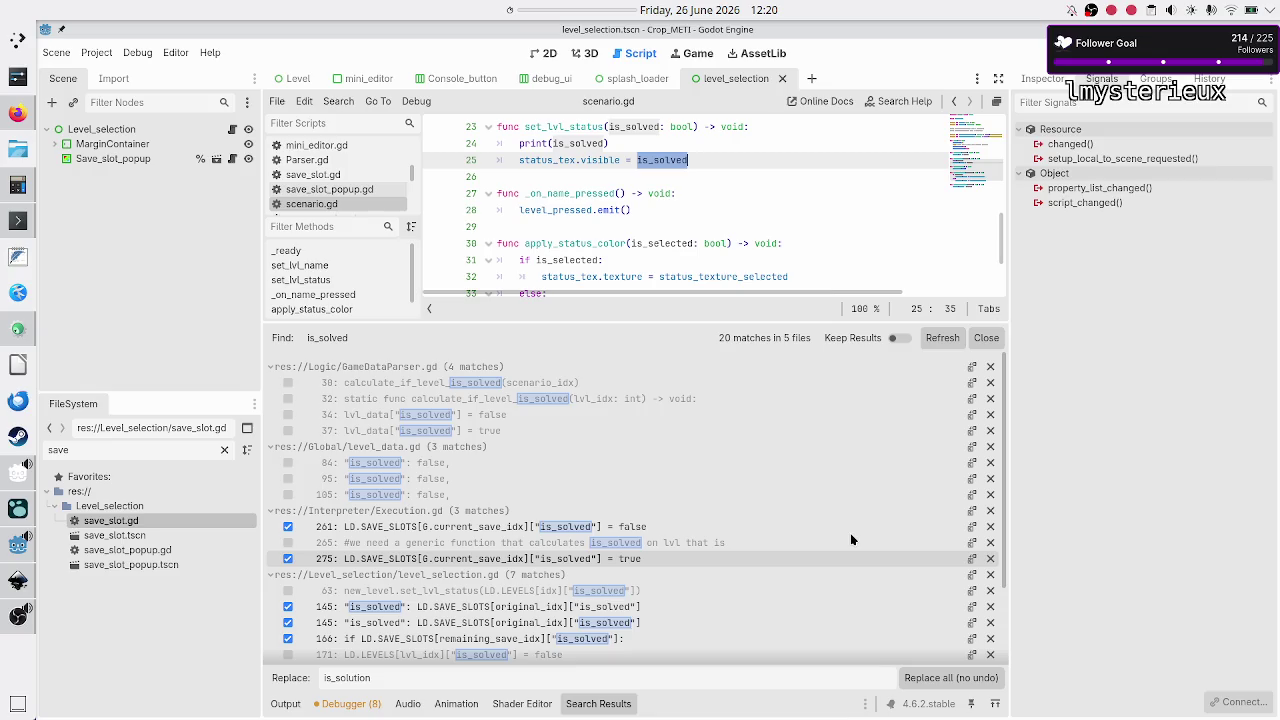
{"action": "scroll", "coordinate": [850, 533], "scroll_direction": "down", "scroll_amount": 3}
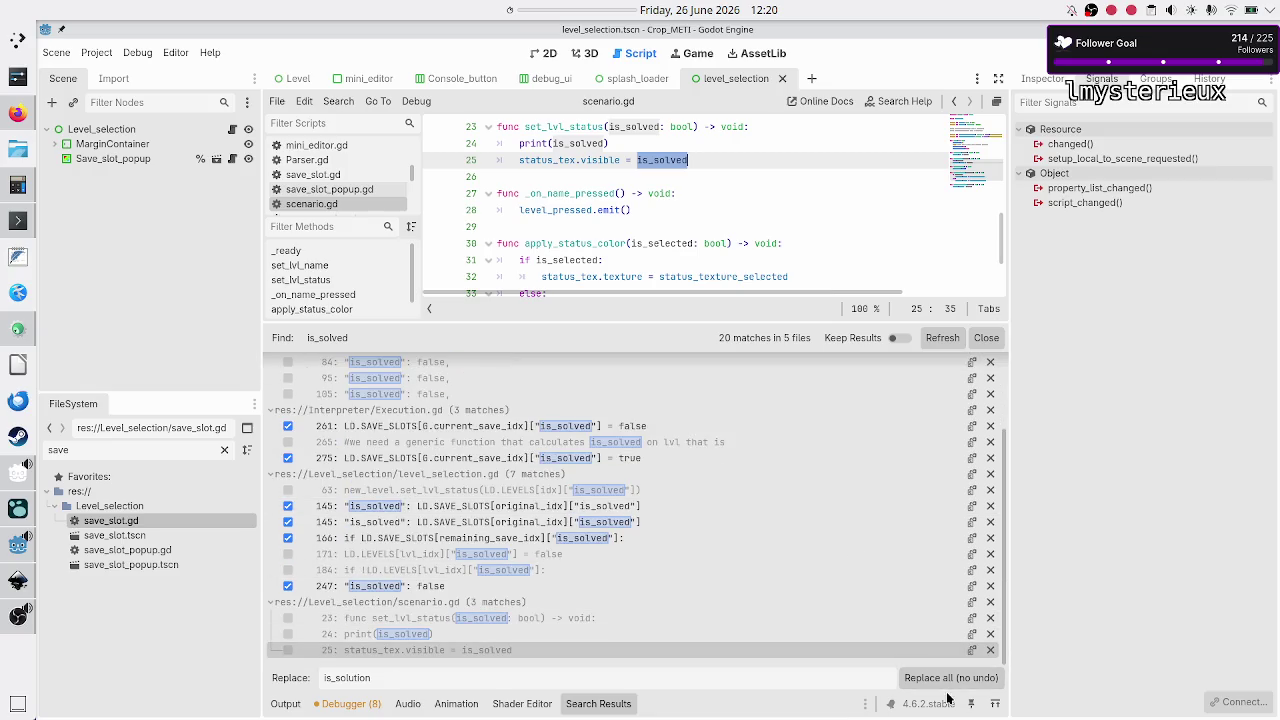
{"action": "scroll", "coordinate": [577, 558], "scroll_direction": "up", "scroll_amount": 3}
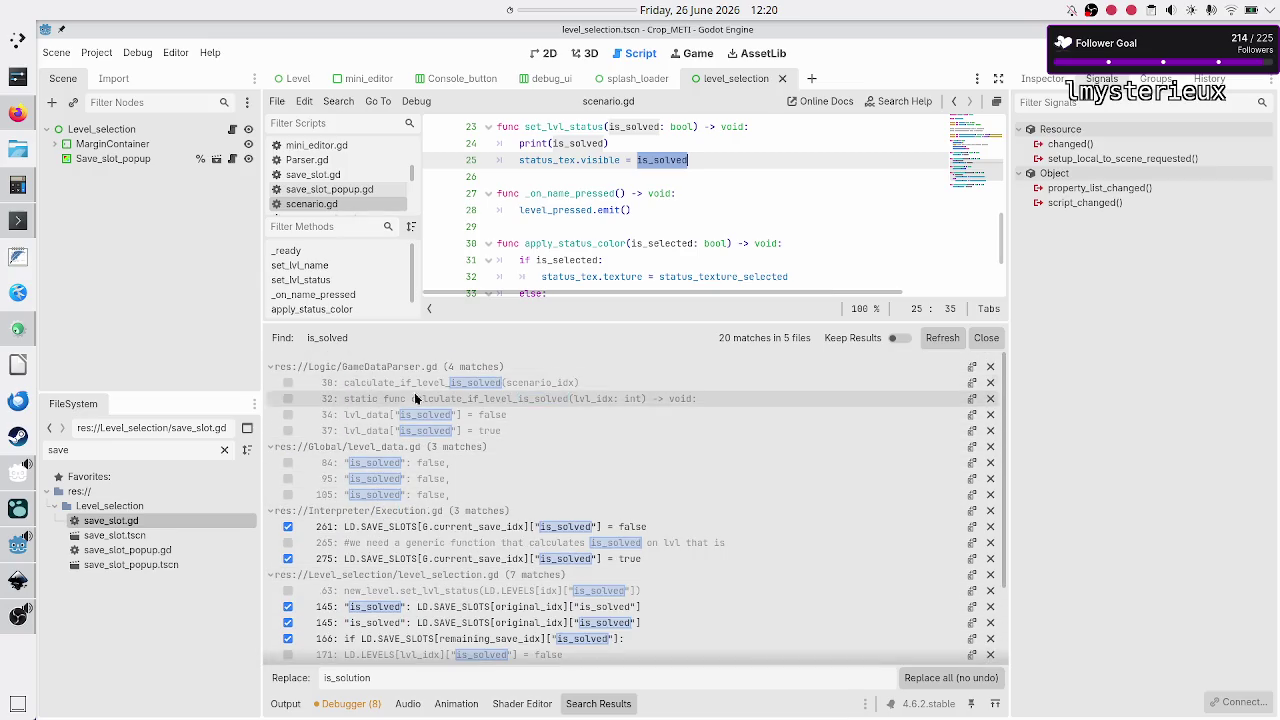
Step: Replace all checked is_solved matches with is_solution; lines 145 and 166 change, line 171 stays is_solved
{"action": "left_click", "coordinate": [951, 678]}
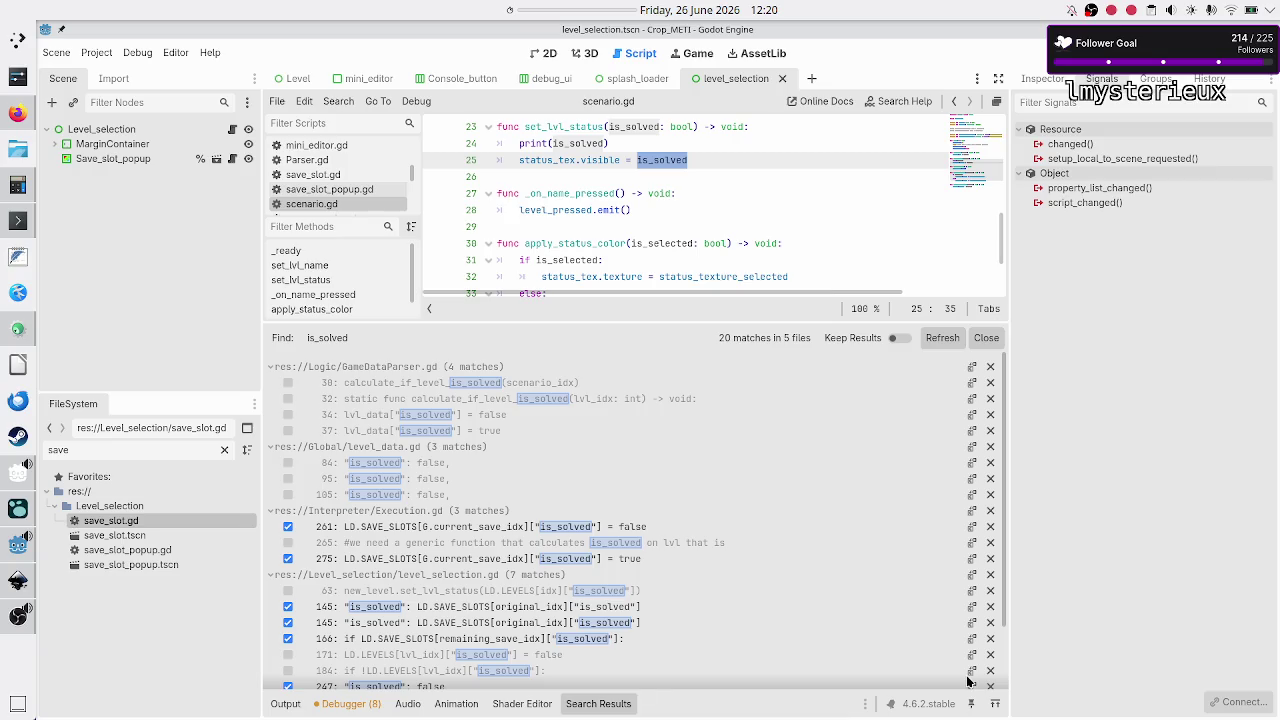
{"action": "scroll", "coordinate": [708, 543], "scroll_direction": "down", "scroll_amount": 3}
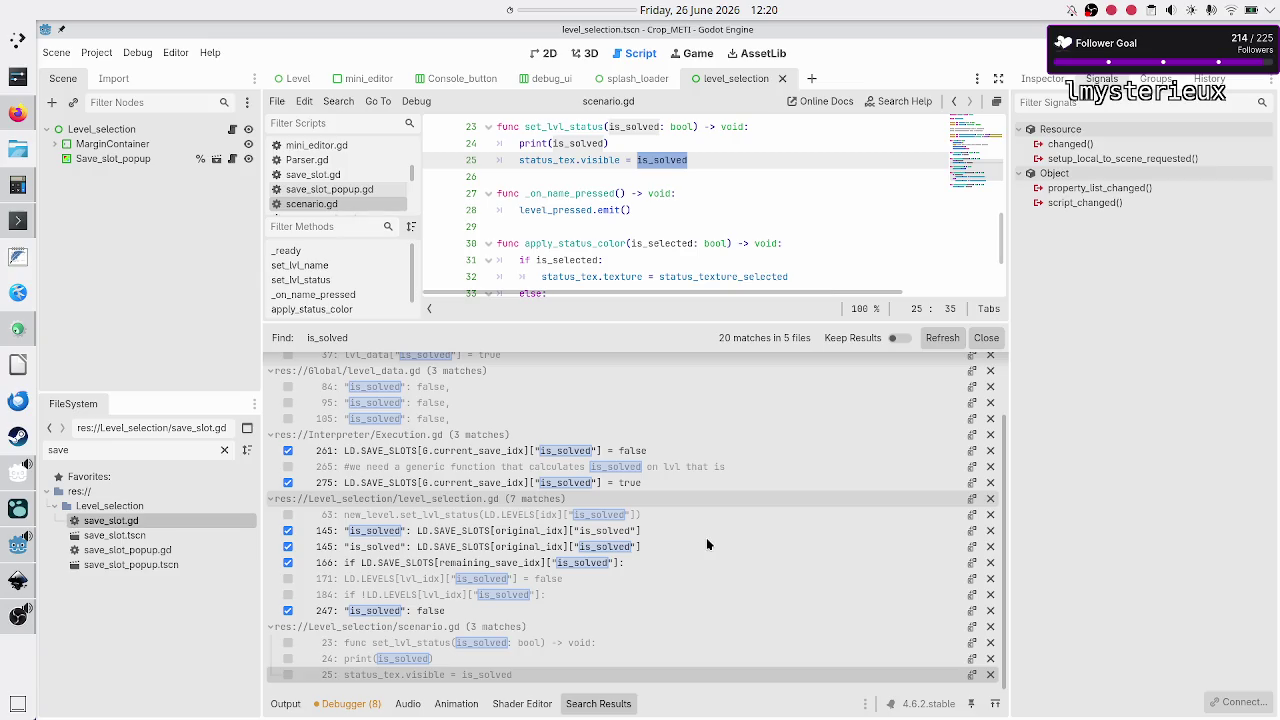
{"action": "scroll", "coordinate": [706, 537], "scroll_direction": "up", "scroll_amount": 3}
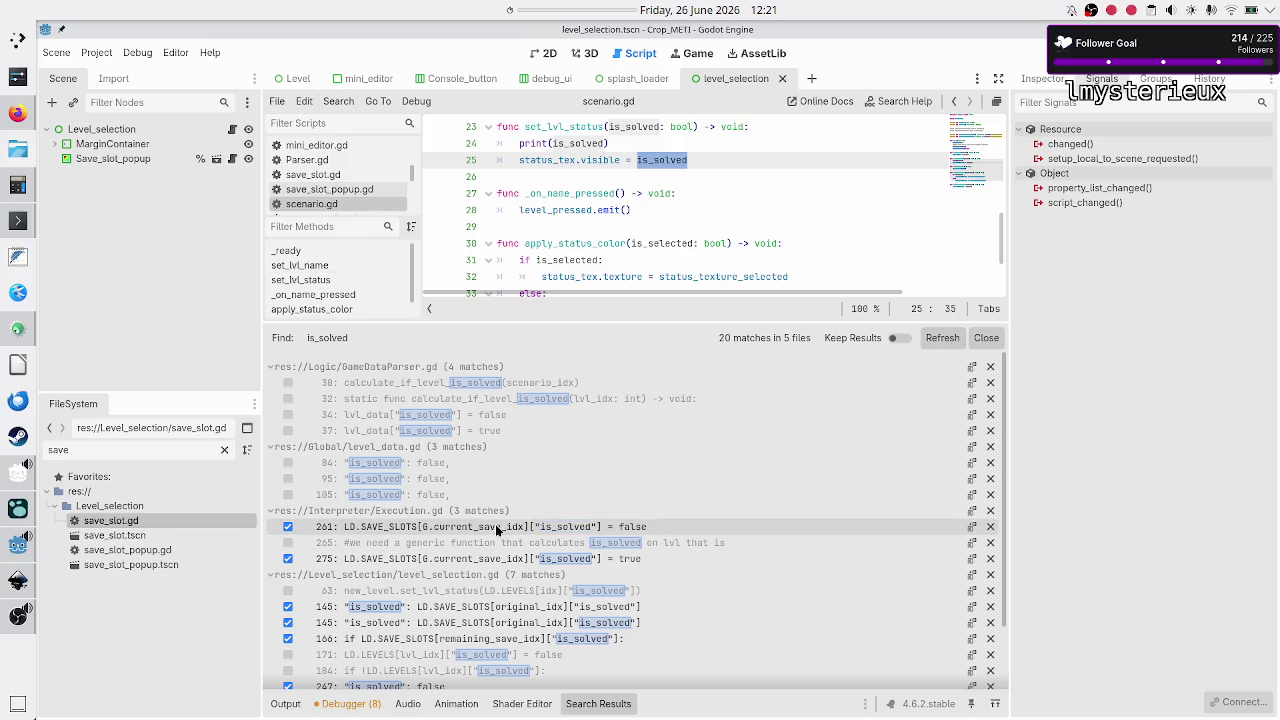
{"action": "left_click", "coordinate": [484, 607]}
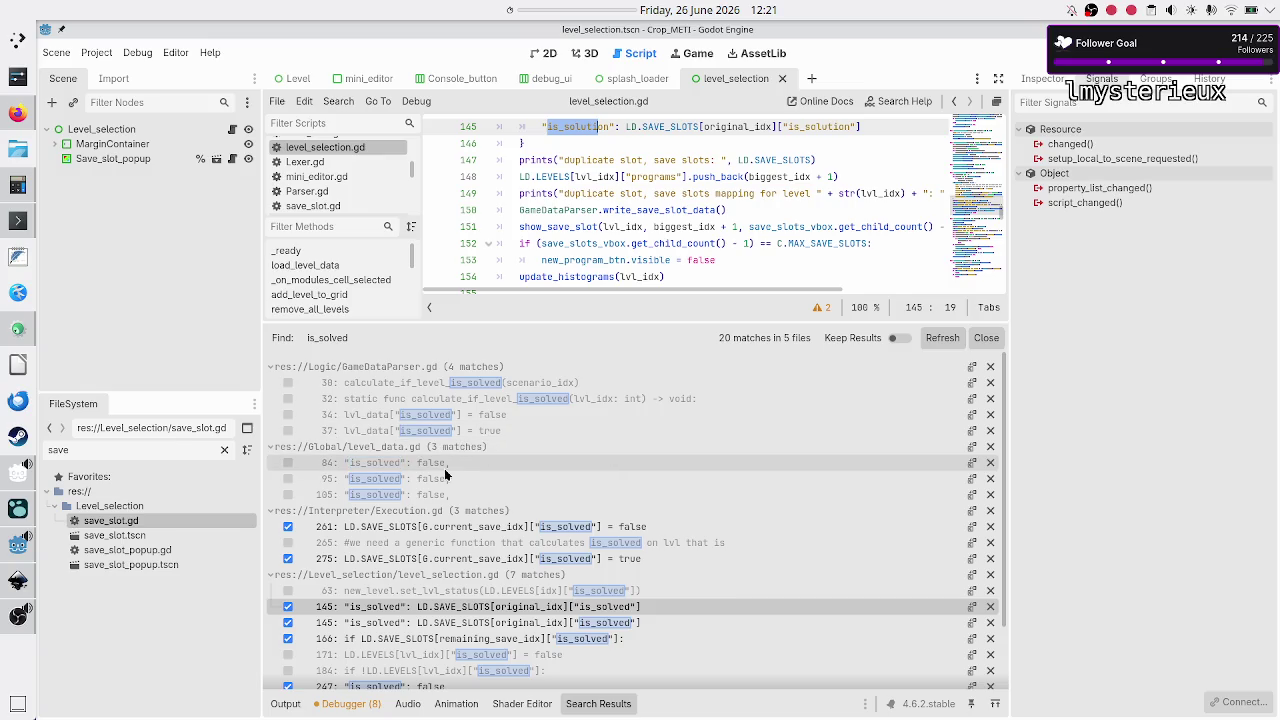
{"action": "scroll", "coordinate": [436, 498], "scroll_direction": "down", "scroll_amount": 3}
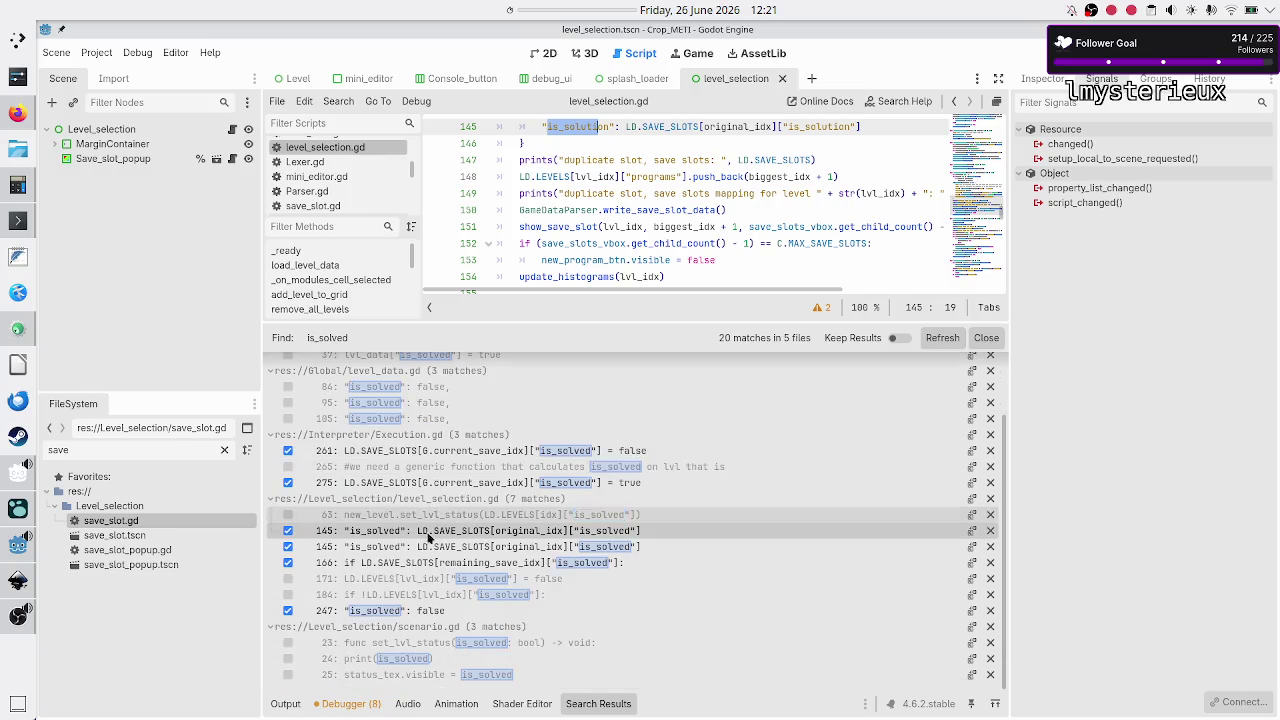
{"action": "left_click", "coordinate": [430, 642]}
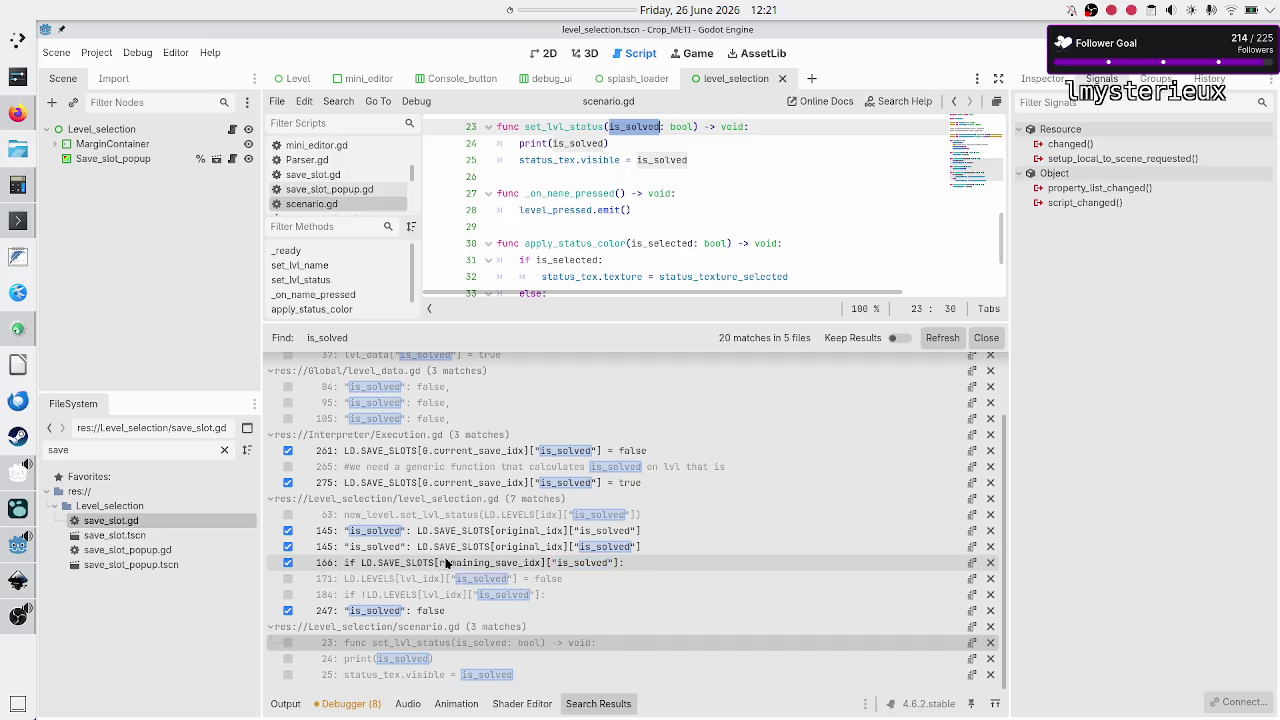
{"action": "left_click", "coordinate": [446, 563]}
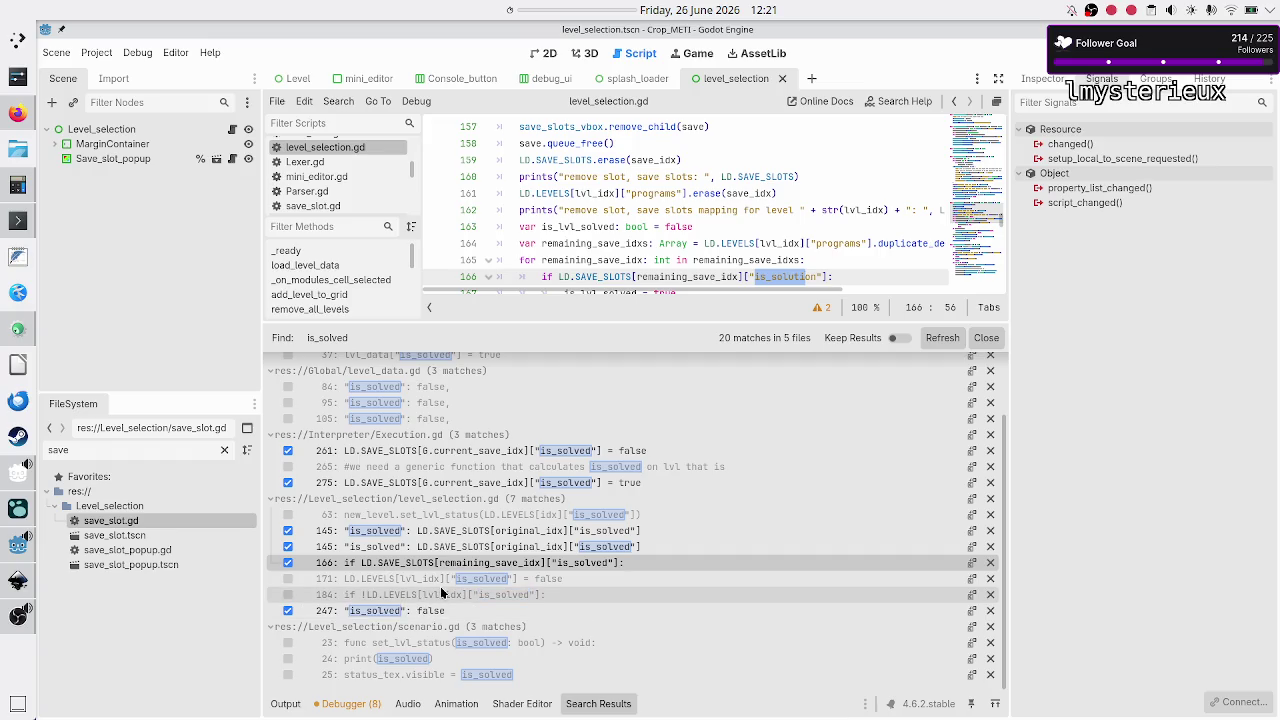
{"action": "left_click", "coordinate": [441, 593]}
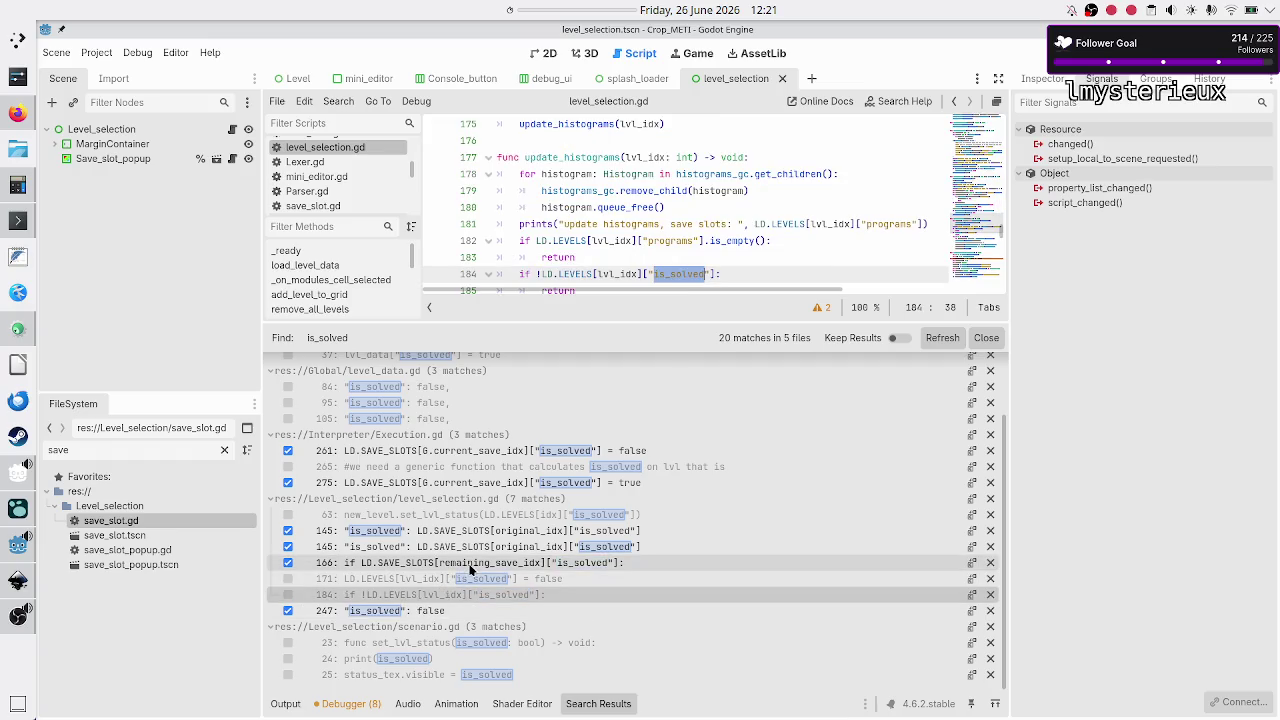
{"action": "left_click", "coordinate": [469, 567]}
{"action": "left_click", "coordinate": [465, 576]}
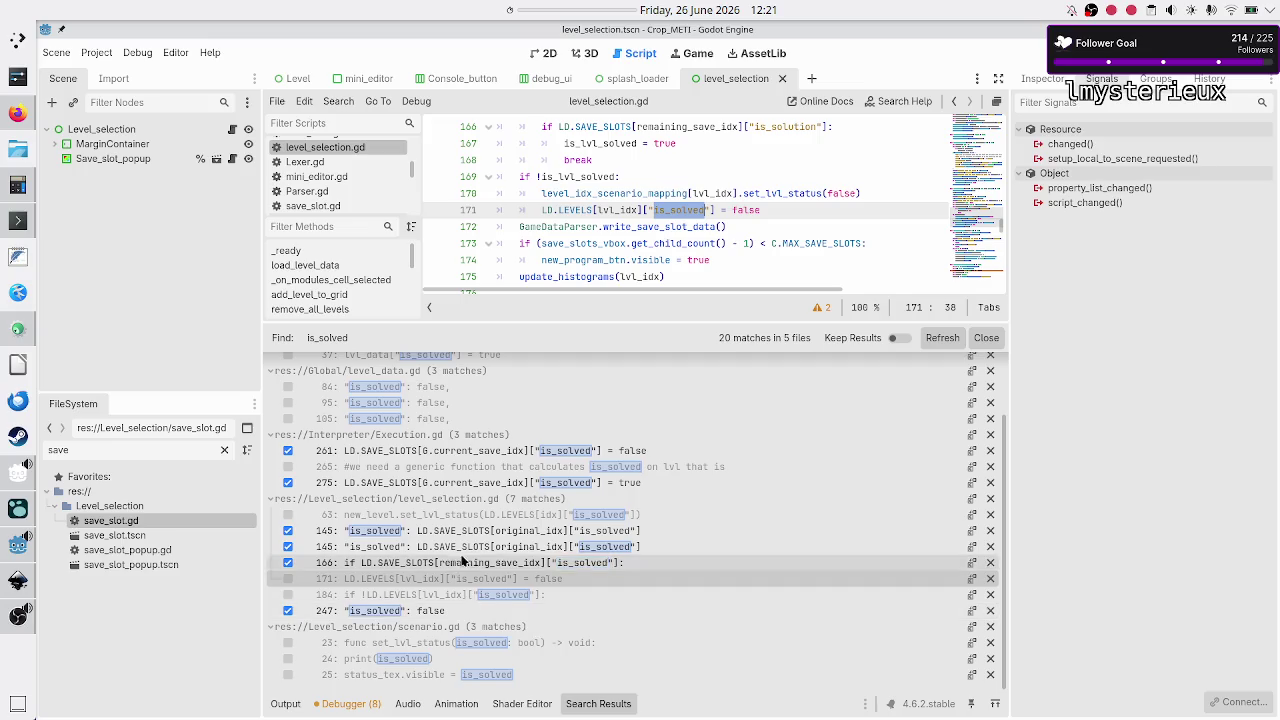
{"action": "scroll", "coordinate": [462, 507], "scroll_direction": "up", "scroll_amount": 2}
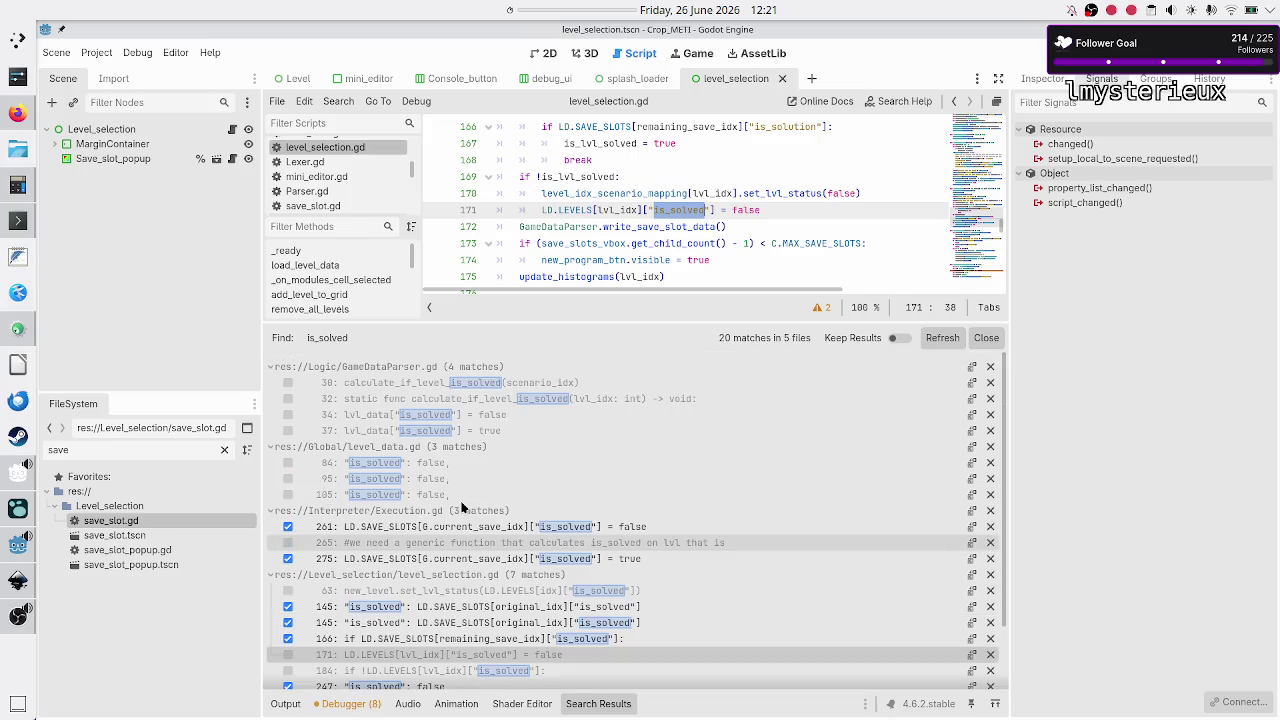
{"action": "scroll", "coordinate": [462, 507], "scroll_direction": "down", "scroll_amount": 2}
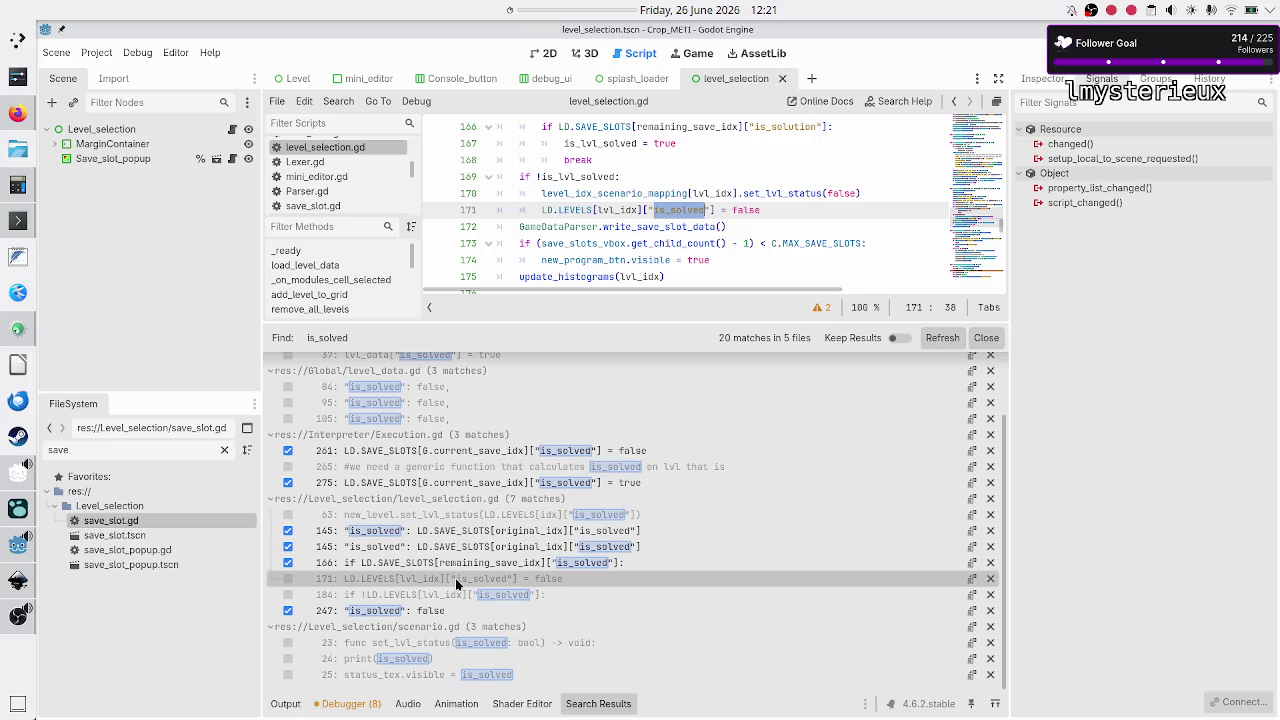
{"action": "left_click", "coordinate": [501, 521]}
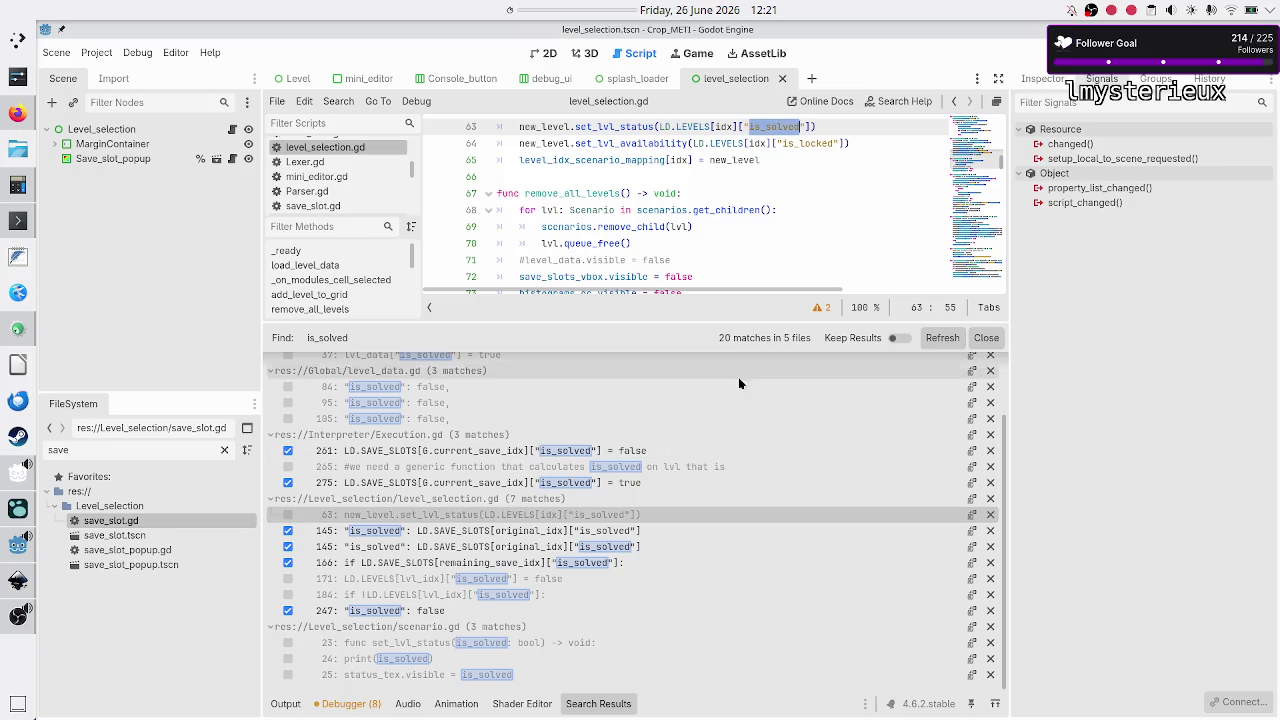
Step: Close the search results and jump to the remove_save_slot function in level_selection.gd
{"action": "left_click", "coordinate": [986, 338]}
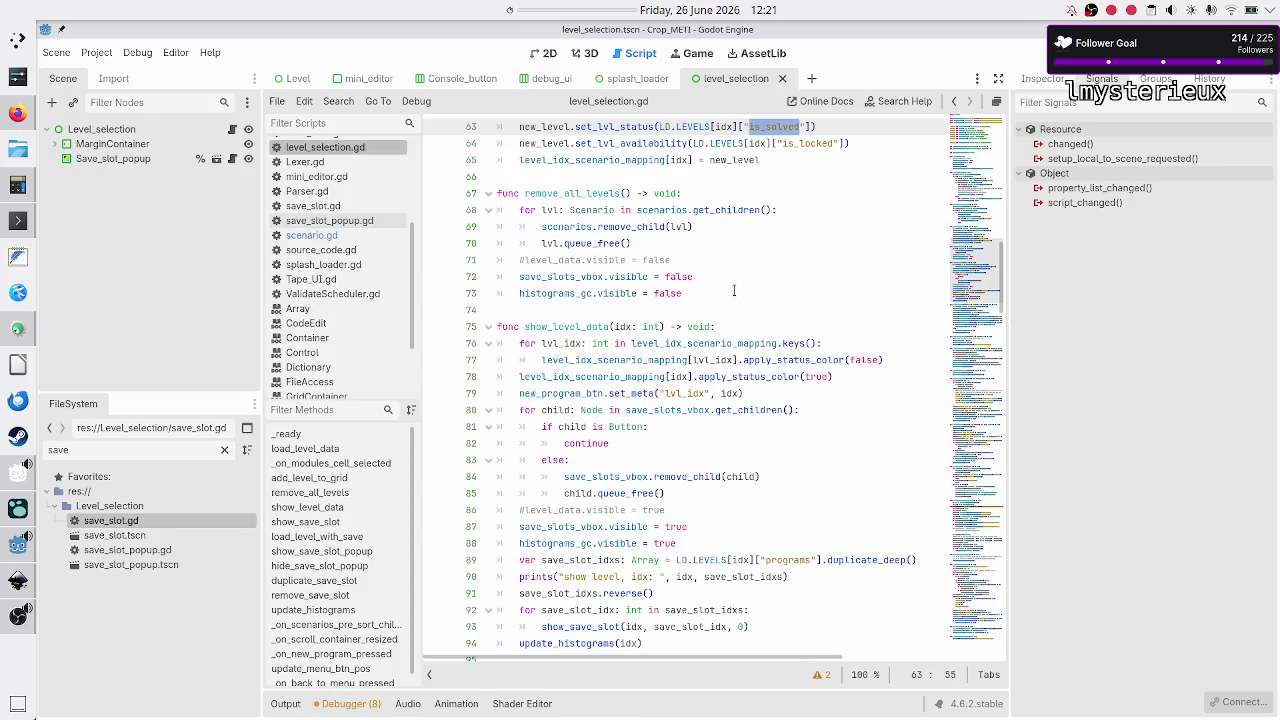
{"action": "left_click", "coordinate": [676, 276]}
{"action": "scroll", "coordinate": [349, 532], "scroll_direction": "down", "scroll_amount": 1}
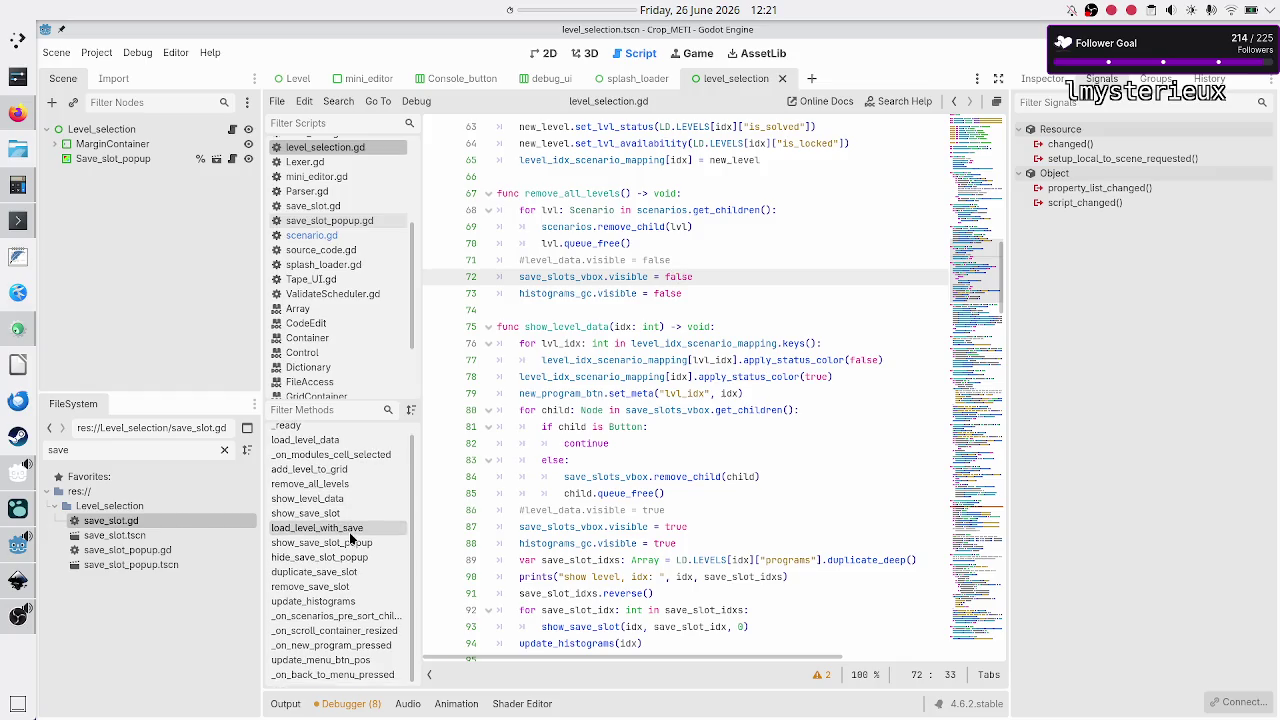
{"action": "left_click", "coordinate": [328, 588]}
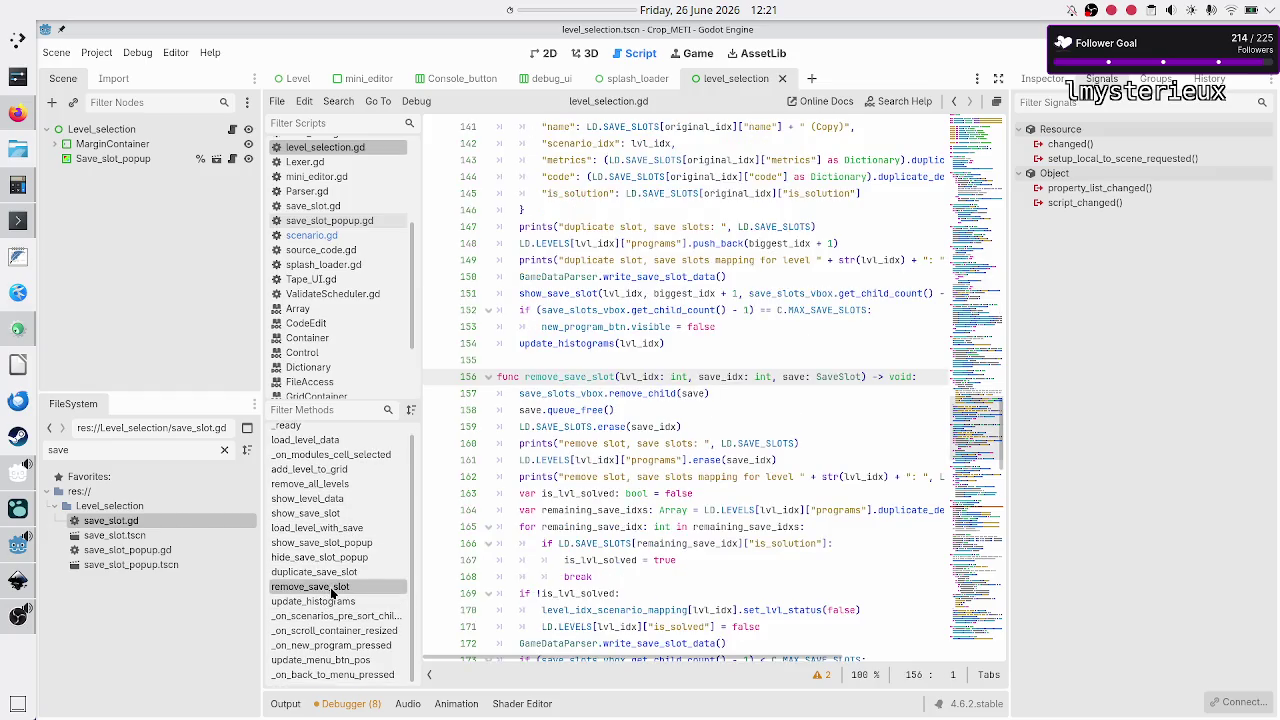
Step: Put the caret on the is_lvl_solved declaration at line 163 and try selecting downward
{"action": "scroll", "coordinate": [642, 448], "scroll_direction": "down", "scroll_amount": 2}
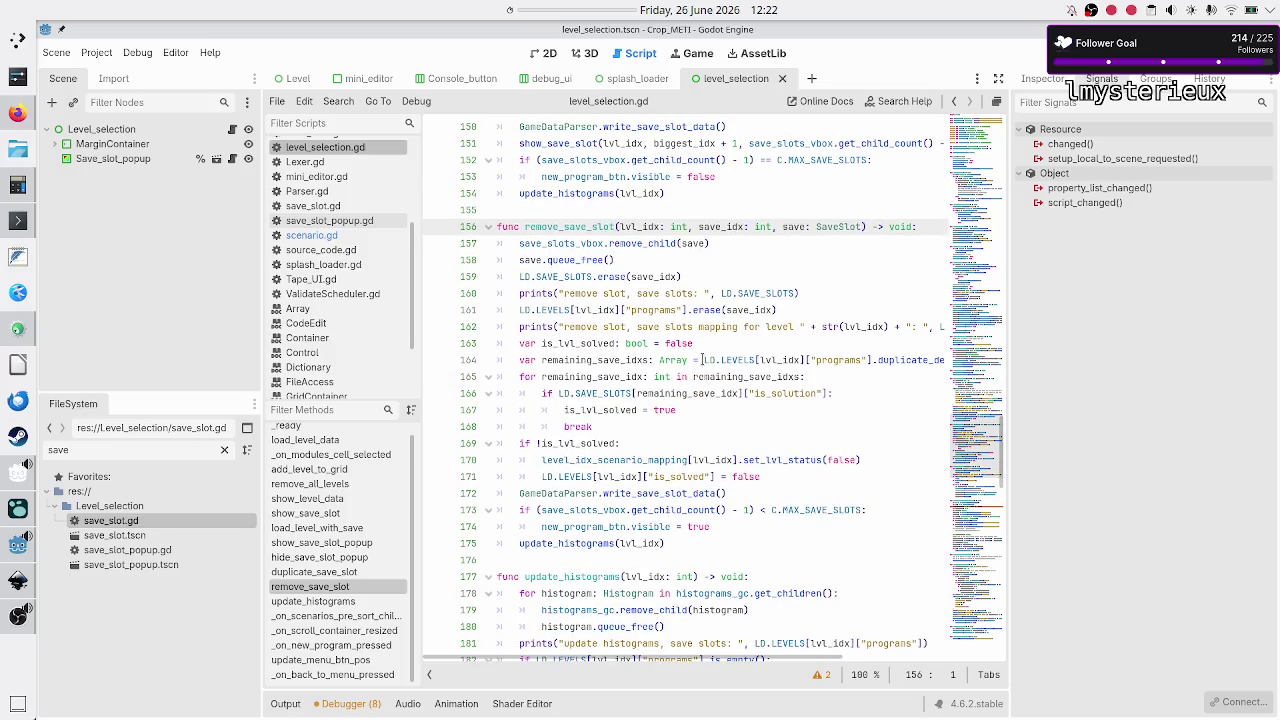
{"action": "key", "text": "Down"}
{"action": "key", "text": "Down"}
{"action": "key", "text": "Down"}
{"action": "key", "text": "Down"}
{"action": "key", "text": "Up"}
{"action": "key", "text": "shift+Down"}
{"action": "key", "text": "shift+Down"}
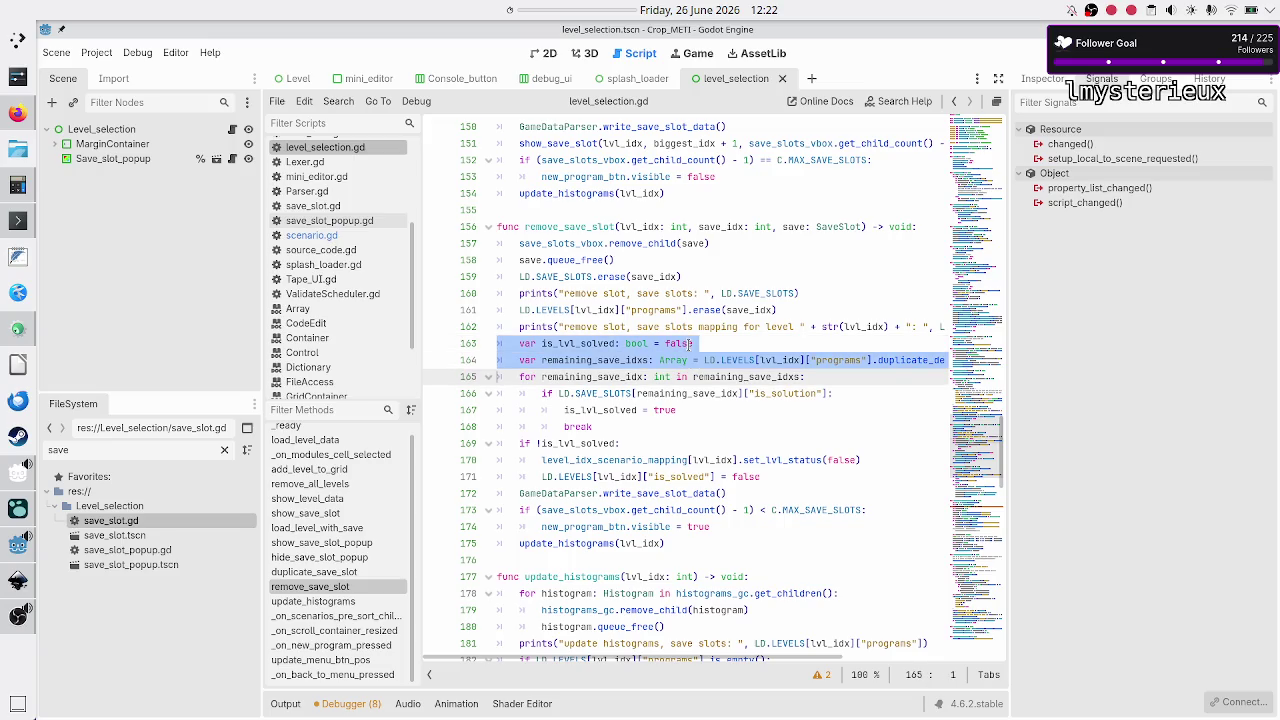
{"action": "key", "text": "Up"}
{"action": "key", "text": "Up"}
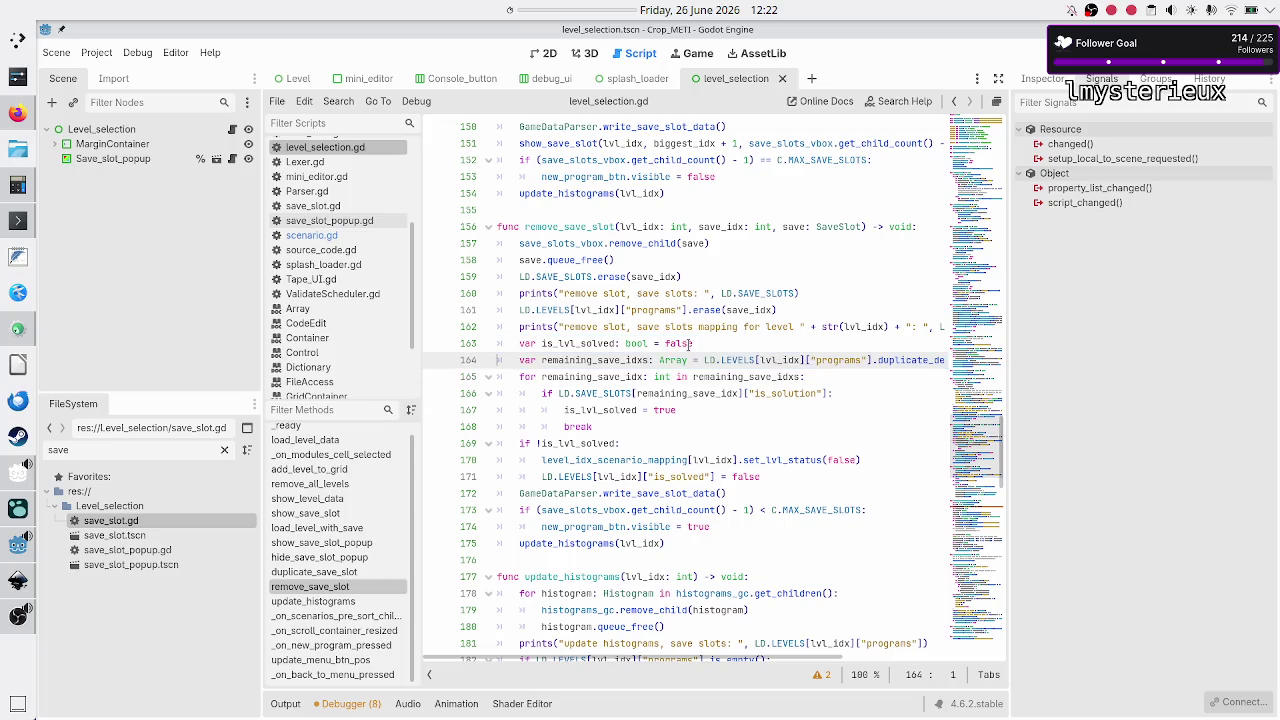
{"action": "key", "text": "Home"}
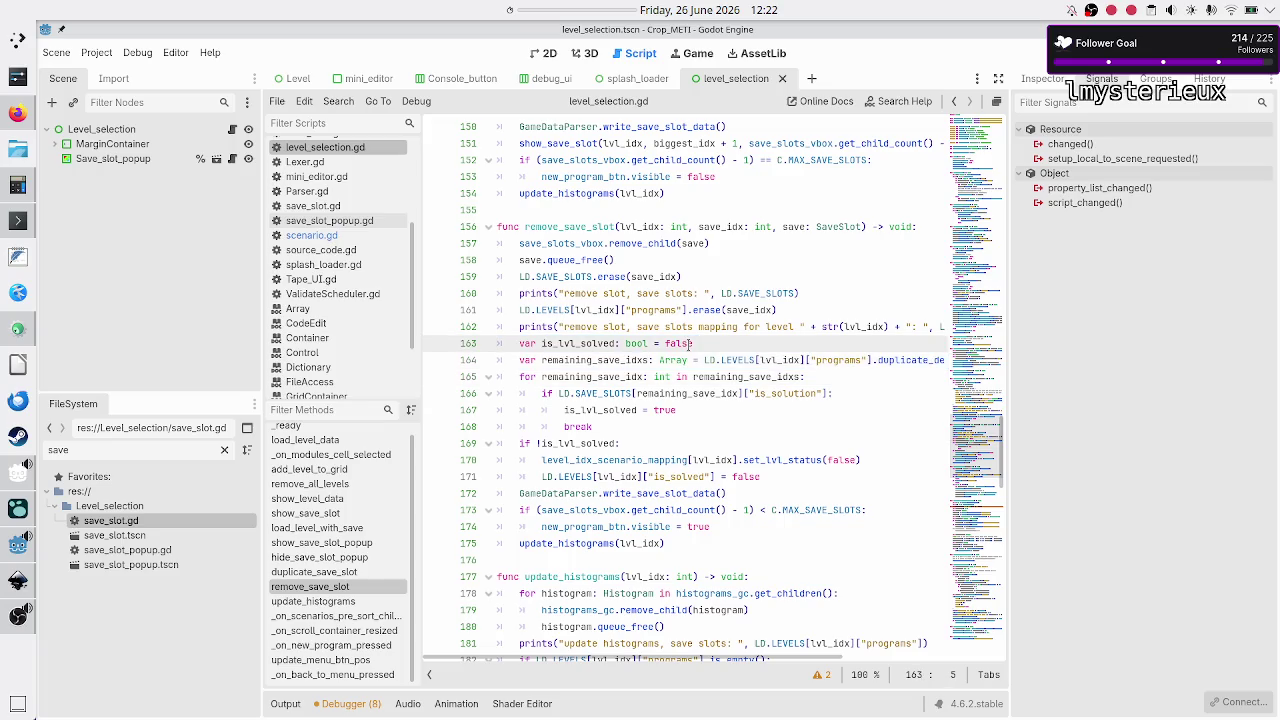
{"action": "key", "text": "shift+Down"}
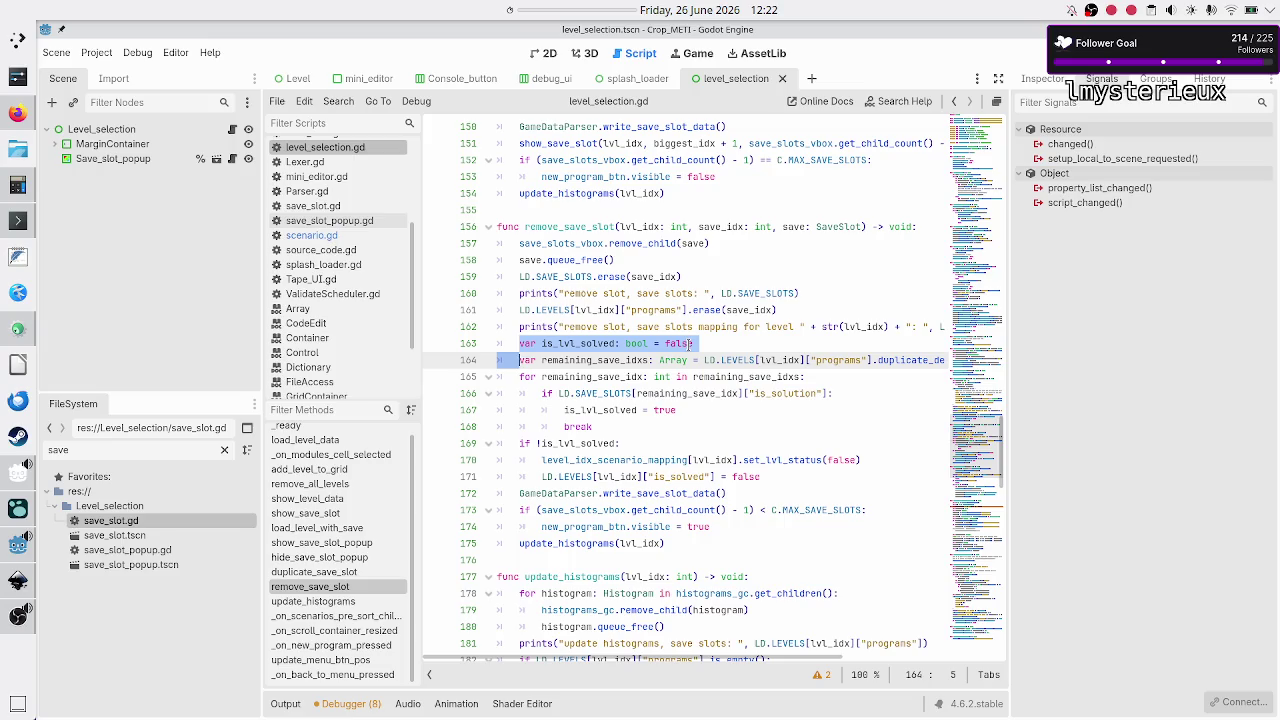
{"action": "key", "text": "shift+Down"}
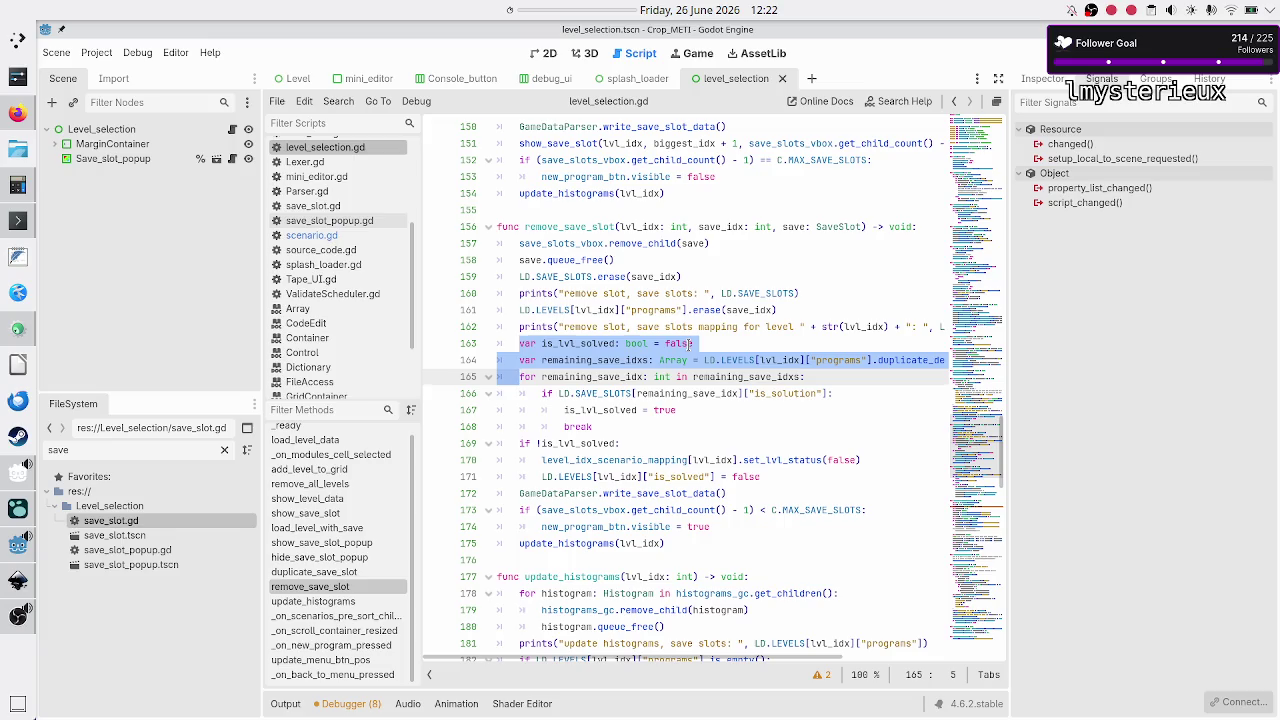
{"action": "key", "text": "Up"}
{"action": "key", "text": "Up"}
{"action": "key", "text": "Up"}
{"action": "key", "text": "Up"}
{"action": "key", "text": "Up"}
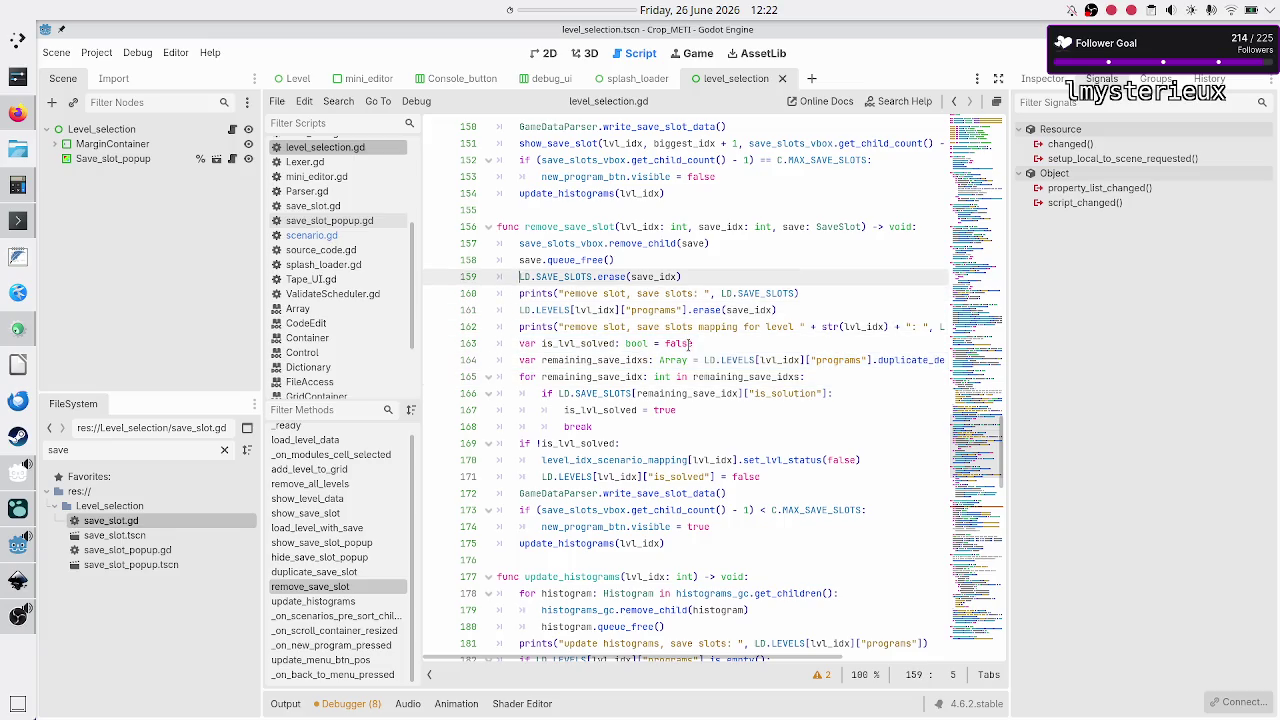
Step: Select the is_lvl_solved loop from line 163 through the break on line 168
{"action": "key", "text": "shift+End"}
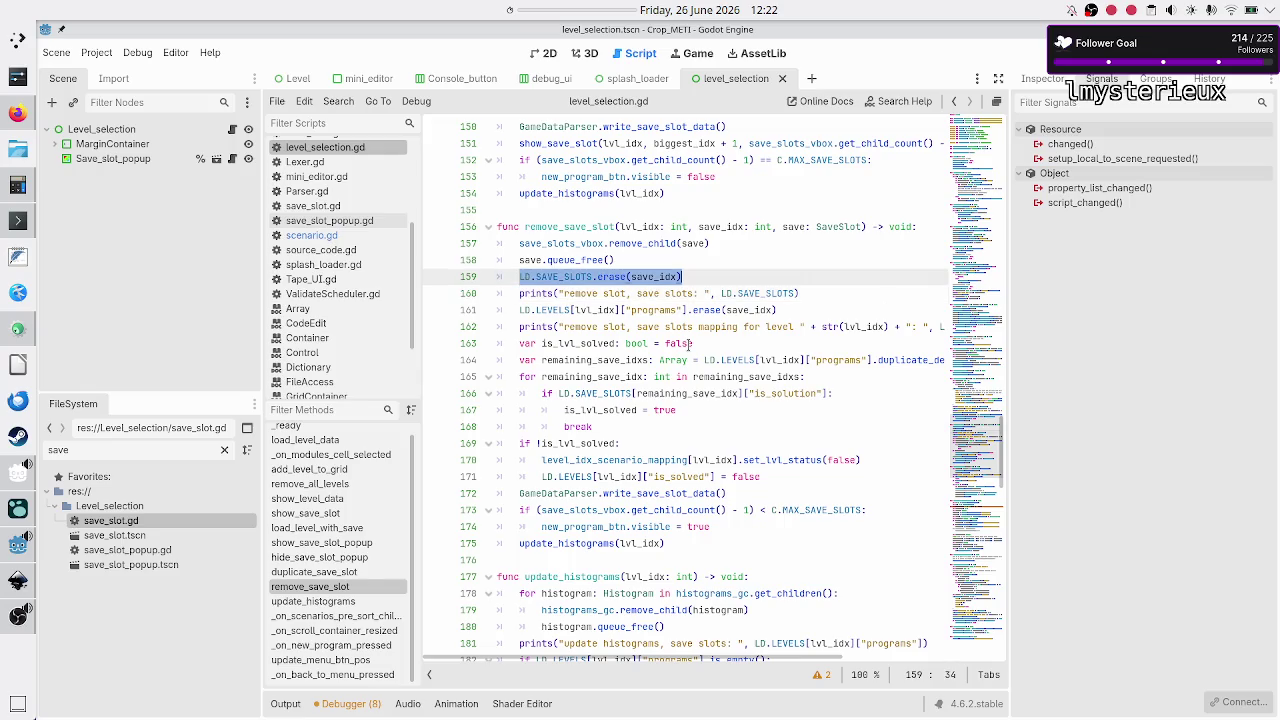
{"action": "key", "text": "Right"}
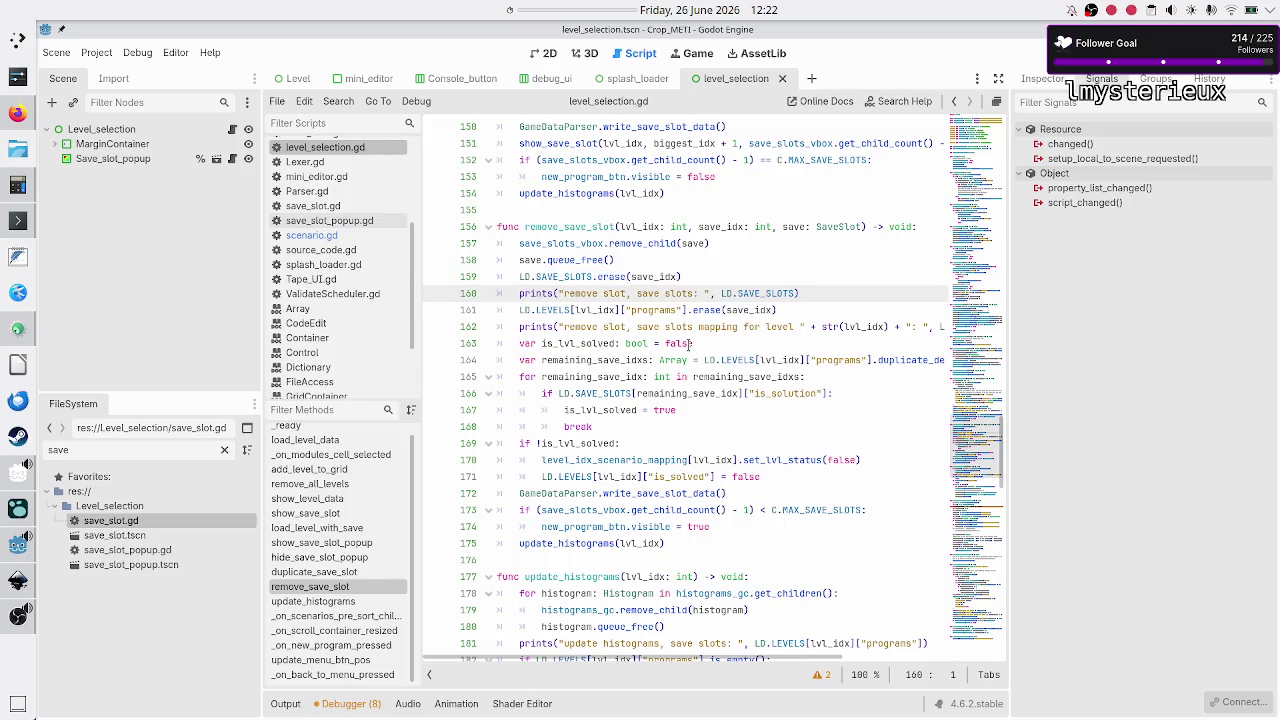
{"action": "key", "text": "Down"}
{"action": "key", "text": "shift+End"}
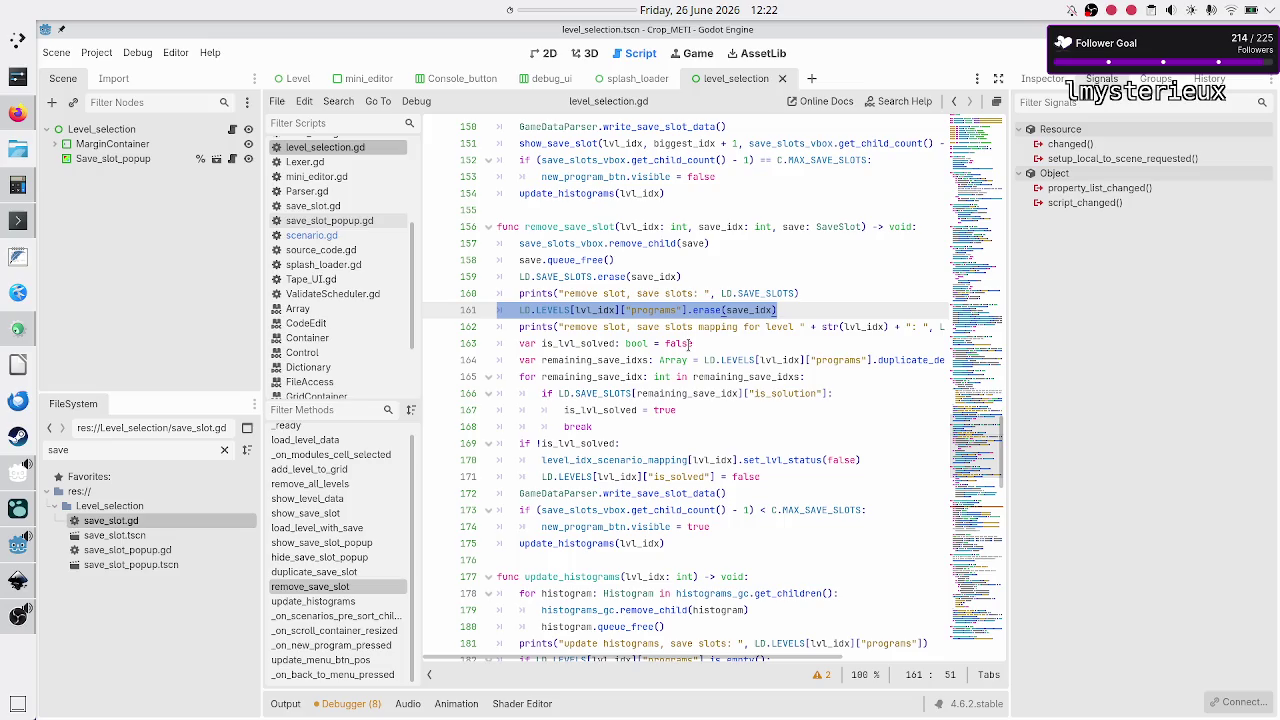
{"action": "key", "text": "Right"}
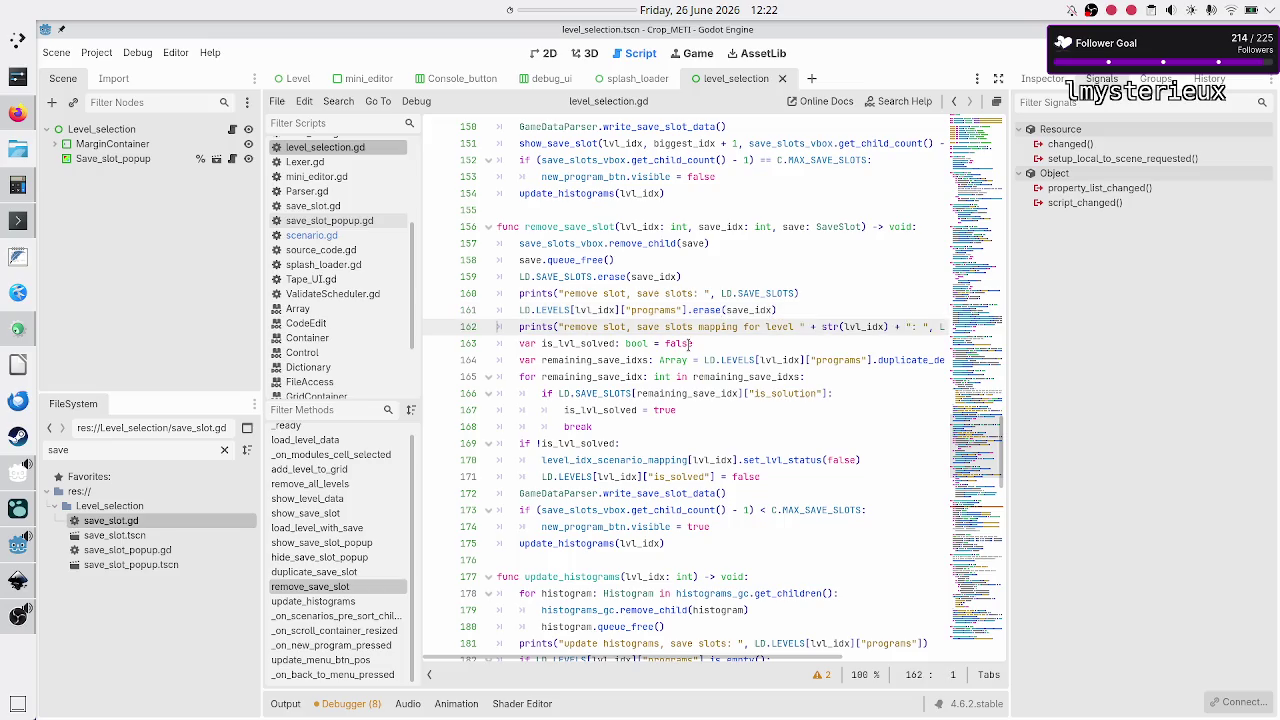
{"action": "key", "text": "Down"}
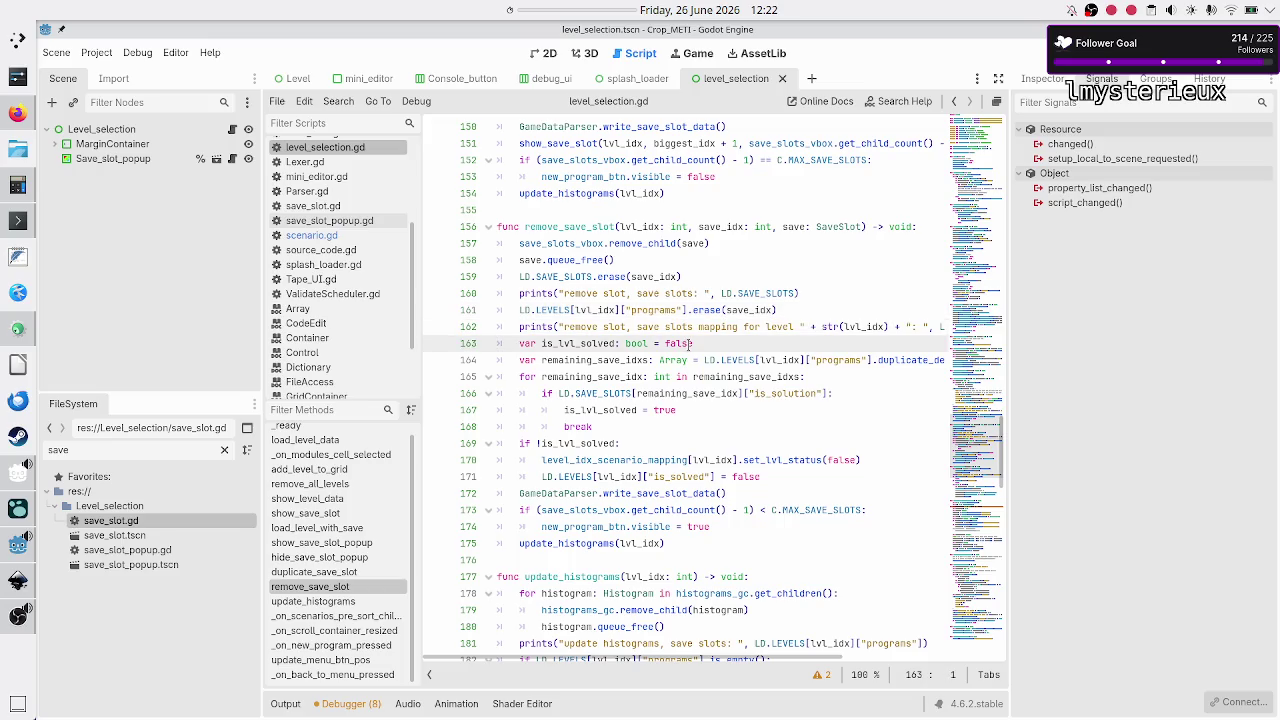
{"action": "key", "text": "shift+Down"}
{"action": "key", "text": "shift+Down"}
{"action": "key", "text": "shift+Down"}
{"action": "key", "text": "shift+Down"}
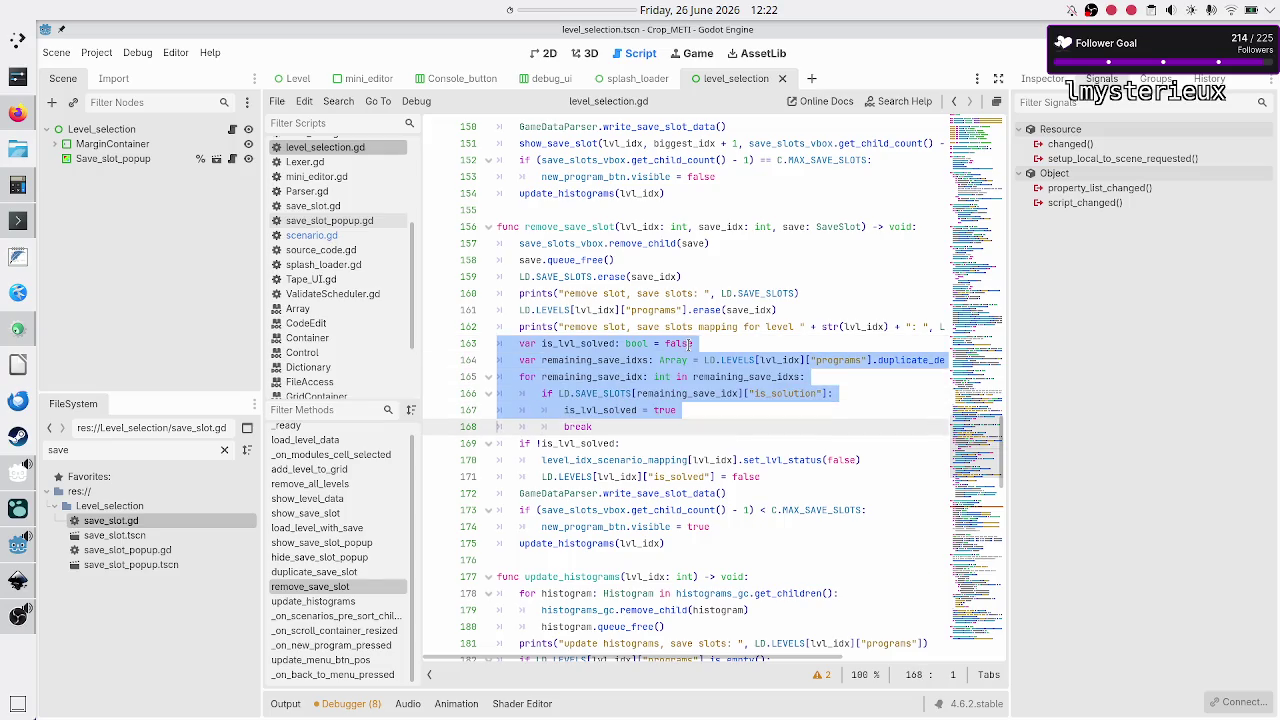
{"action": "key", "text": "shift+Left"}
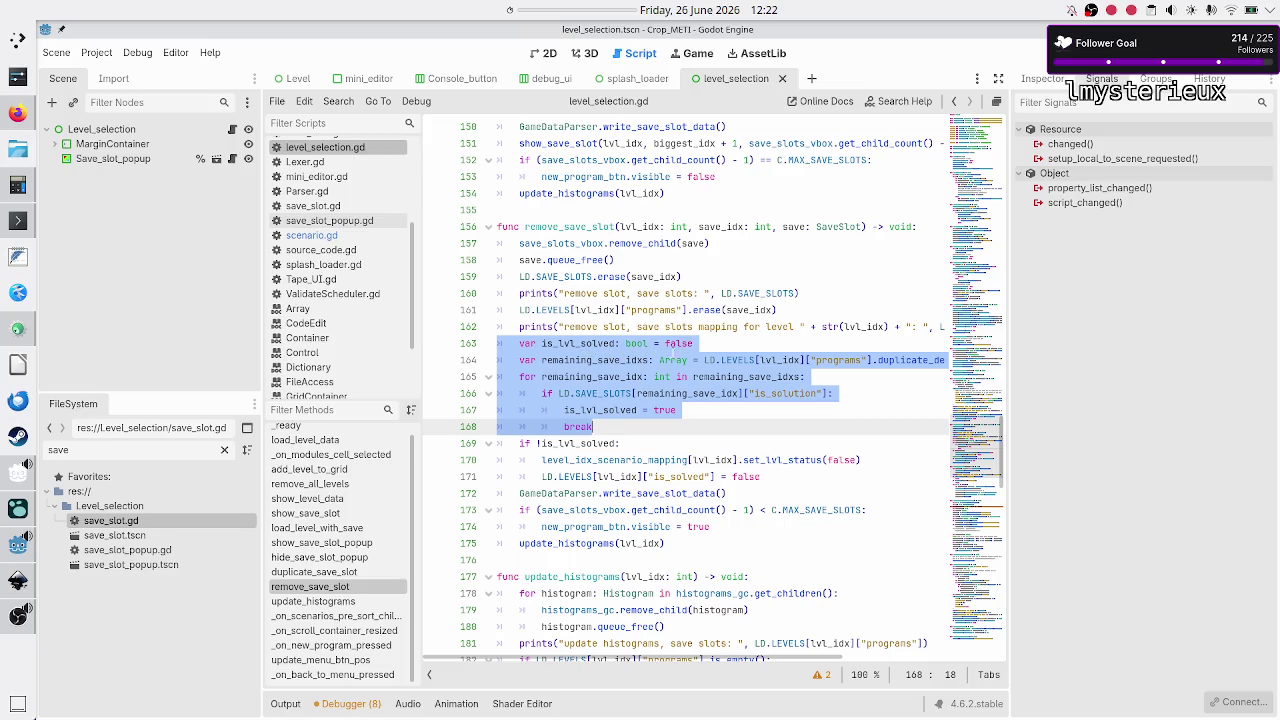
{"action": "mouse_move", "coordinate": [733, 357]}
{"action": "scroll", "coordinate": [761, 357], "scroll_direction": "right", "scroll_amount": 3}
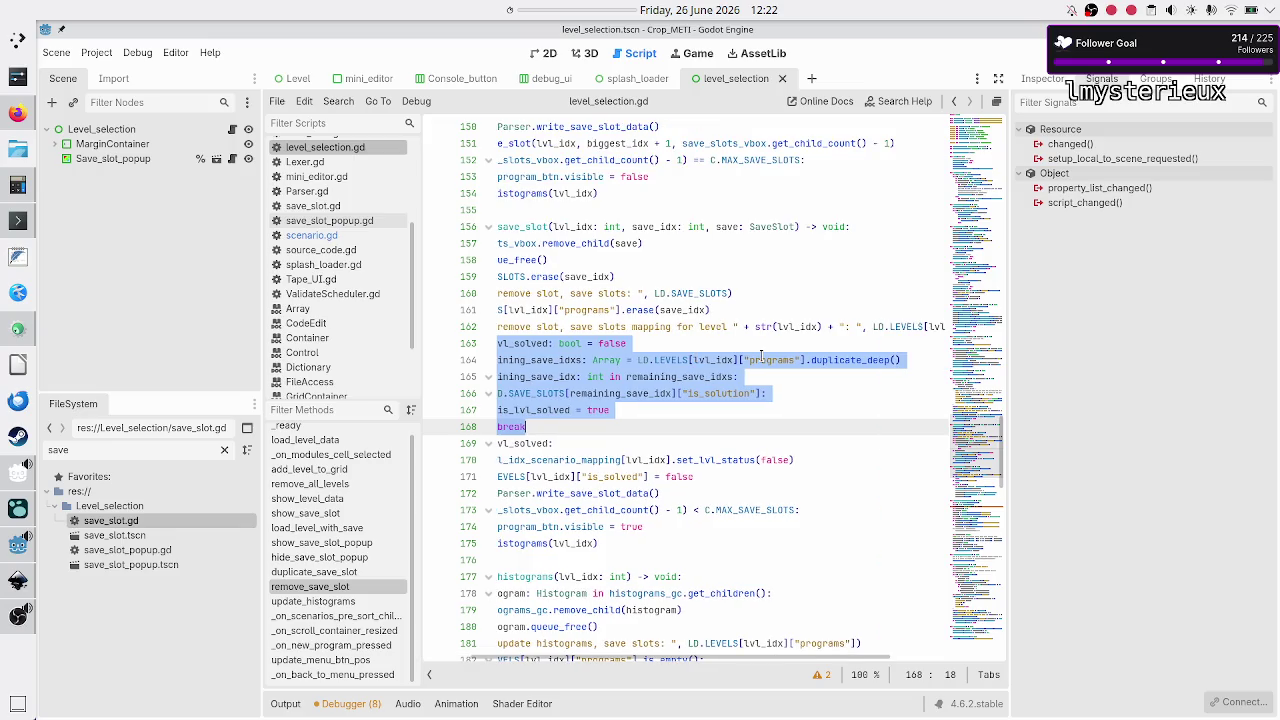
{"action": "scroll", "coordinate": [761, 357], "scroll_direction": "left", "scroll_amount": 3}
{"action": "scroll", "coordinate": [761, 357], "scroll_direction": "right", "scroll_amount": 3}
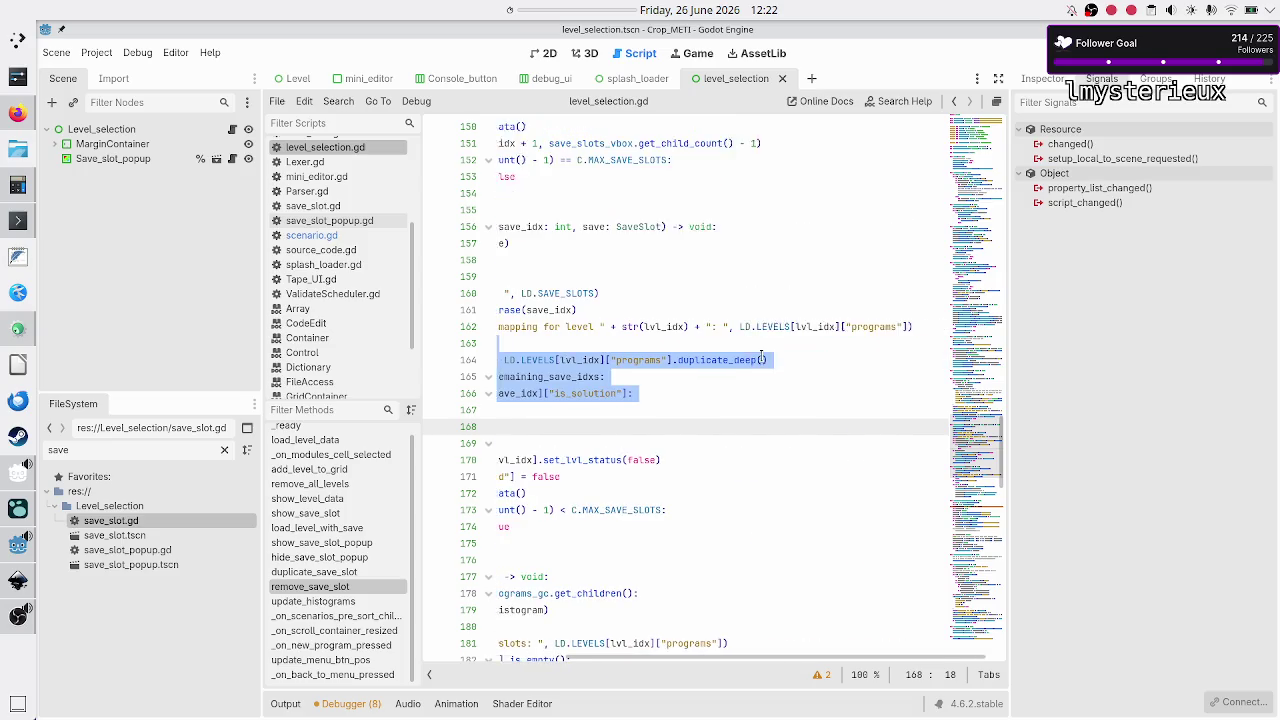
{"action": "scroll", "coordinate": [695, 361], "scroll_direction": "left", "scroll_amount": 3}
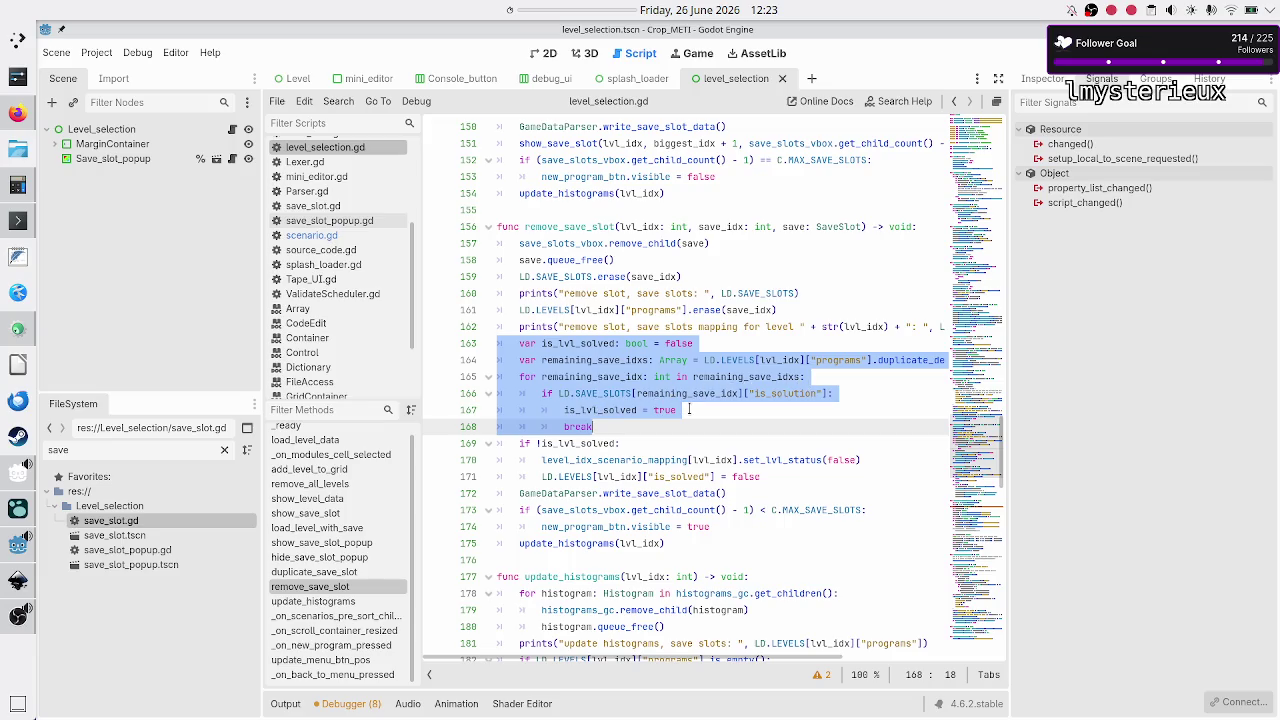
Step: Replace the old is_lvl_solved loop with GameDataParser.calculate_if_level_is_solved(lvl_idx)
{"action": "key", "text": "BackSpace"}
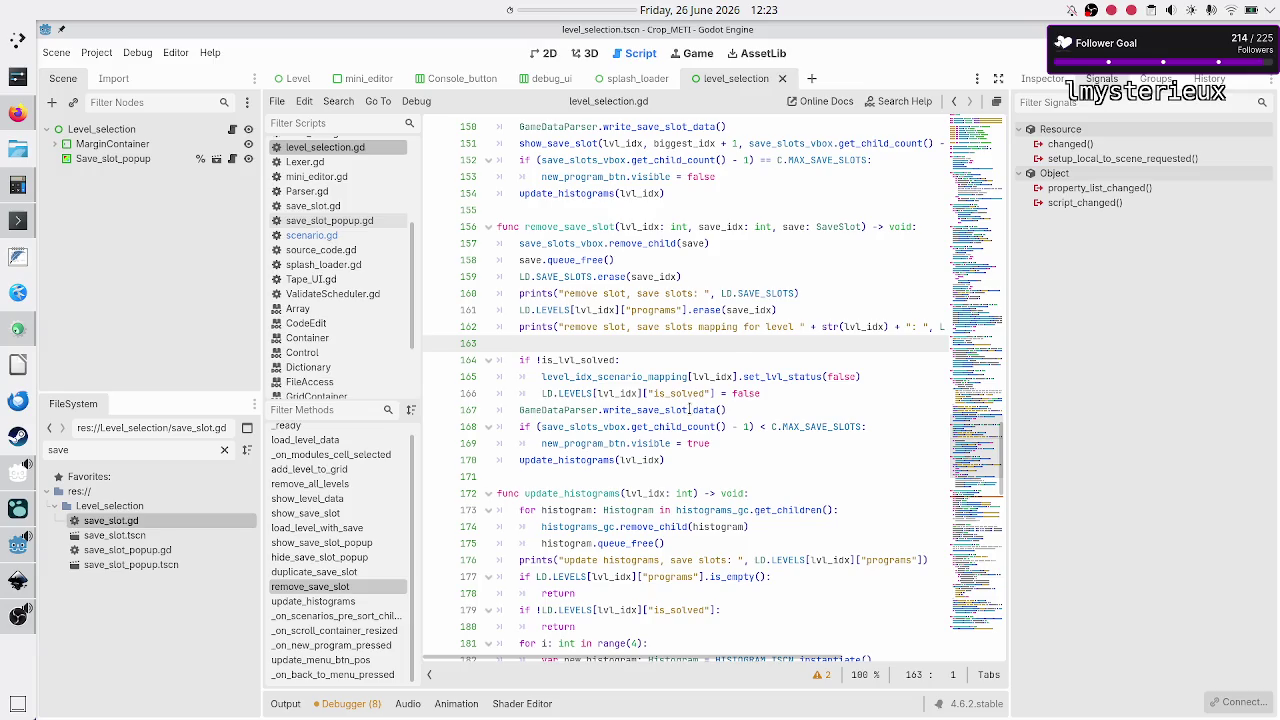
{"action": "type", "text": "G"}
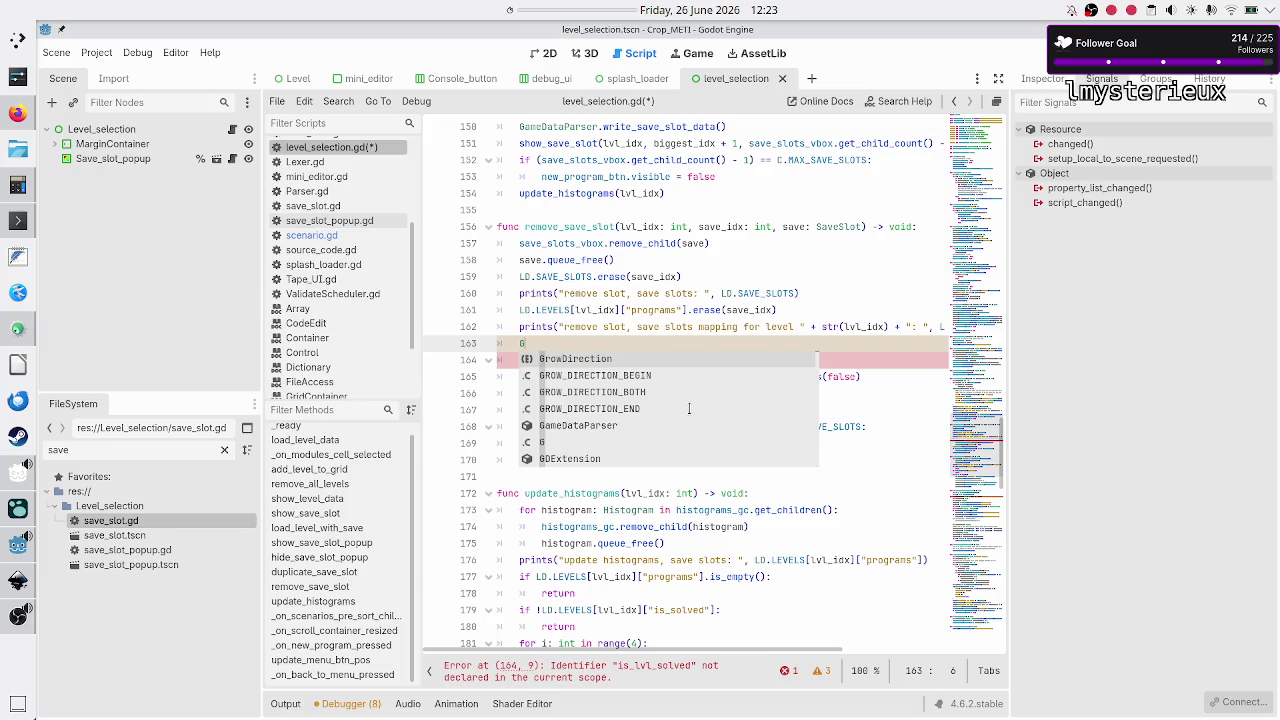
{"action": "type", "text": "ame"}
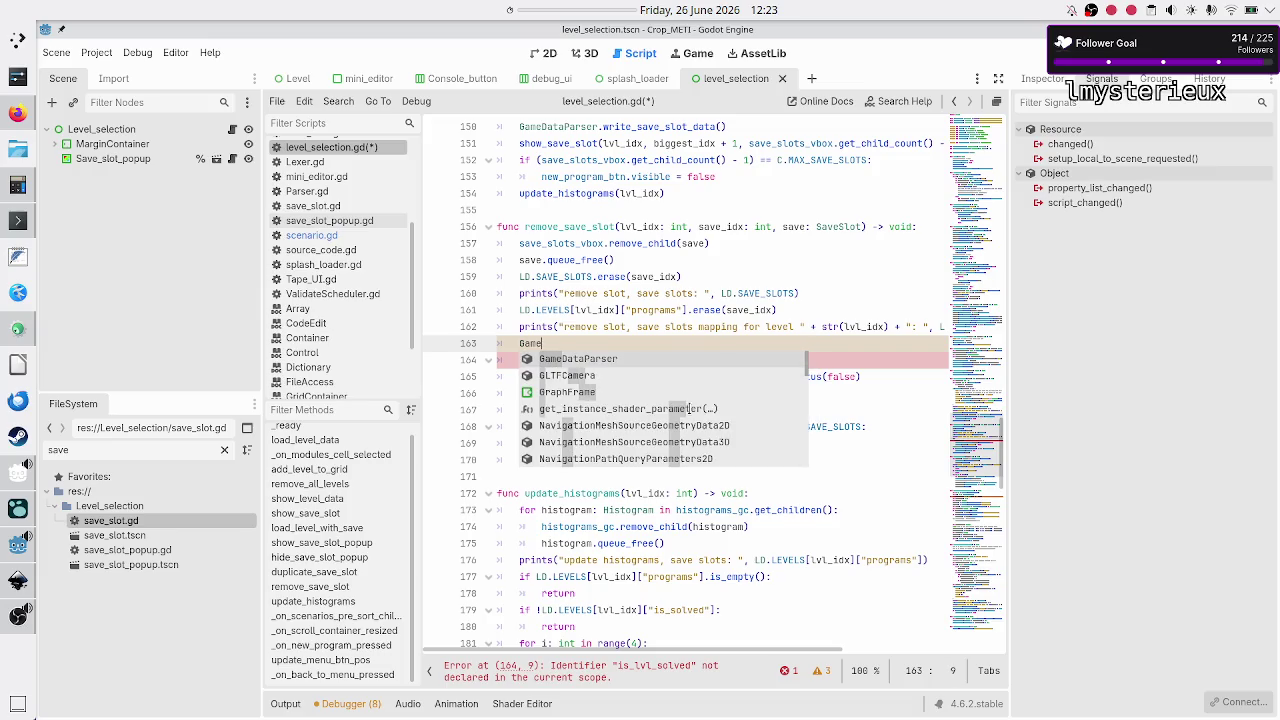
{"action": "type", "text": "DataParser.calc"}
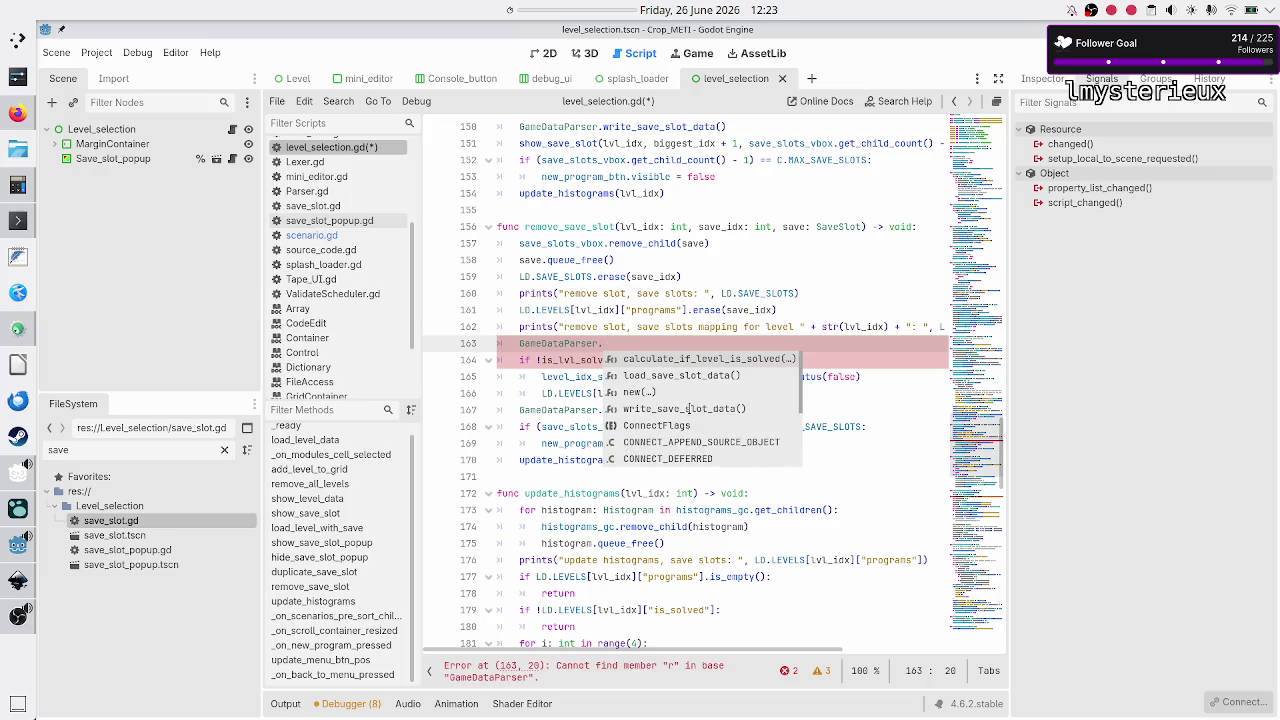
{"action": "key", "text": "Return"}
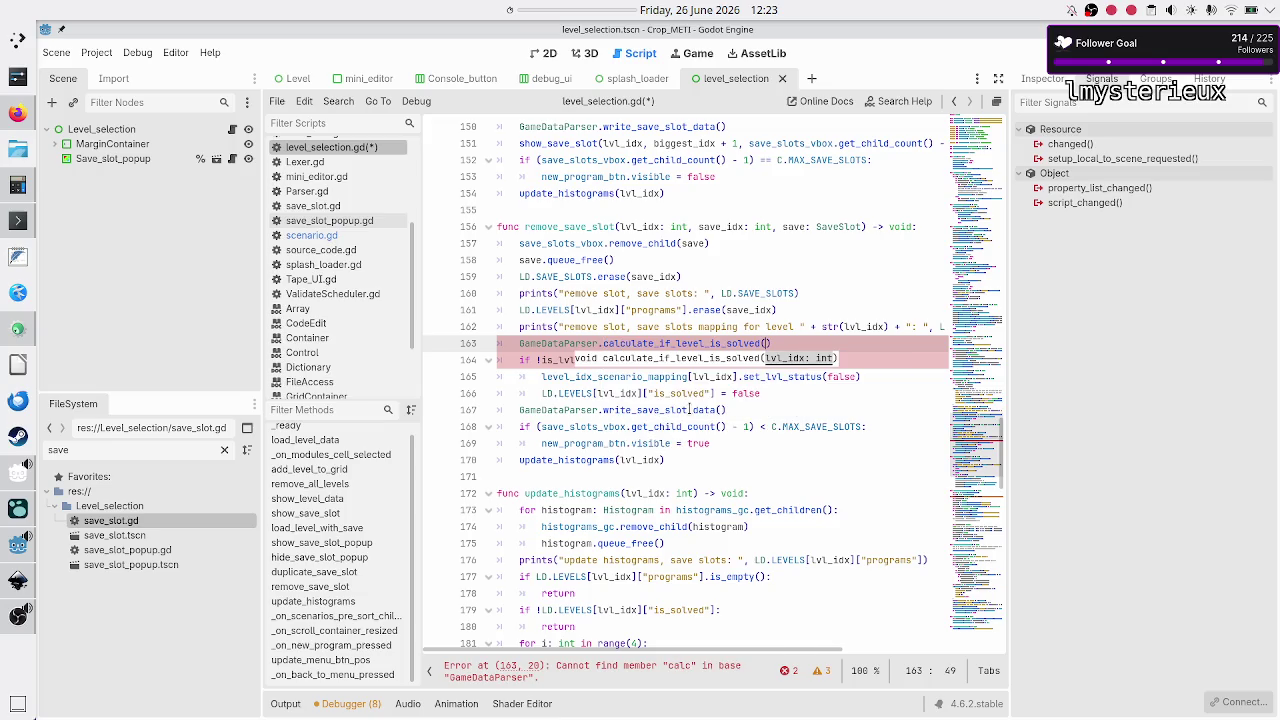
{"action": "type", "text": "lvl_idx"}
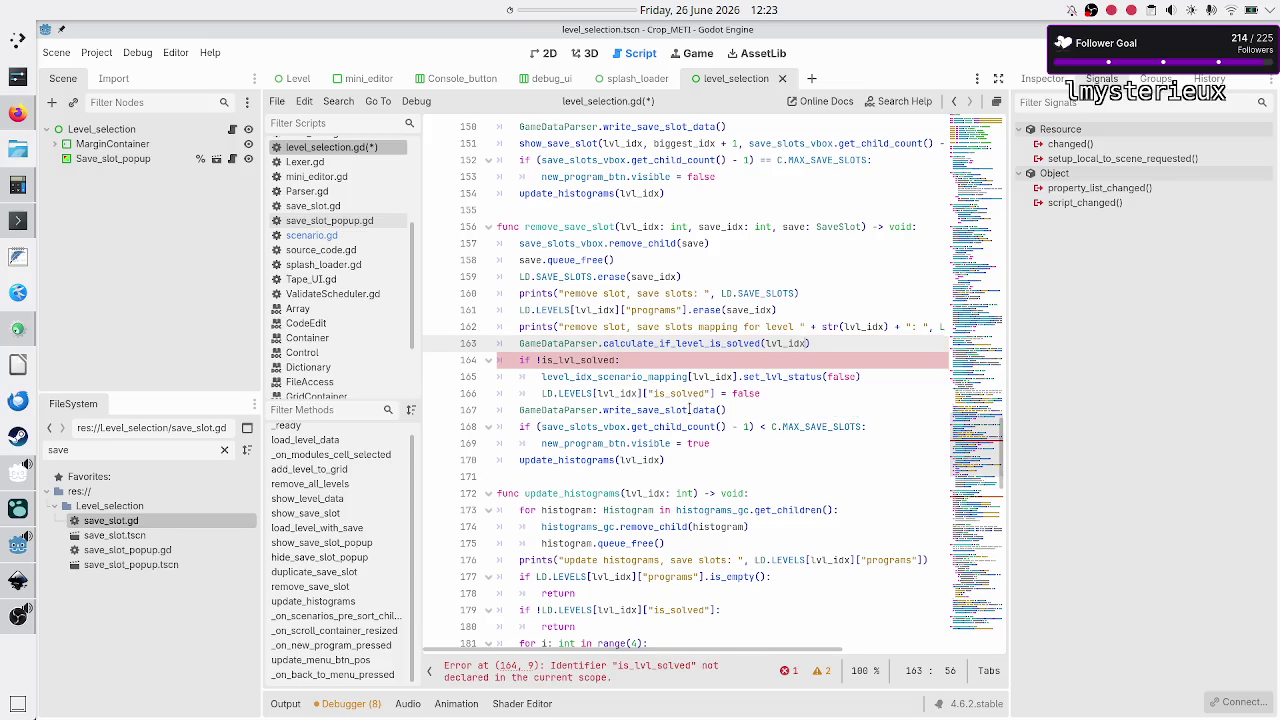
Step: Change the if condition from is_lvl_solved to LD.LEVELS[lvl_idx]["is_solved"]
{"action": "key", "text": "Right"}
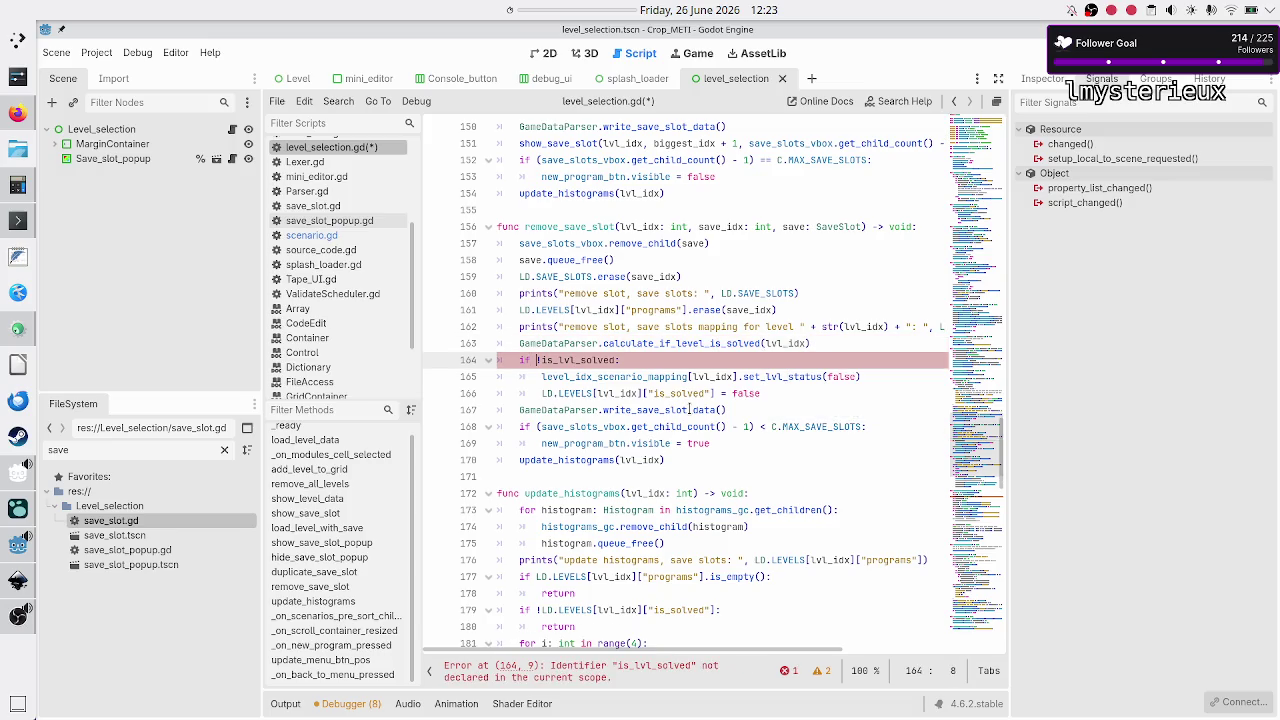
{"action": "key", "text": "shift+Right"}
{"action": "key", "text": "shift+Right"}
{"action": "key", "text": "shift+Right"}
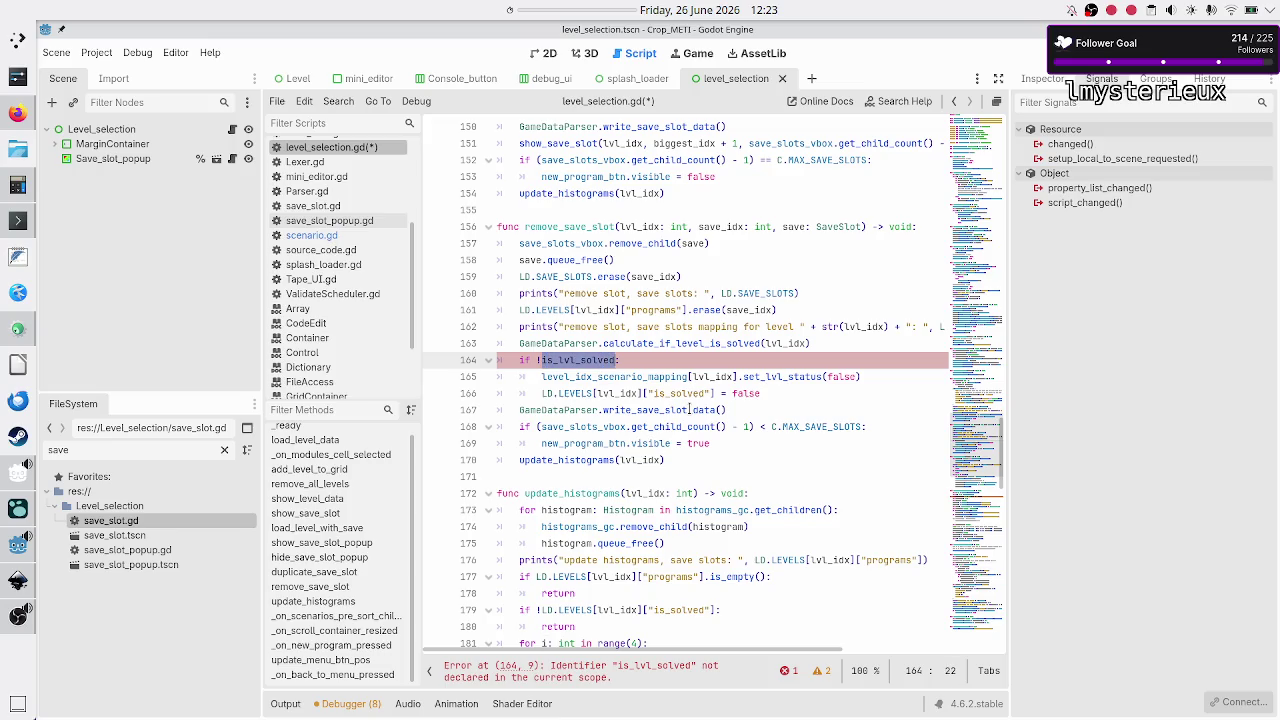
{"action": "type", "text": "LD."}
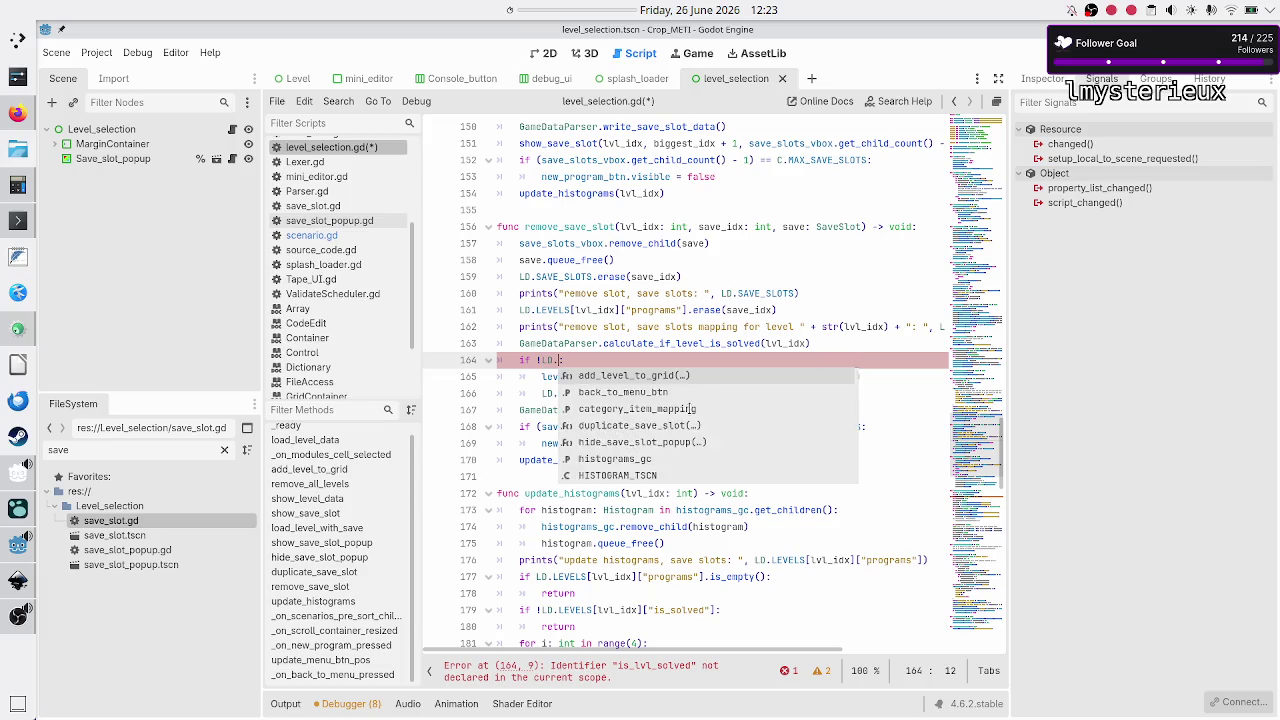
{"action": "type", "text": "LEVELS["}
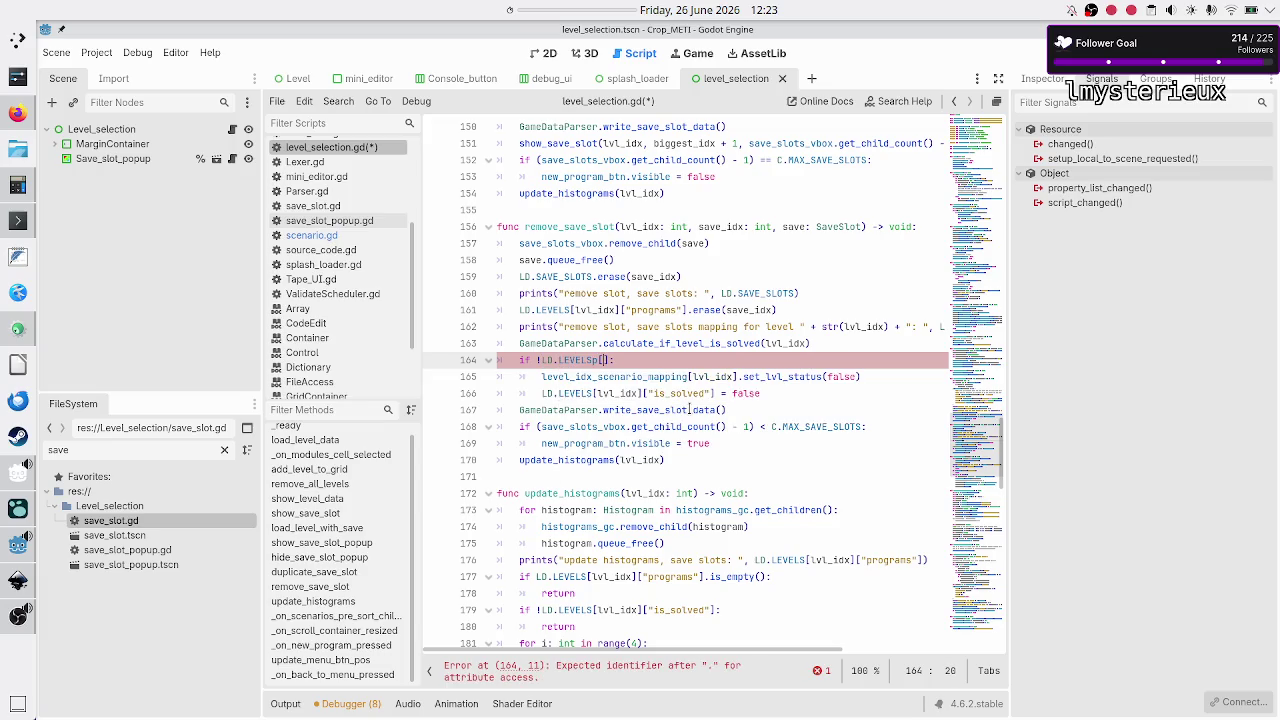
{"action": "key", "text": "BackSpace"}
{"action": "type", "text": "["}
{"action": "type", "text": "\"l"}
{"action": "key", "text": "BackSpace"}
{"action": "key", "text": "BackSpace"}
{"action": "type", "text": "lvl"}
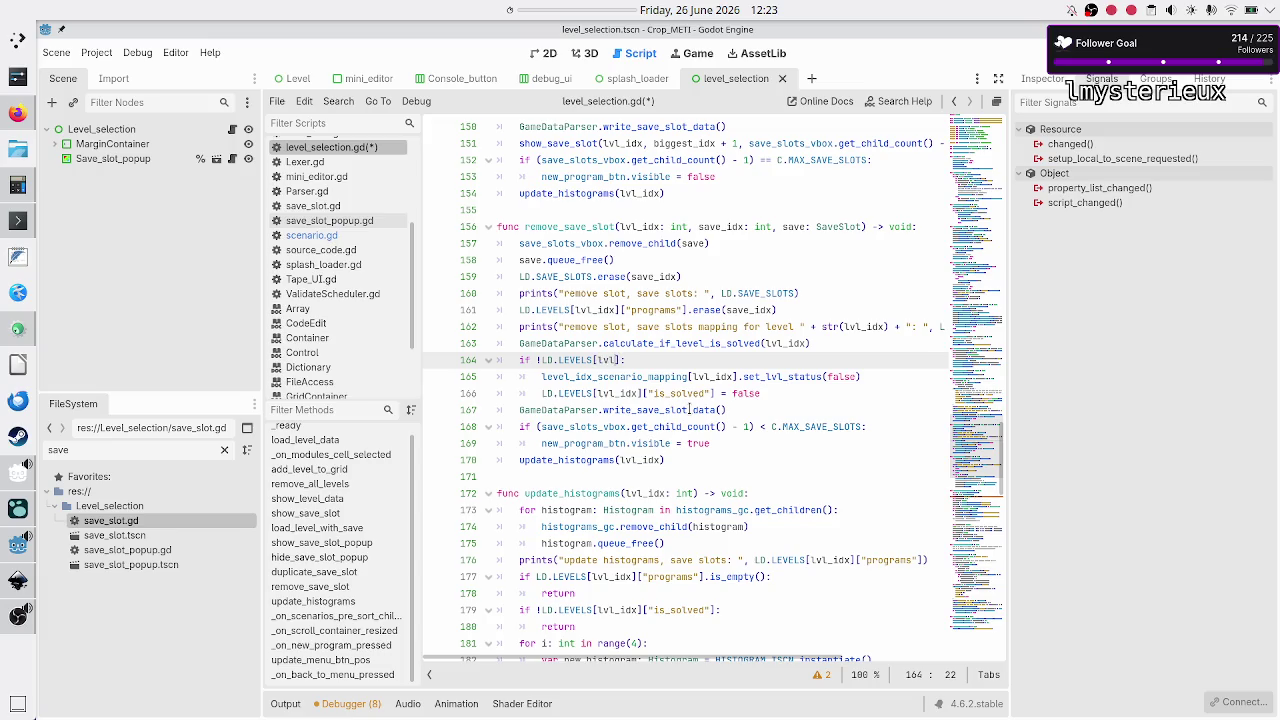
{"action": "key", "text": "Return"}
{"action": "type", "text": "[\"is_solved"}
Step: Delete the line LD.LEVELS[lvl_idx]["is_solved"] = false that resets the flag
{"action": "key", "text": "Right"}
{"action": "key", "text": "Right"}
{"action": "key", "text": "Right"}
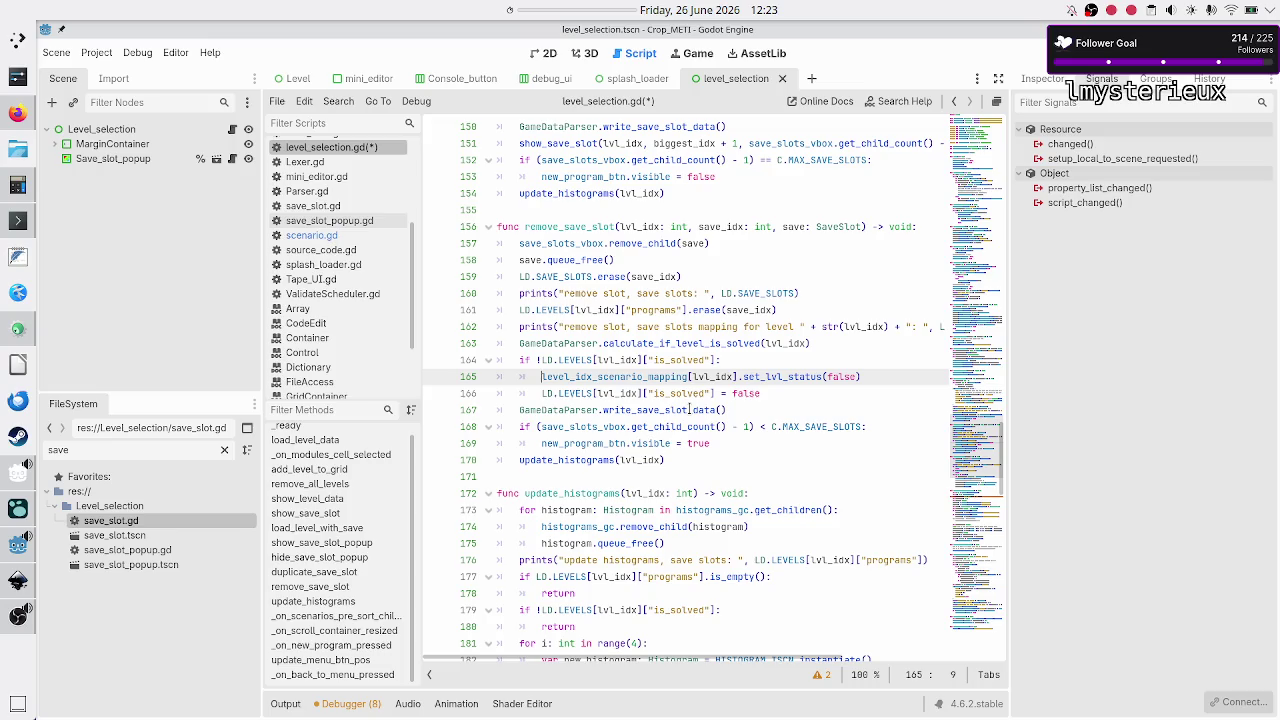
{"action": "key", "text": "Down"}
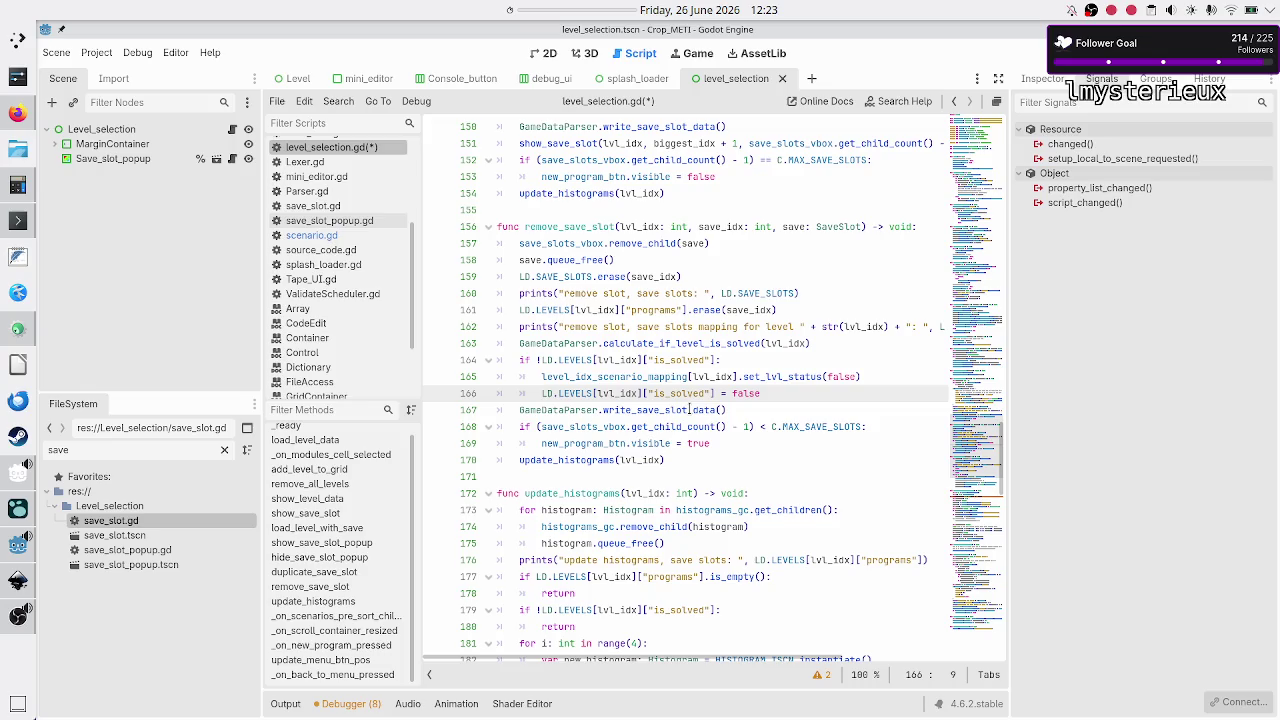
{"action": "key", "text": "shift+Right"}
{"action": "key", "text": "shift+Right"}
{"action": "key", "text": "shift+Right"}
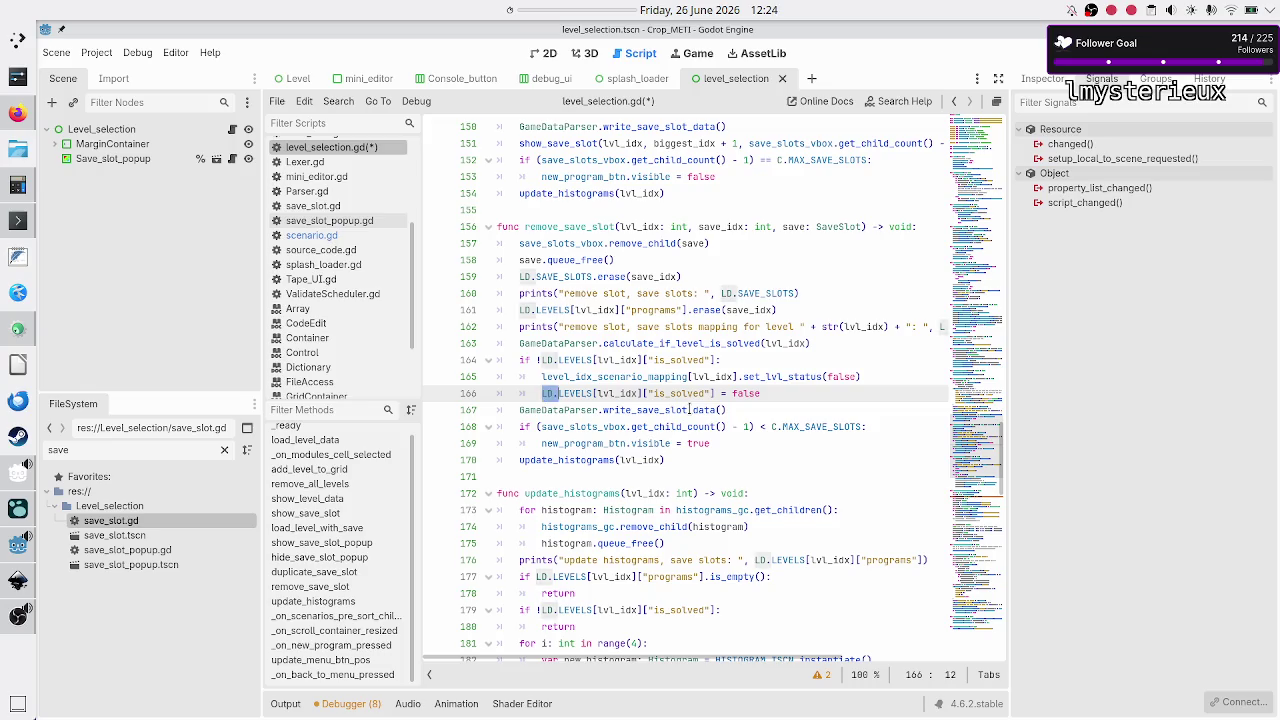
{"action": "key", "text": "shift+Right"}
{"action": "key", "text": "shift+Right"}
{"action": "key", "text": "shift+Right"}
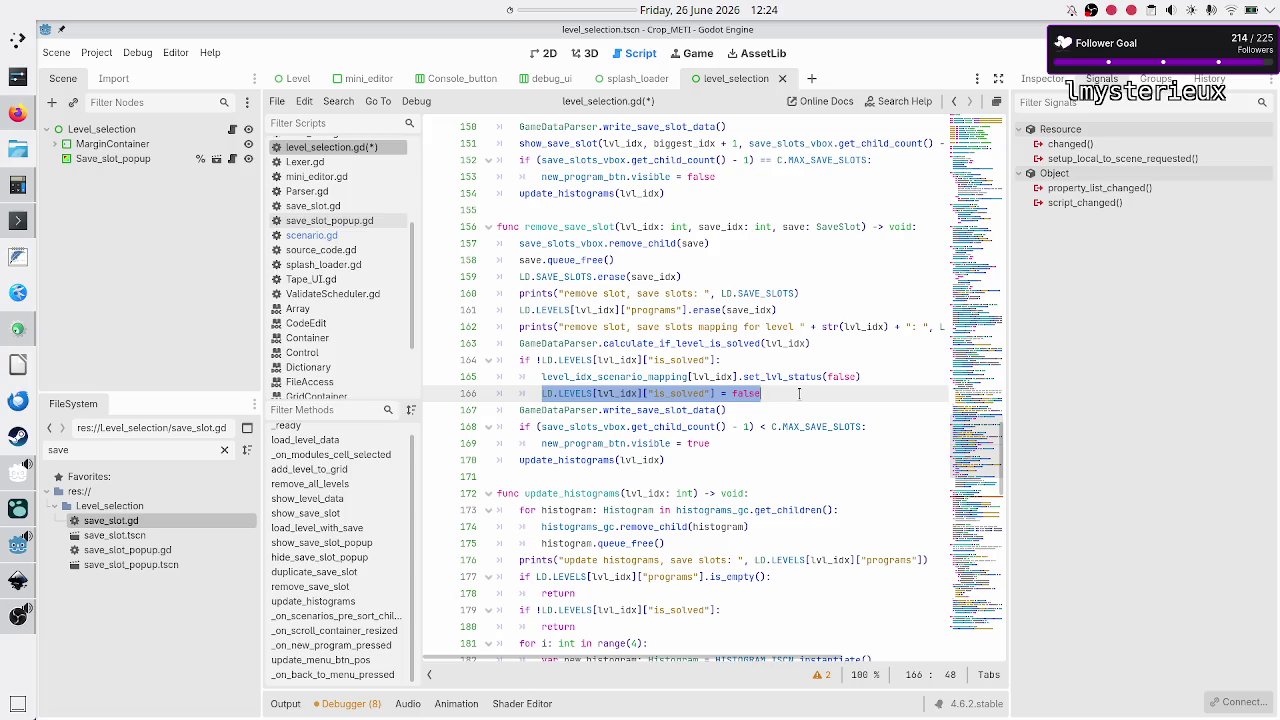
{"action": "key", "text": "BackSpace"}
{"action": "key", "text": "BackSpace"}
{"action": "key", "text": "BackSpace"}
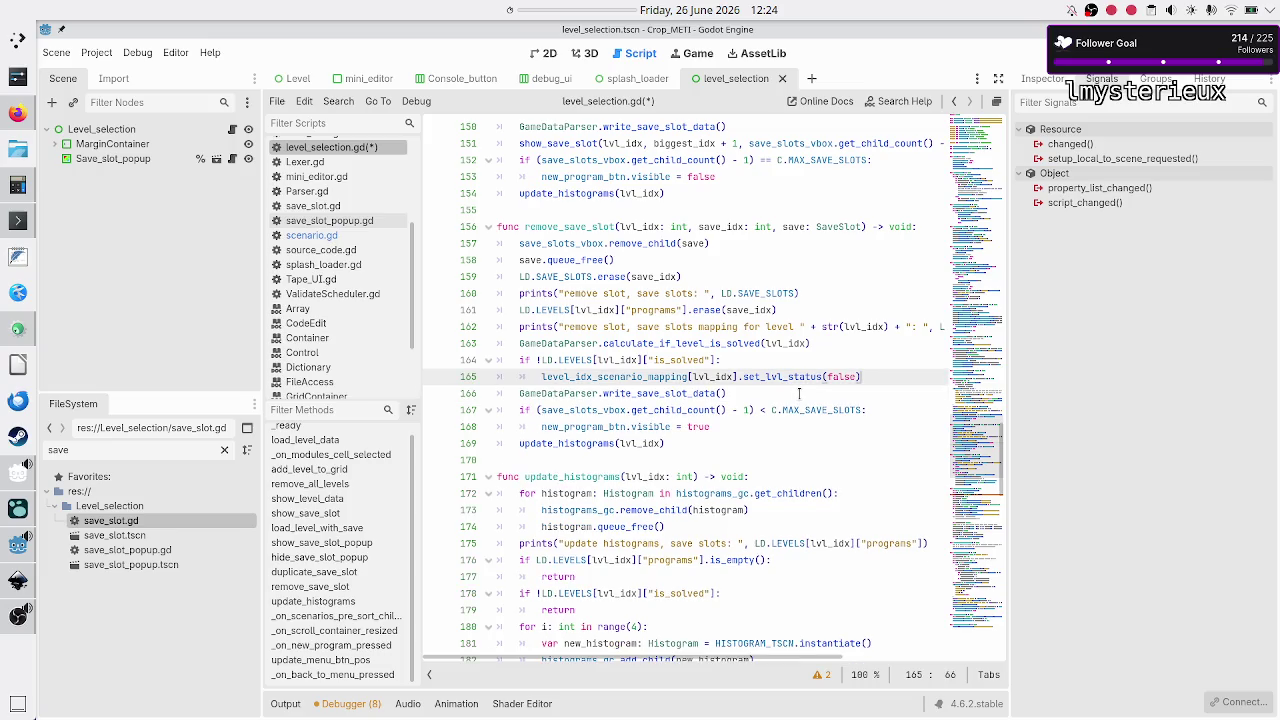
{"action": "scroll", "coordinate": [349, 237], "scroll_direction": "down", "scroll_amount": 1}
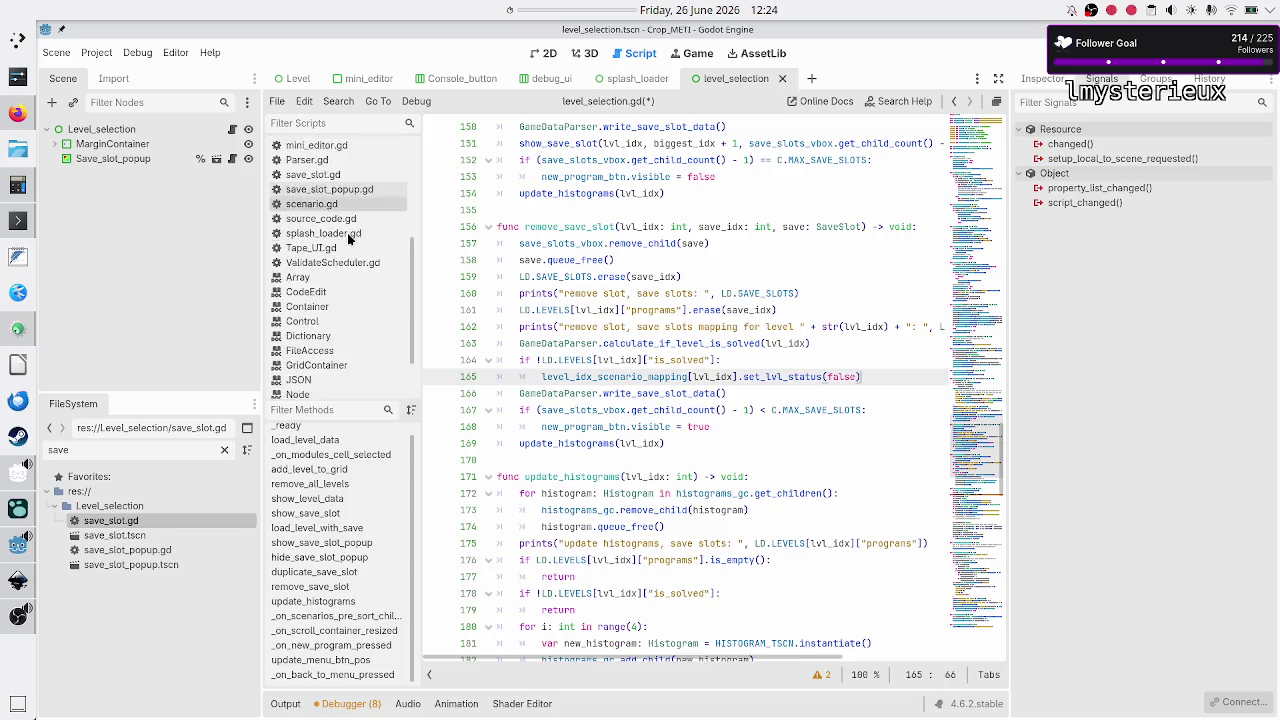
Step: Glance at GameDataParser.gd, then return to level_selection.gd
{"action": "scroll", "coordinate": [349, 237], "scroll_direction": "up", "scroll_amount": 4}
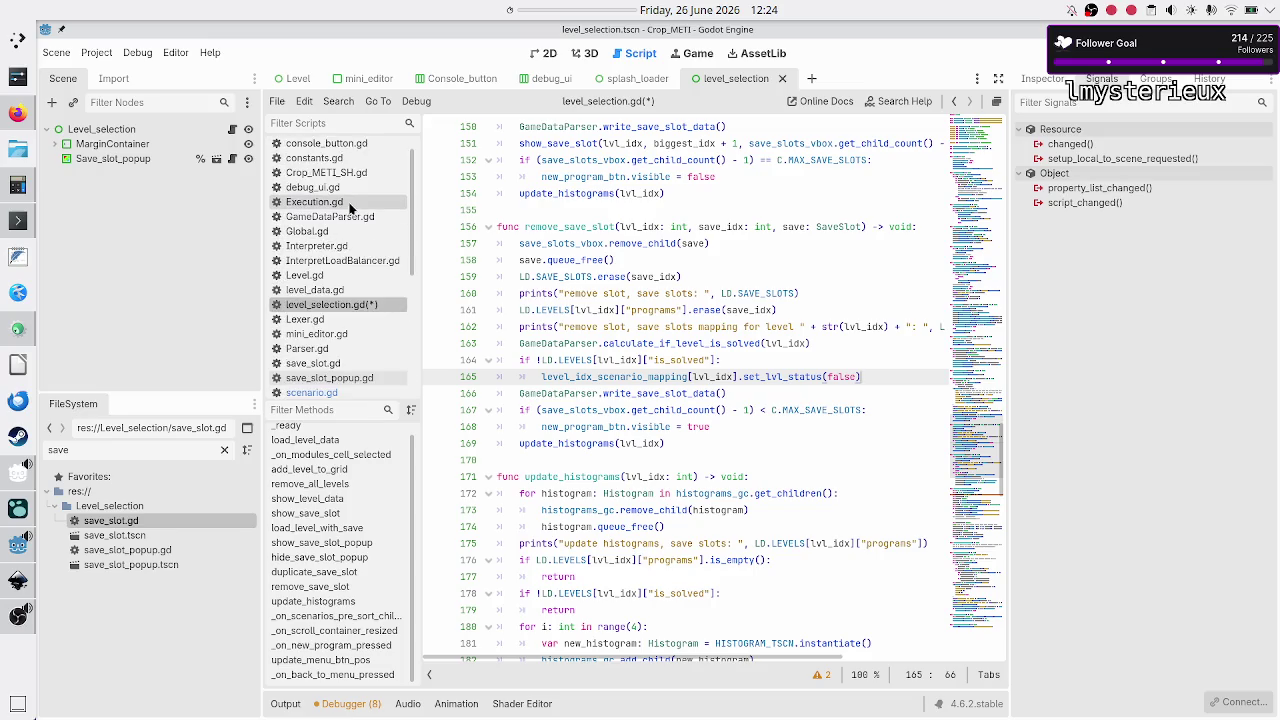
{"action": "scroll", "coordinate": [345, 195], "scroll_direction": "up", "scroll_amount": 1}
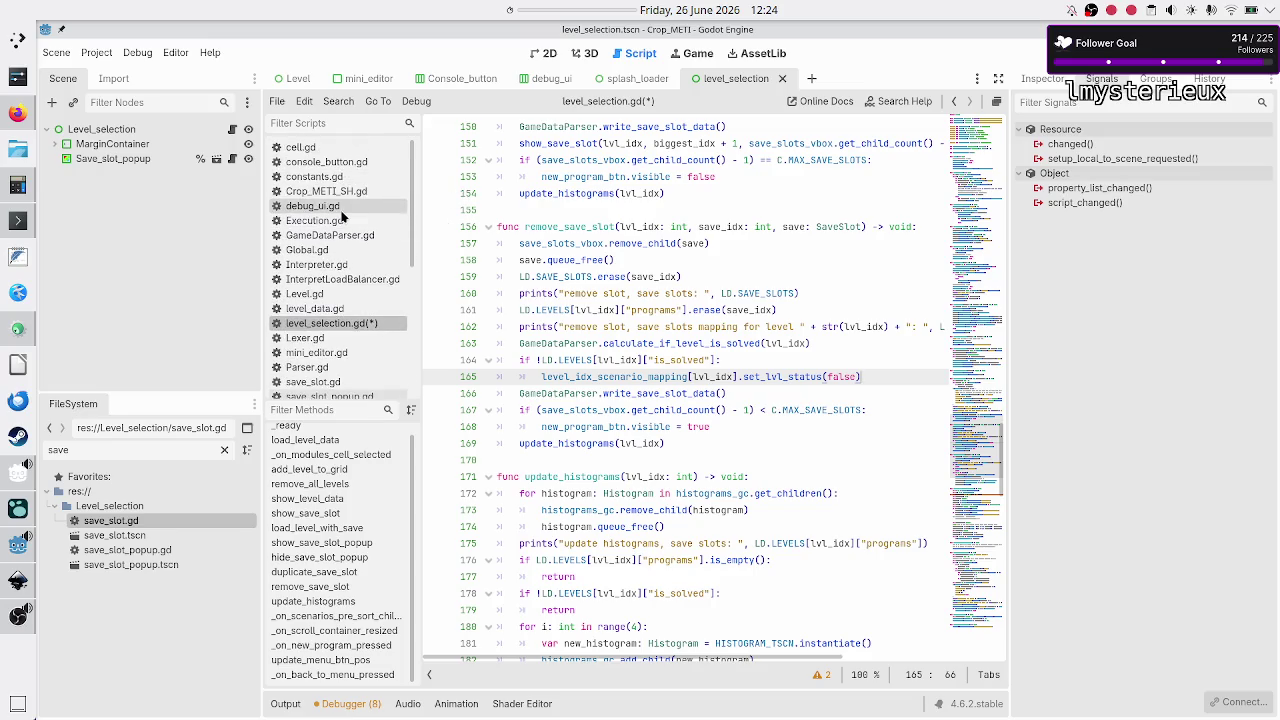
{"action": "left_click", "coordinate": [335, 233]}
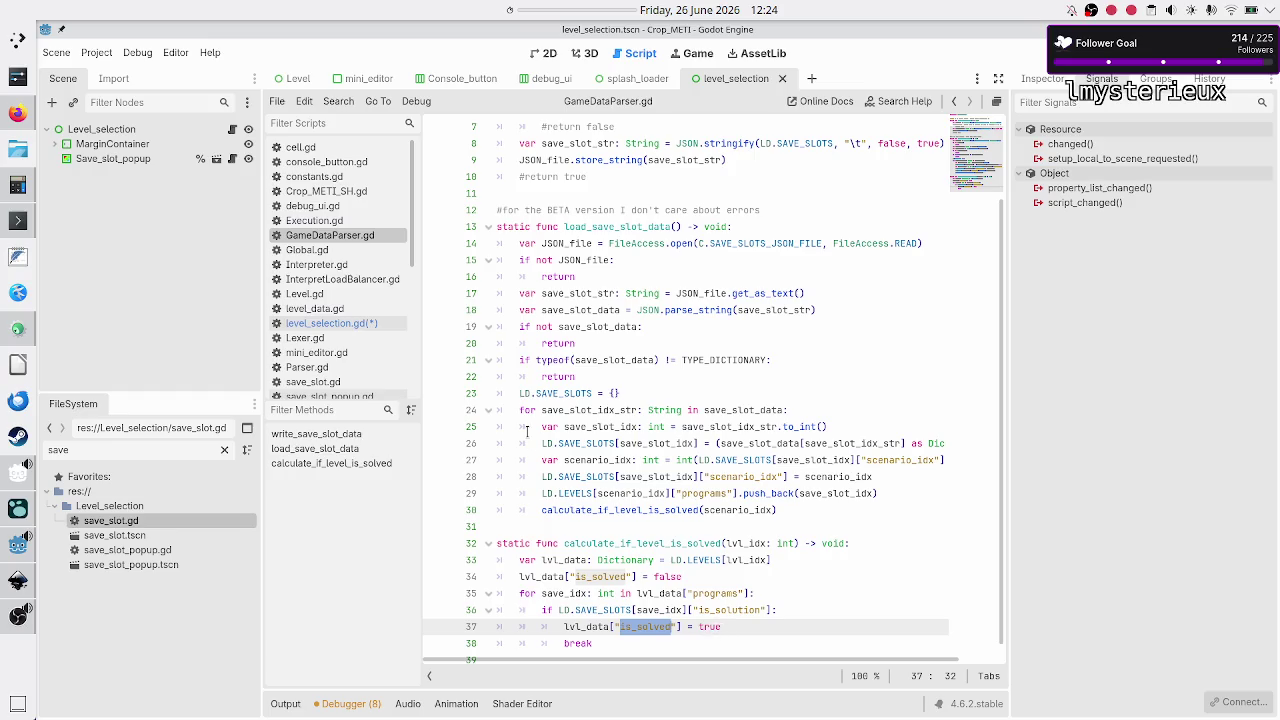
{"action": "left_click", "coordinate": [371, 323]}
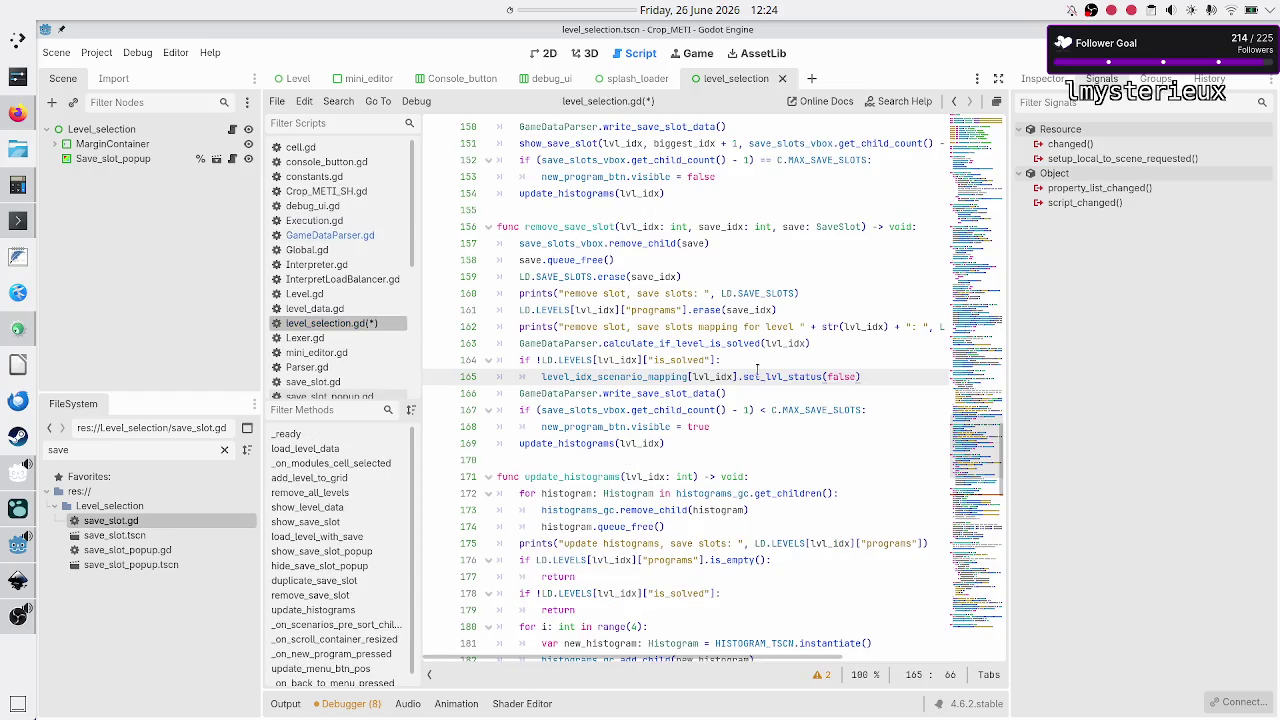
Step: Review the edited remove_save_slot lines 158–166 and save level_selection.gd
{"action": "key", "text": "Up"}
{"action": "key", "text": "Home"}
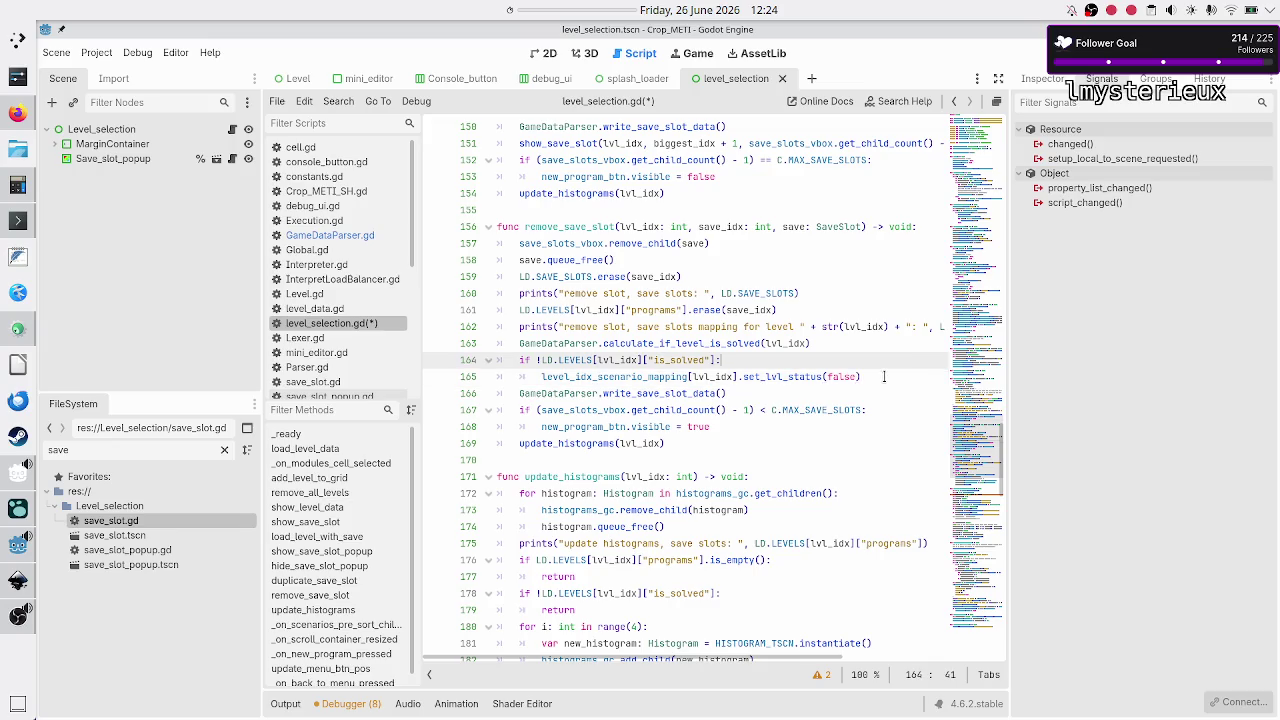
{"action": "key", "text": "Down"}
{"action": "key", "text": "Down"}
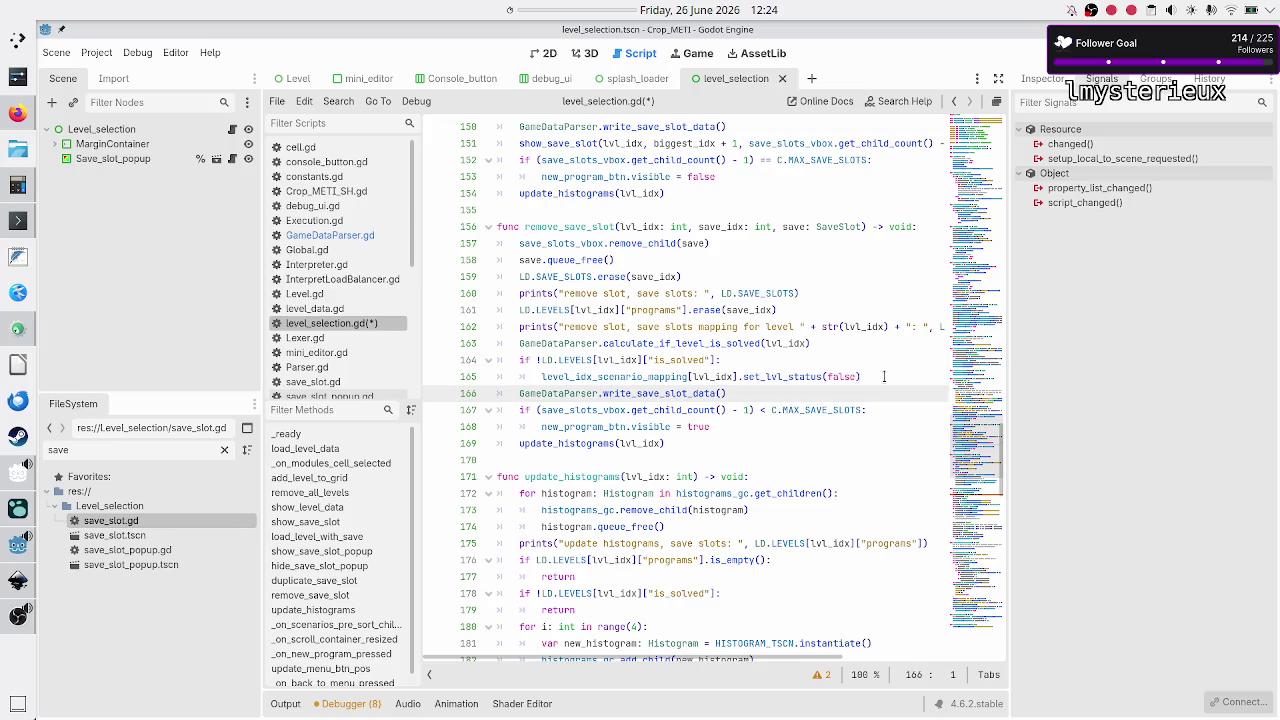
{"action": "key", "text": "Right"}
{"action": "key", "text": "Up"}
{"action": "key", "text": "Up"}
{"action": "key", "text": "Up"}
{"action": "key", "text": "shift+End"}
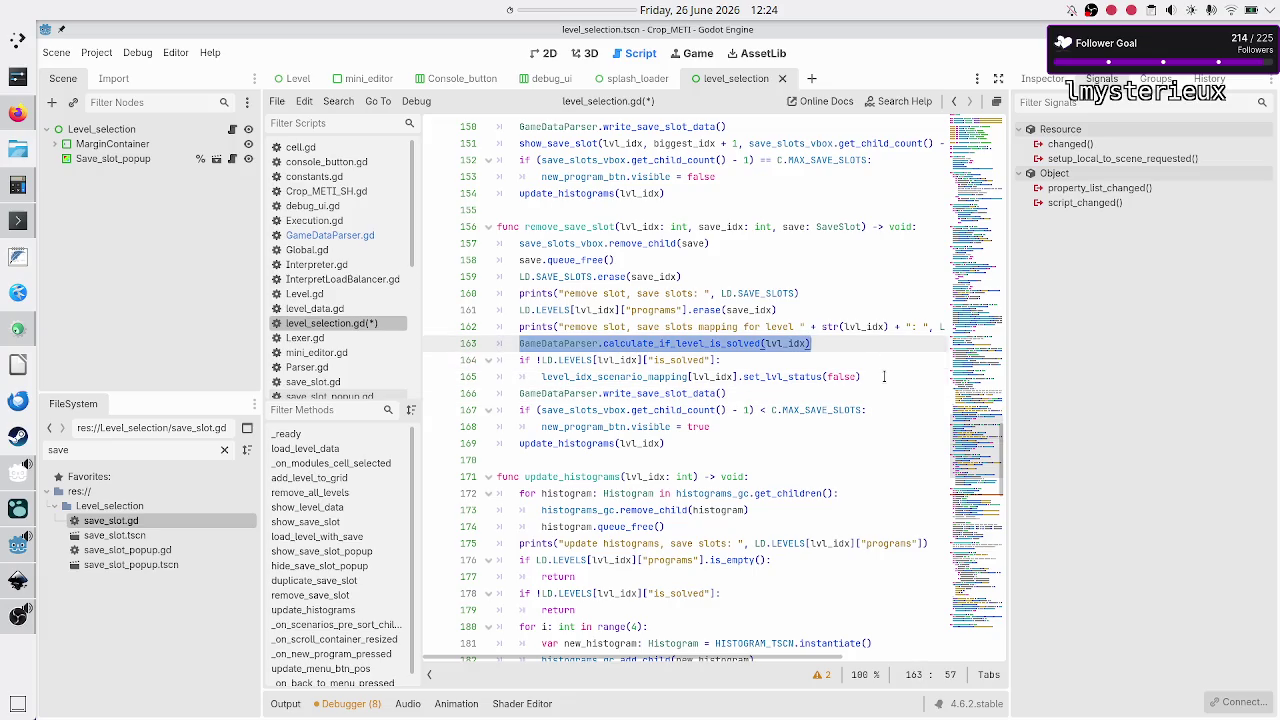
{"action": "key", "text": "Home"}
{"action": "key", "text": "Home"}
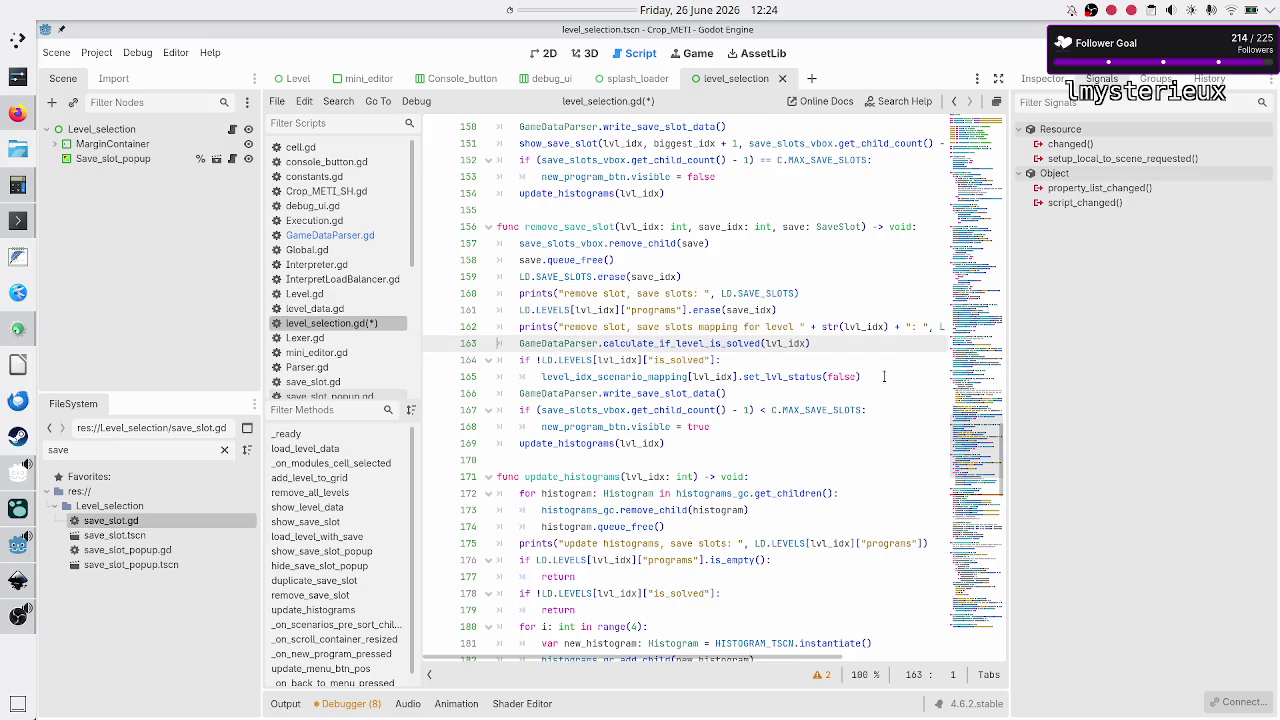
{"action": "key", "text": "Up"}
{"action": "key", "text": "Up"}
{"action": "key", "text": "Up"}
{"action": "key", "text": "ctrl+s"}
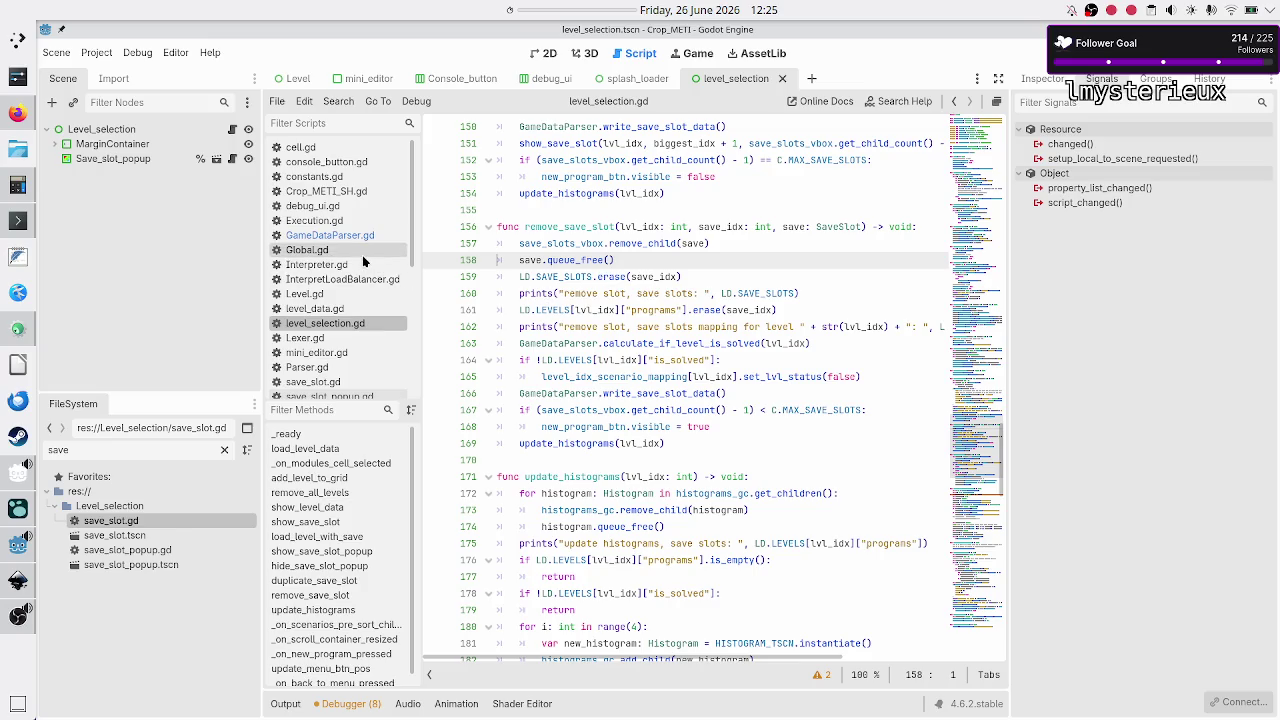
Step: Scroll the script list and reopen GameDataParser.gd
{"action": "scroll", "coordinate": [350, 230], "scroll_direction": "down", "scroll_amount": 2}
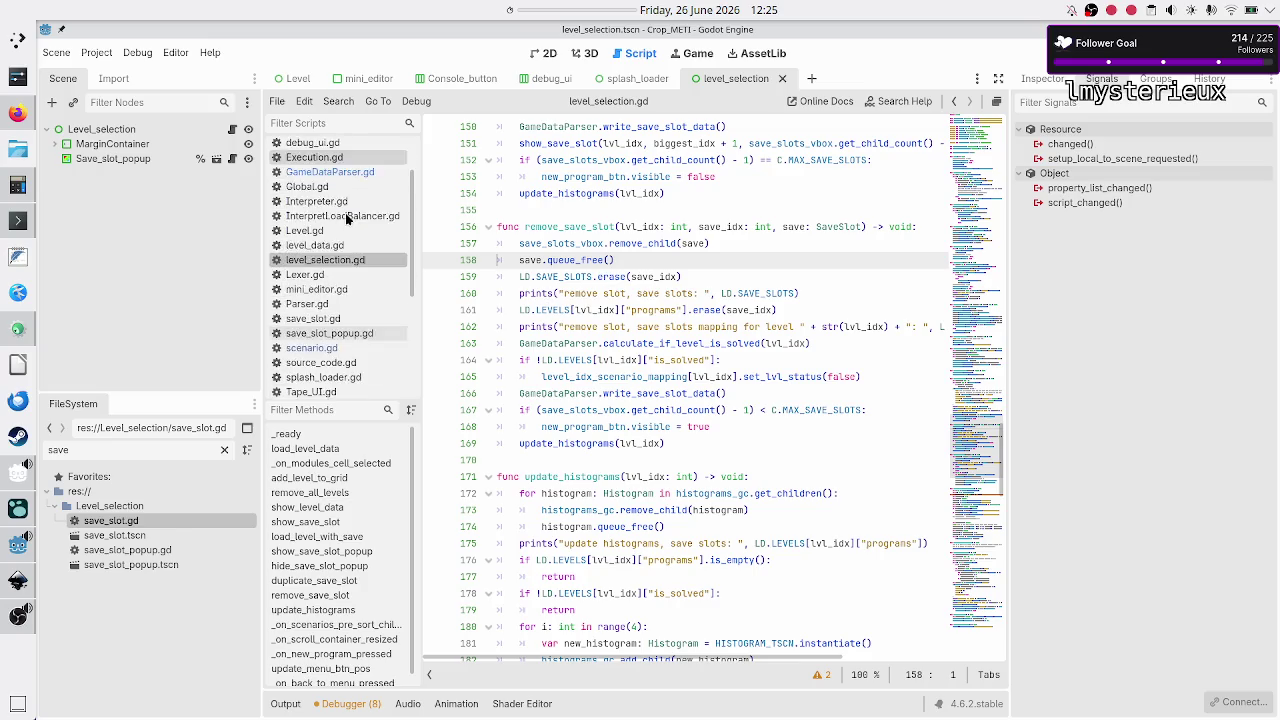
{"action": "scroll", "coordinate": [345, 218], "scroll_direction": "down", "scroll_amount": 4}
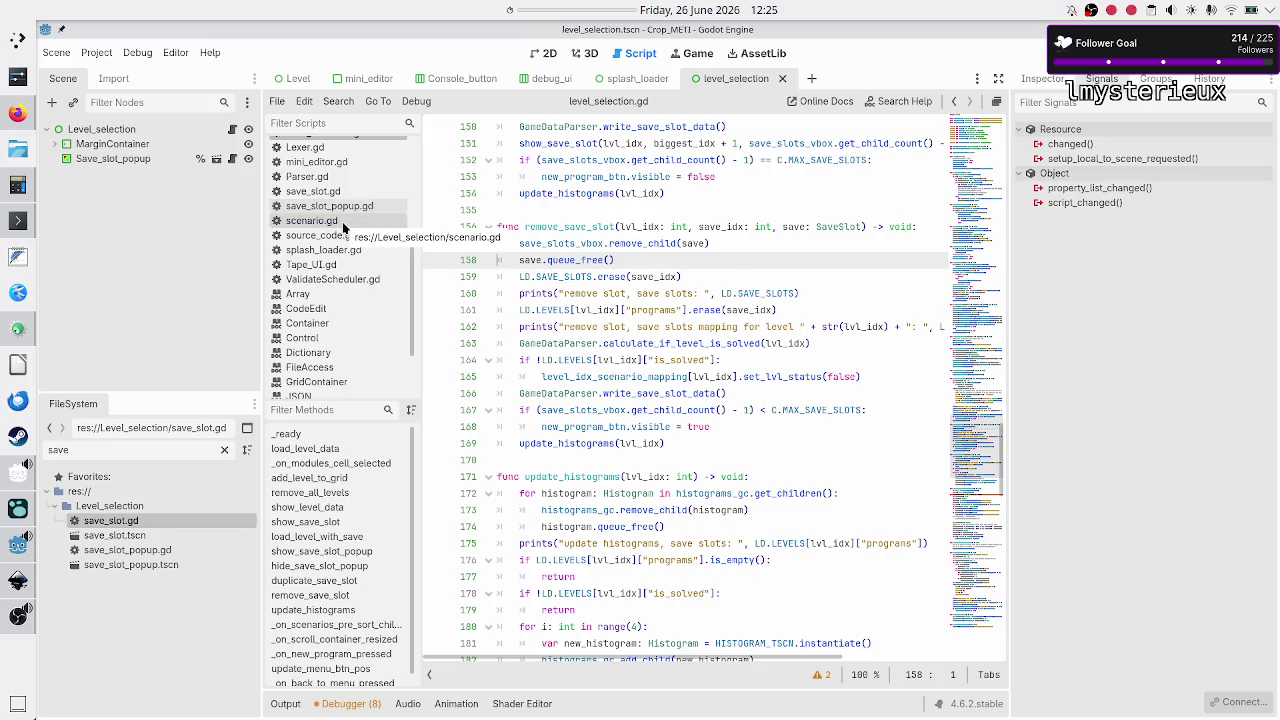
{"action": "scroll", "coordinate": [343, 228], "scroll_direction": "up", "scroll_amount": 6}
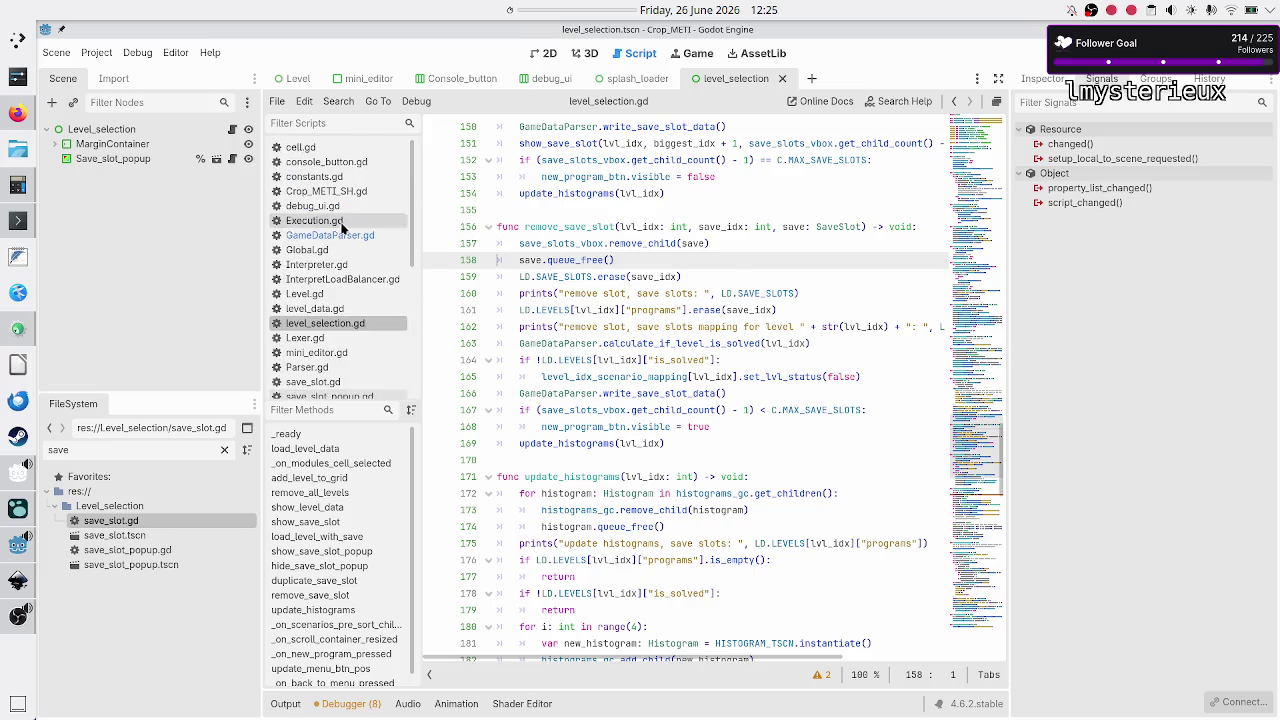
{"action": "left_click", "coordinate": [338, 236]}
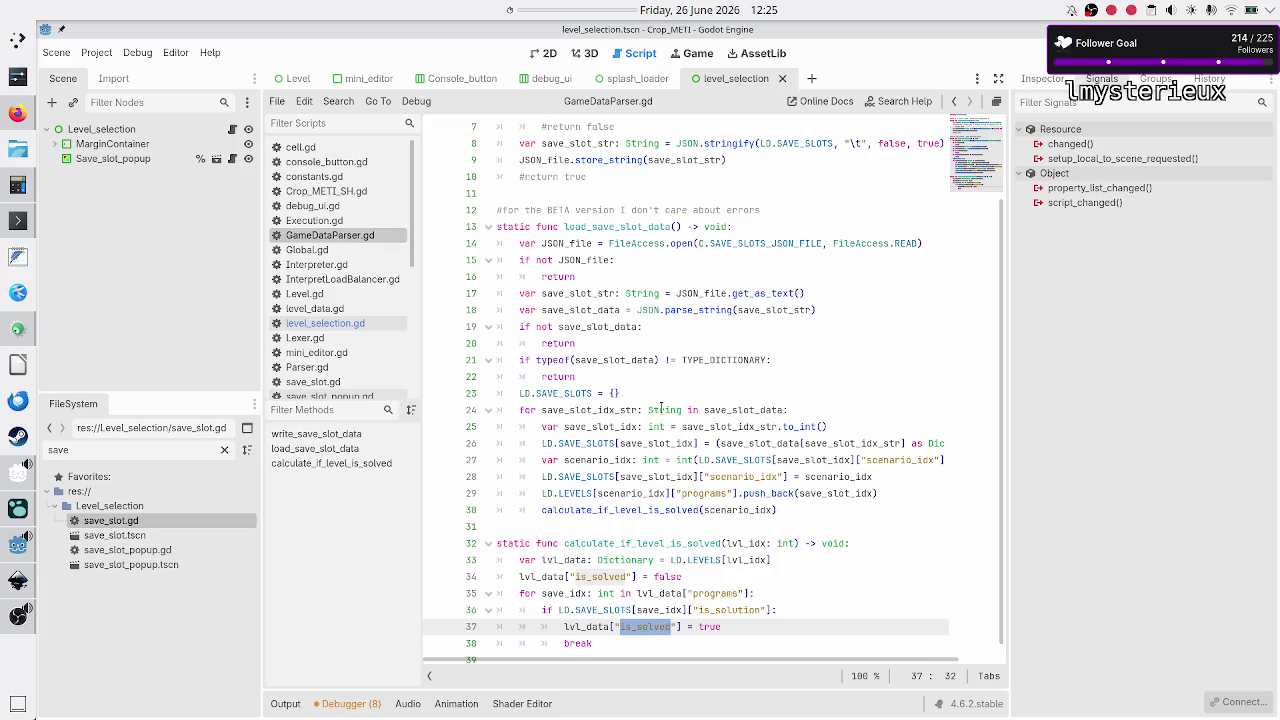
Step: Examine the calculate_if_level_is_solved call on line 30 inside the save-slot loop
{"action": "left_click", "coordinate": [661, 409]}
{"action": "double_click", "coordinate": [586, 511]}
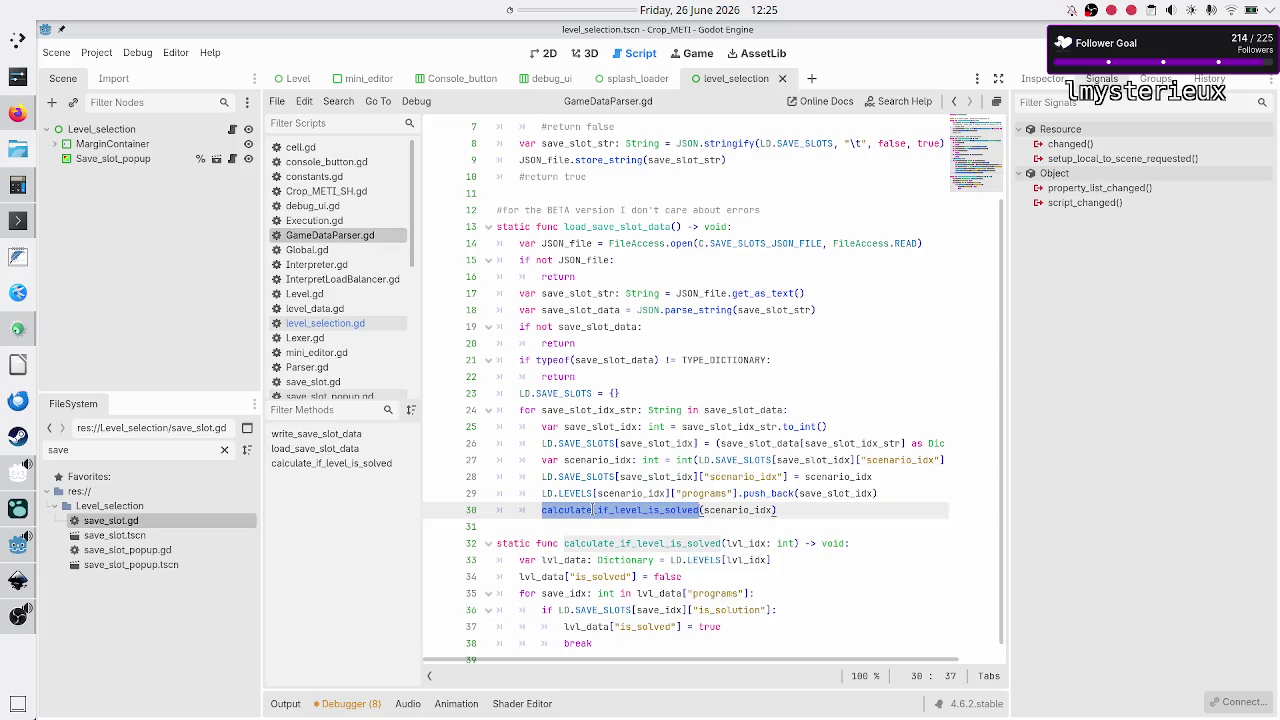
{"action": "left_click", "coordinate": [552, 528]}
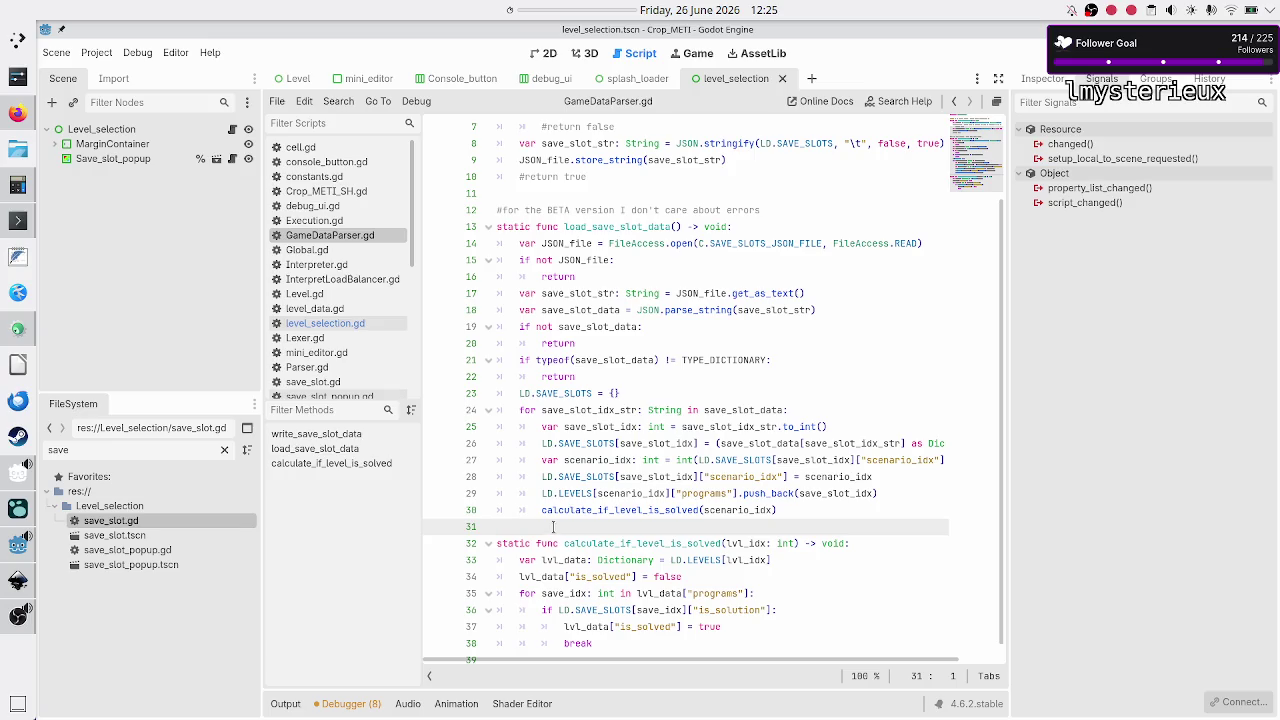
{"action": "double_click", "coordinate": [578, 511]}
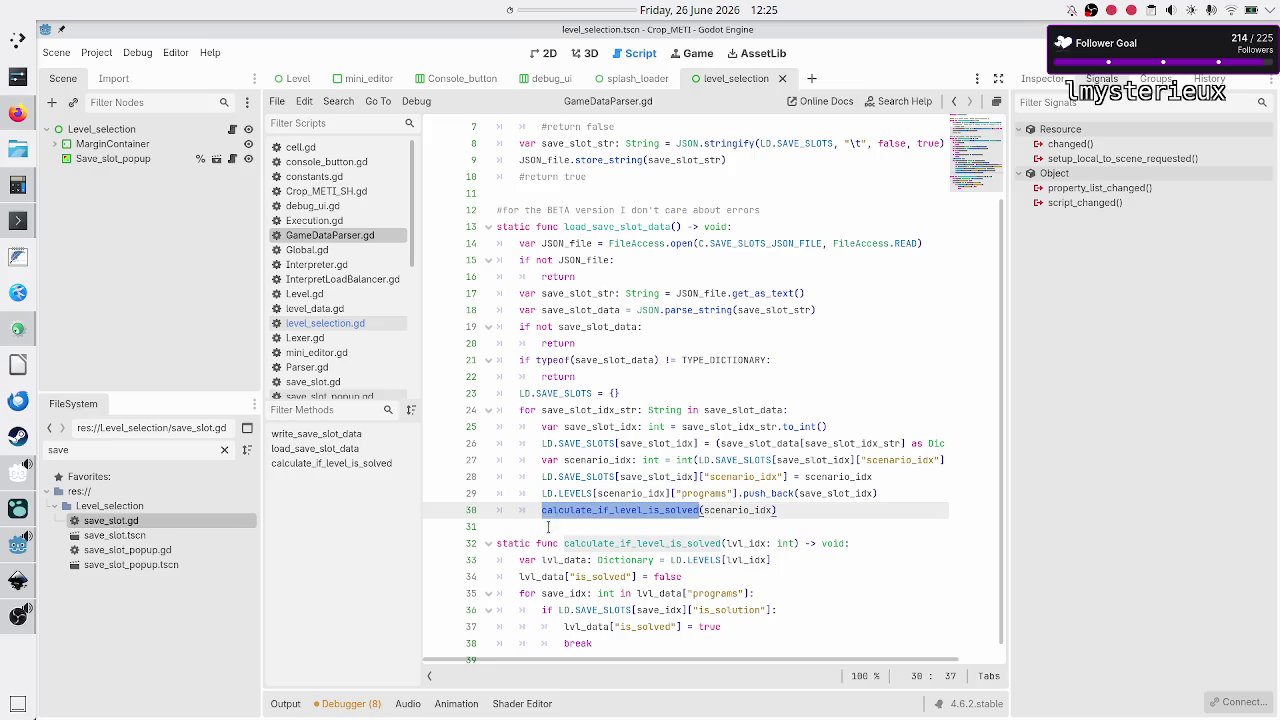
{"action": "left_click", "coordinate": [548, 527]}
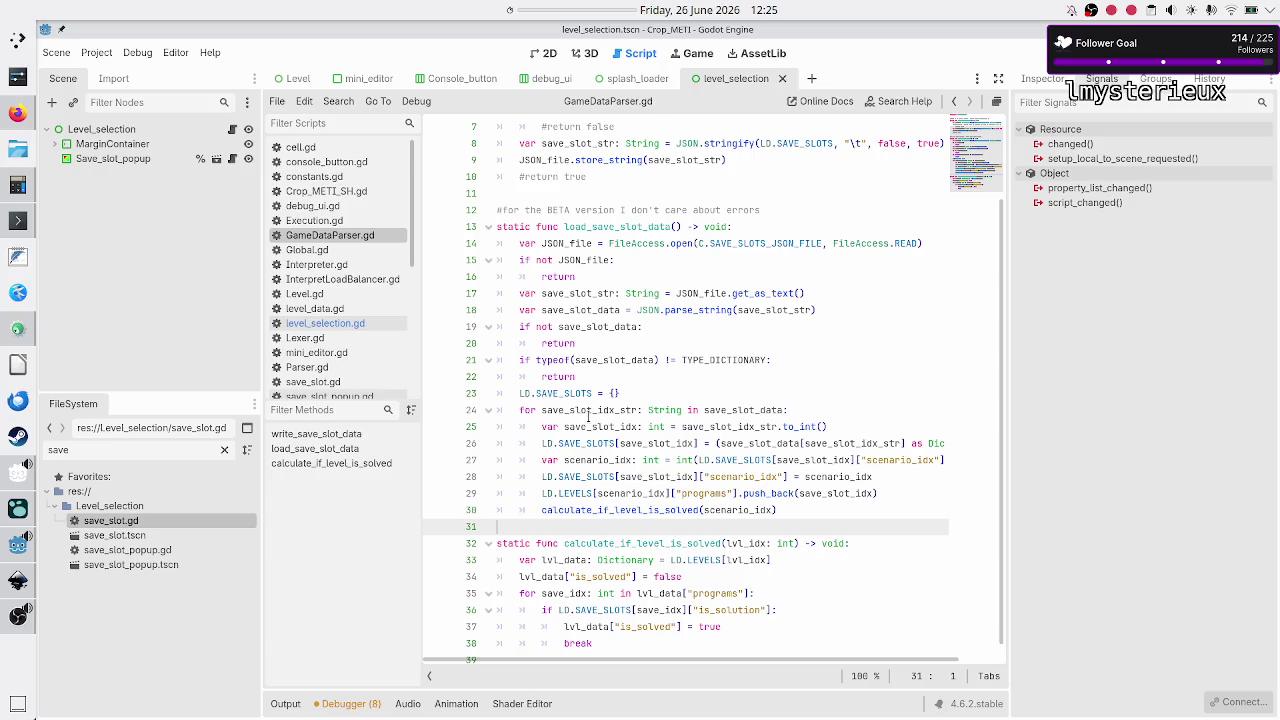
Step: Trace save_slot_idx_str uses, the loop body lines 25–28, and the programs loop on line 35
{"action": "double_click", "coordinate": [588, 412]}
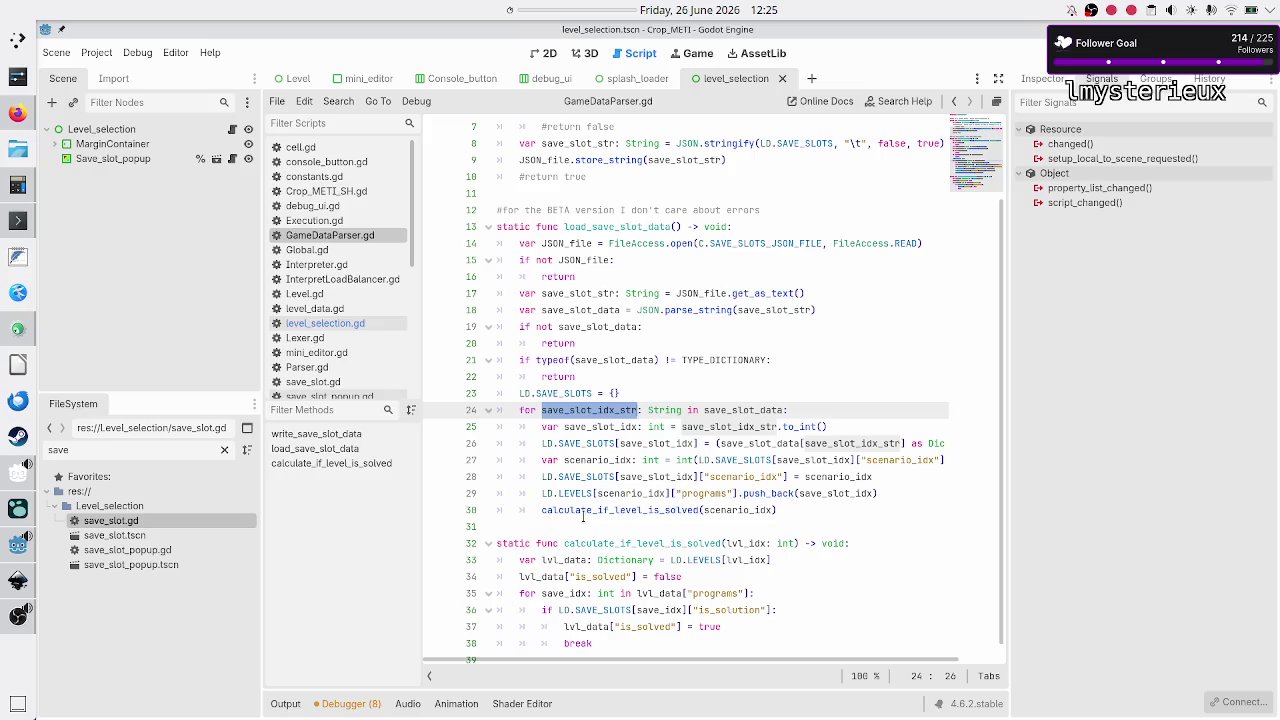
{"action": "mouse_move", "coordinate": [583, 516]}
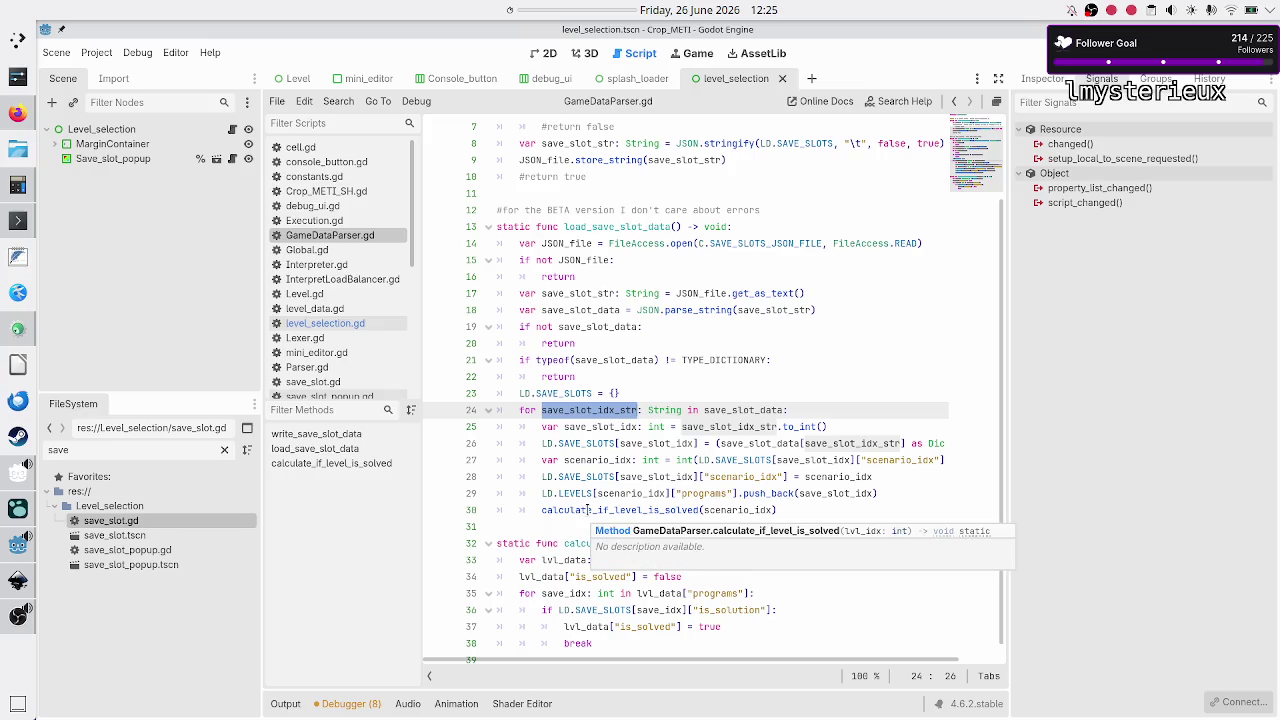
{"action": "double_click", "coordinate": [589, 510]}
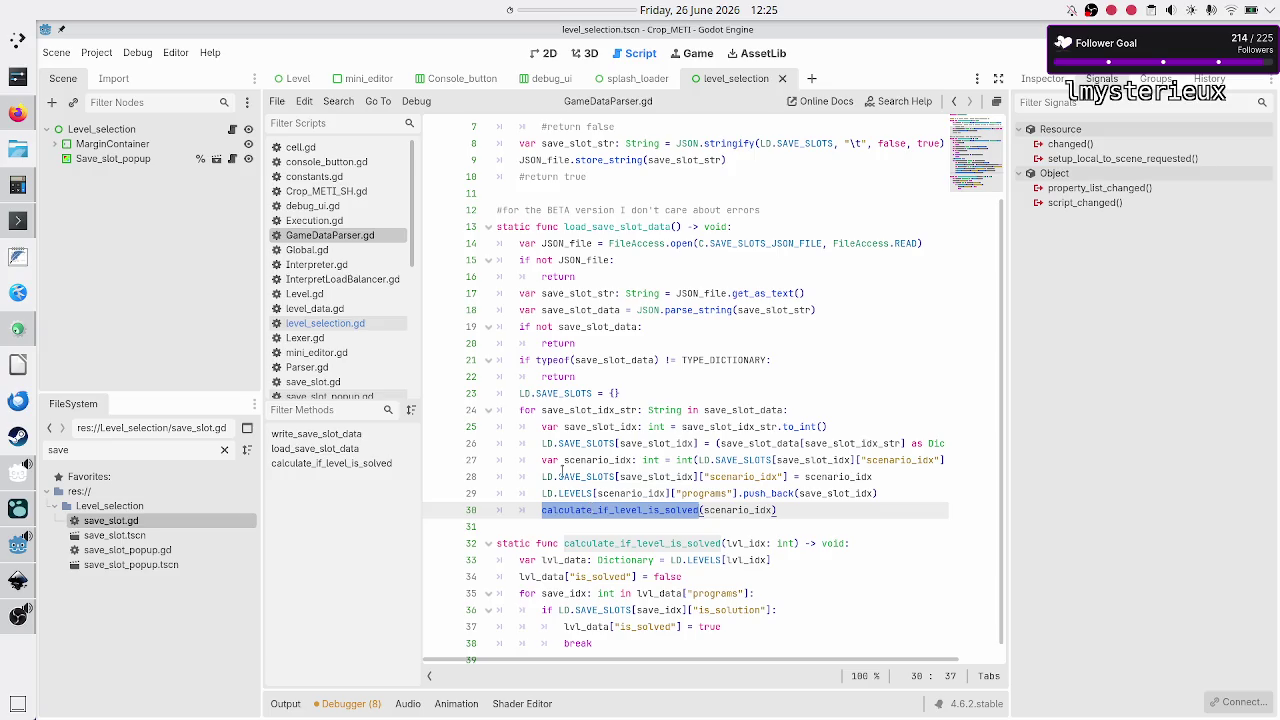
{"action": "double_click", "coordinate": [570, 410]}
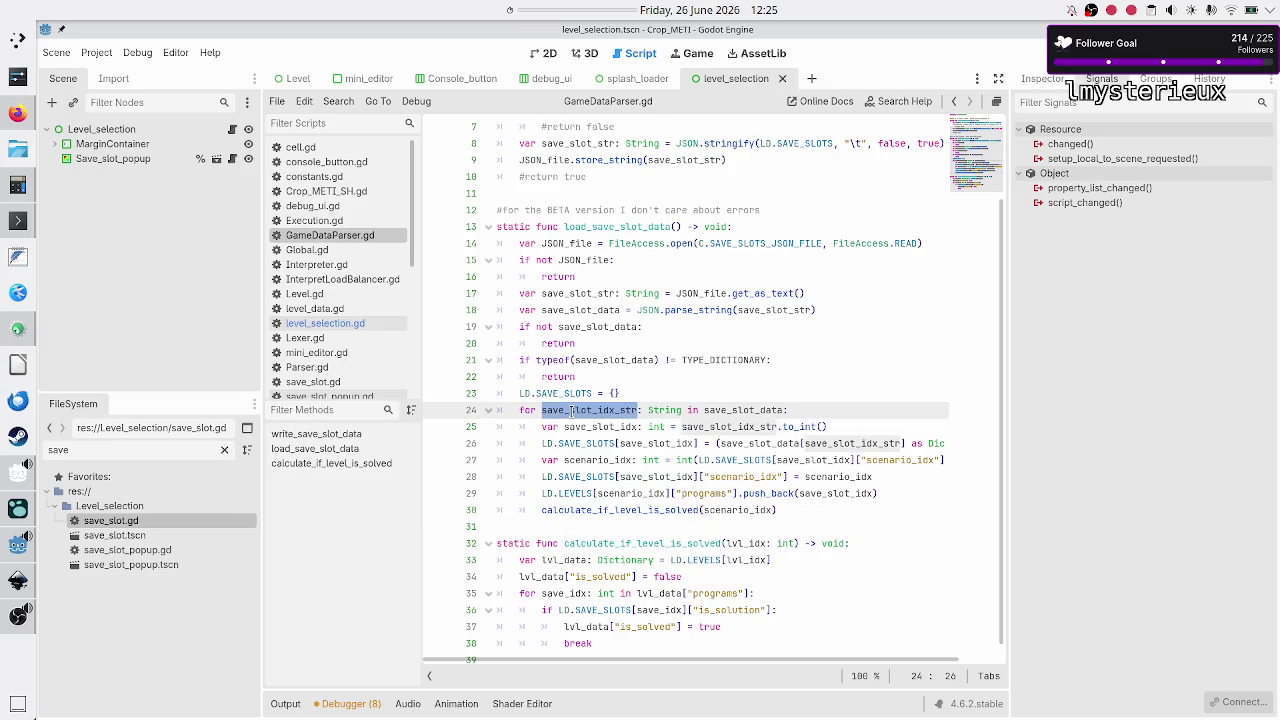
{"action": "left_click_drag", "start_coordinate": [570, 430], "coordinate": [582, 478]}
{"action": "double_click", "coordinate": [585, 510]}
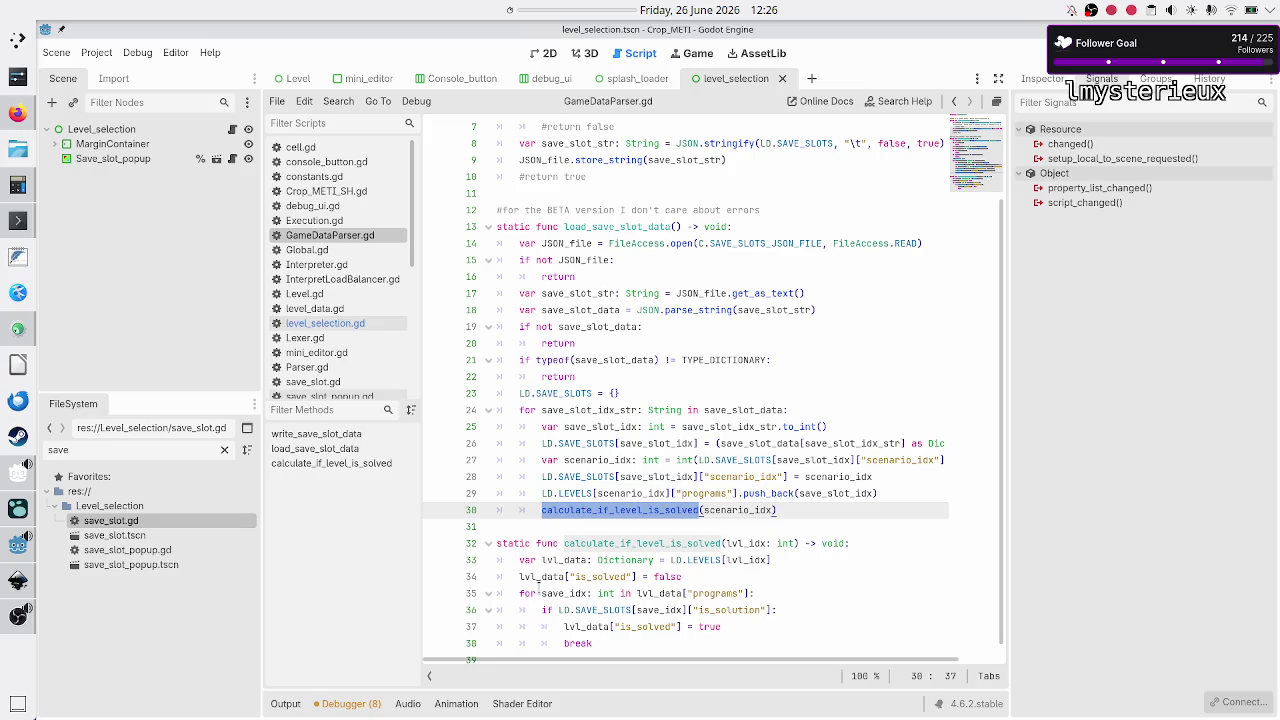
{"action": "left_click_drag", "start_coordinate": [540, 593], "coordinate": [727, 597]}
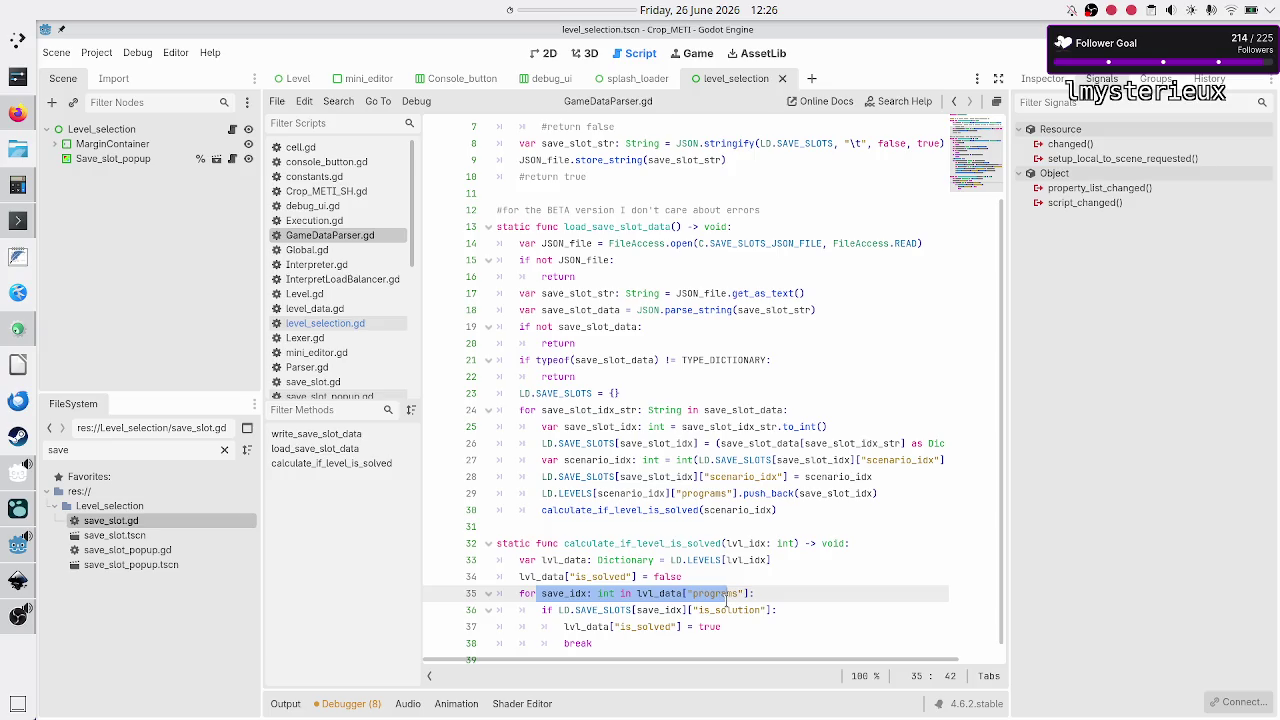
Step: Move the calculate_if_level_is_solved call out of the save-slot loop and comment it out
{"action": "left_click", "coordinate": [851, 518]}
{"action": "key", "text": "Up"}
{"action": "key", "text": "BackSpace"}
{"action": "key", "text": "BackSpace"}
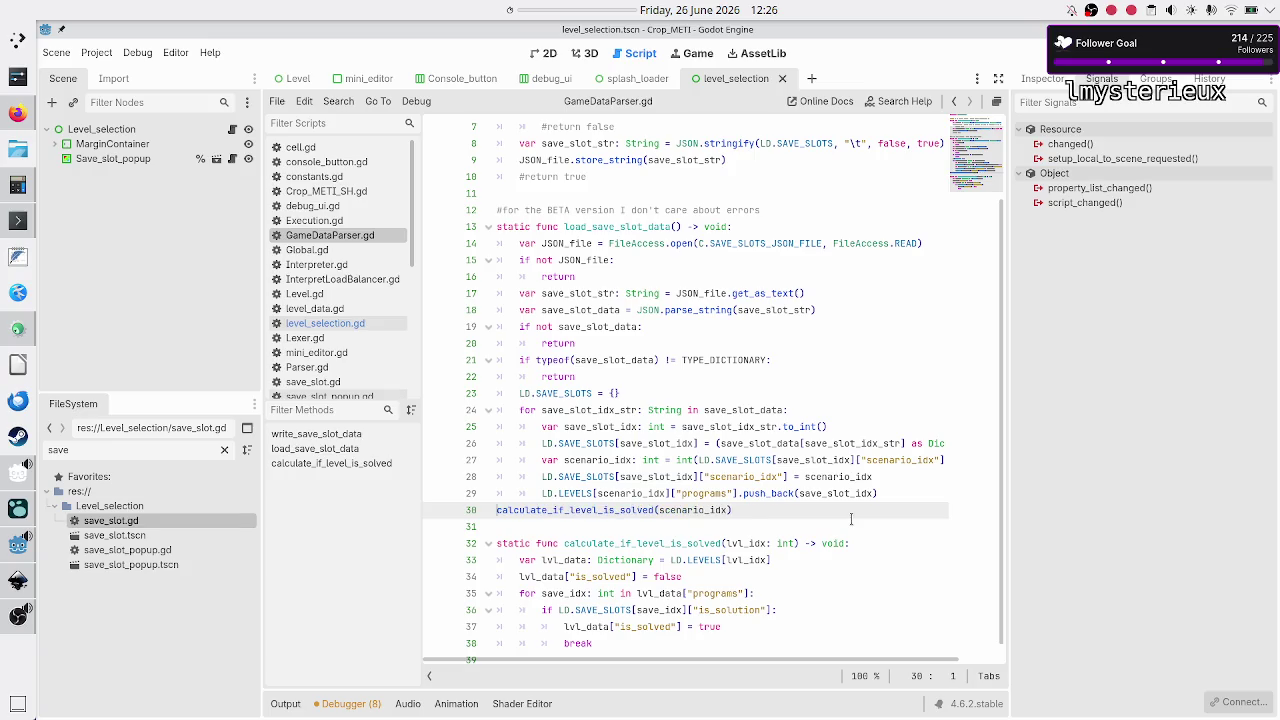
{"action": "key", "text": "Tab"}
{"action": "key", "text": "Return"}
{"action": "key", "text": "ctrl+k"}
{"action": "key", "text": "Up"}
{"action": "key", "text": "Up"}
{"action": "key", "text": "Up"}
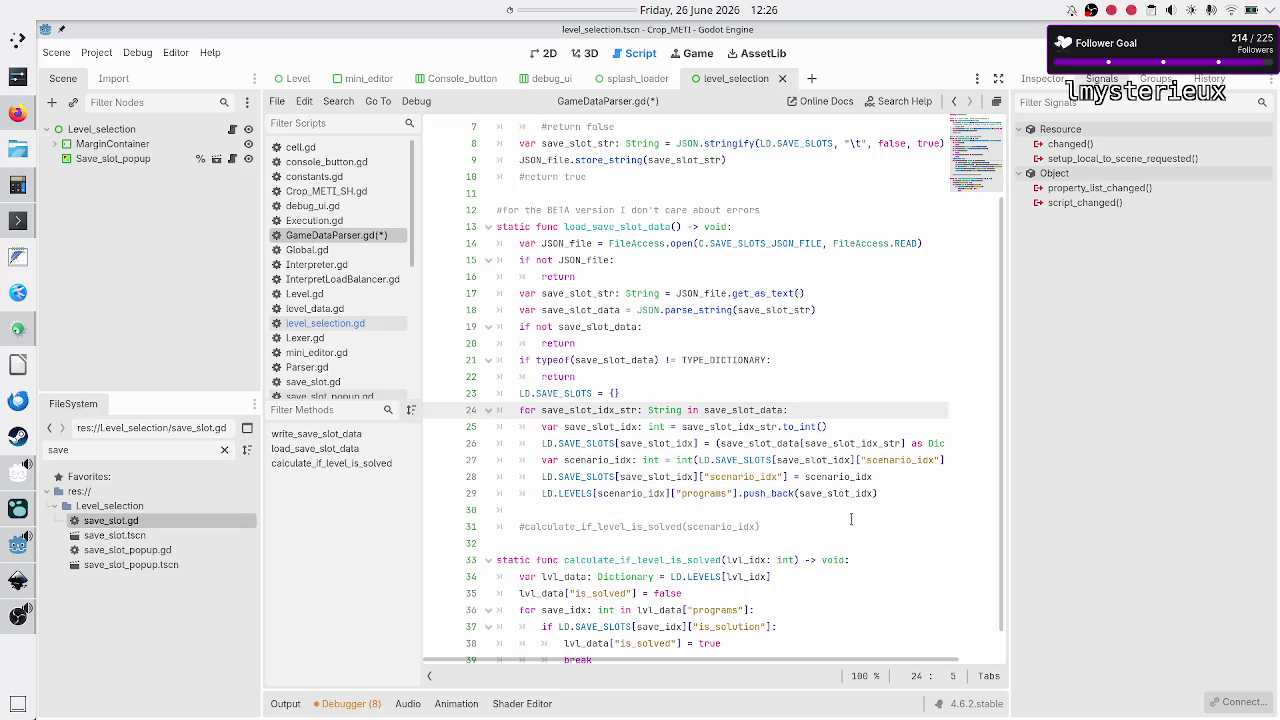
{"action": "key", "text": "shift+Down"}
{"action": "key", "text": "shift+Down"}
{"action": "key", "text": "shift+Down"}
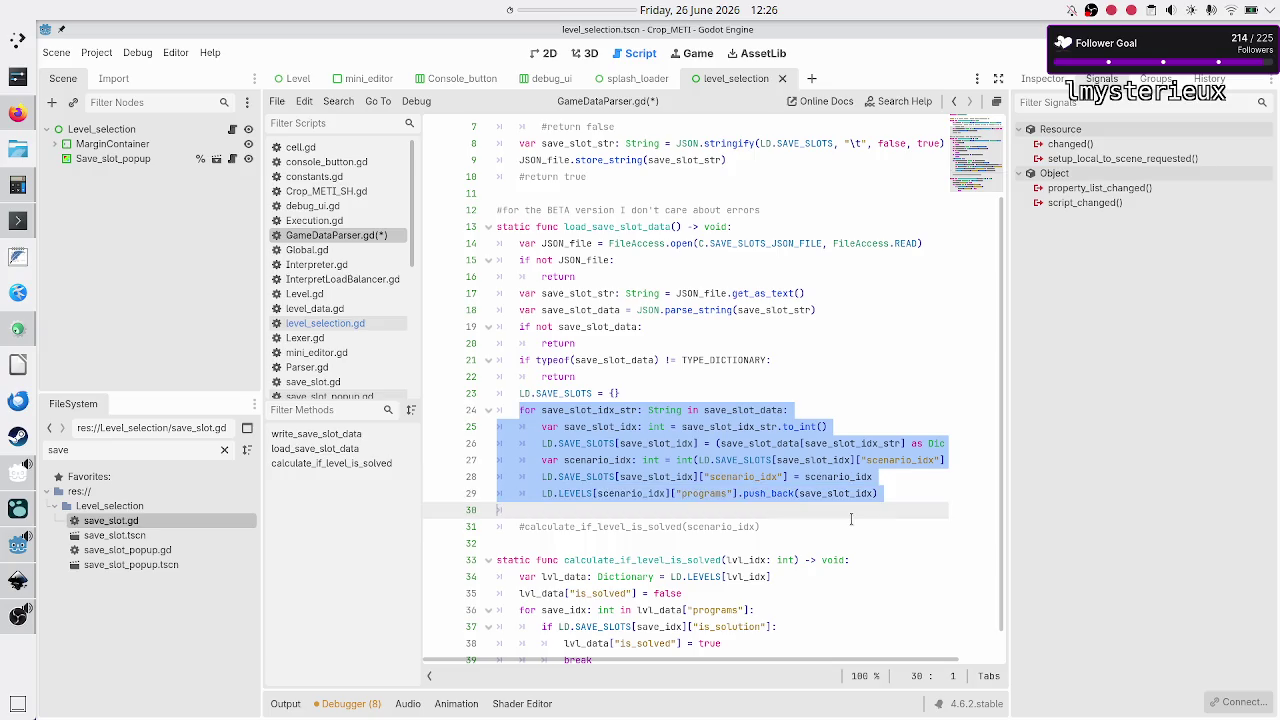
{"action": "key", "text": "shift+Left"}
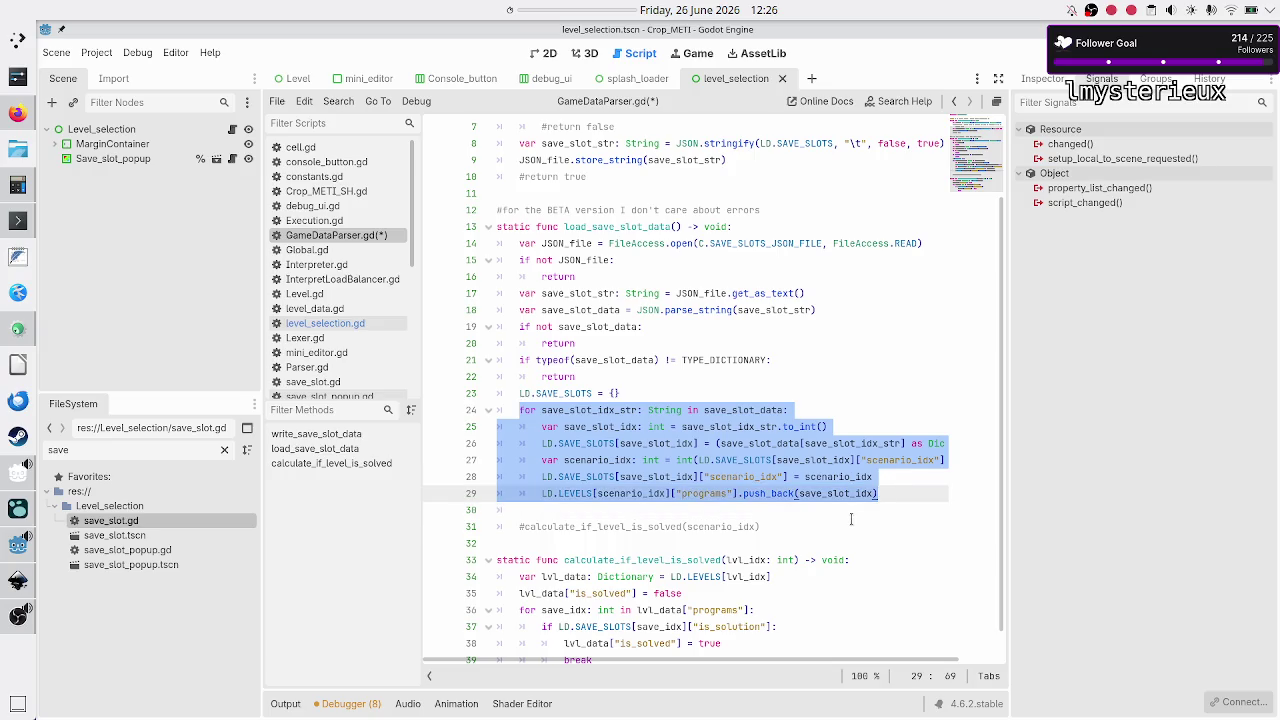
{"action": "key", "text": "Right"}
{"action": "key", "text": "Down"}
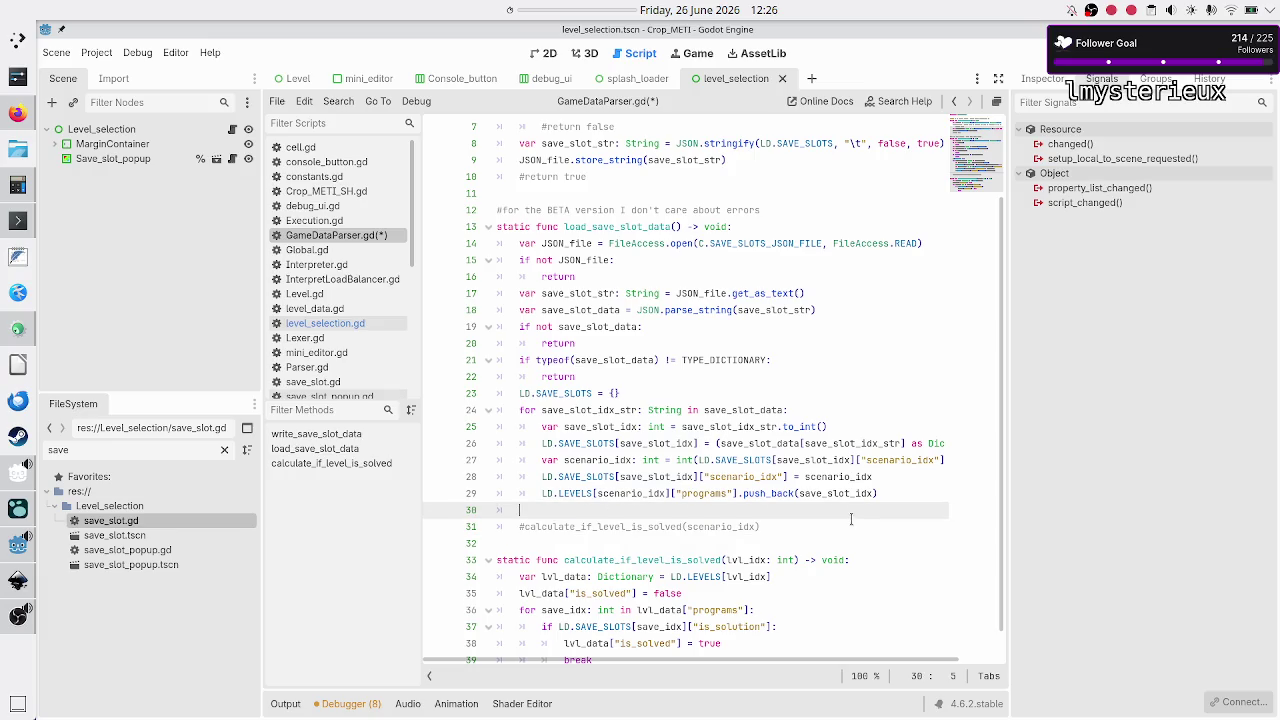
Step: Wrap the call in 'for lvl_idx: int in LD.LEVELS:', pass lvl_idx, and save GameDataParser.gd
{"action": "type", "text": "for "}
{"action": "type", "text": "s"}
{"action": "key", "text": "BackSpace"}
{"action": "type", "text": "lvl_"}
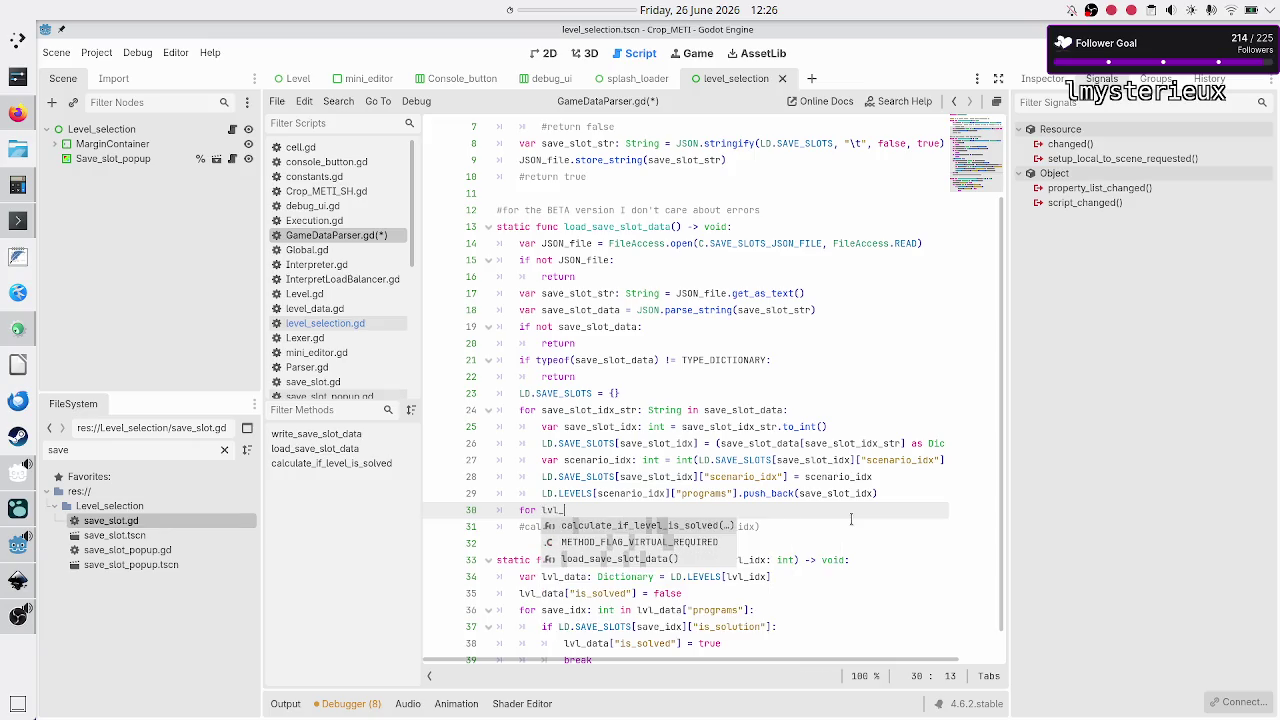
{"action": "type", "text": "idx: int "}
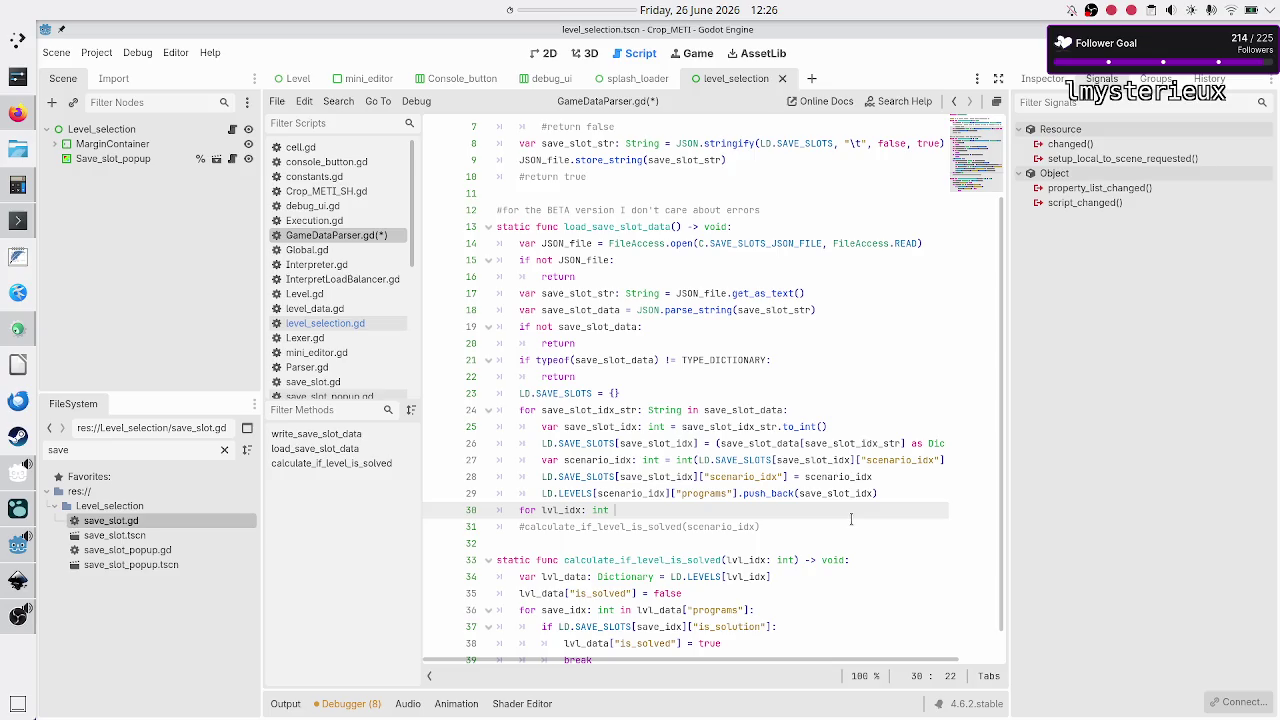
{"action": "type", "text": "in LD.LEVELS:"}
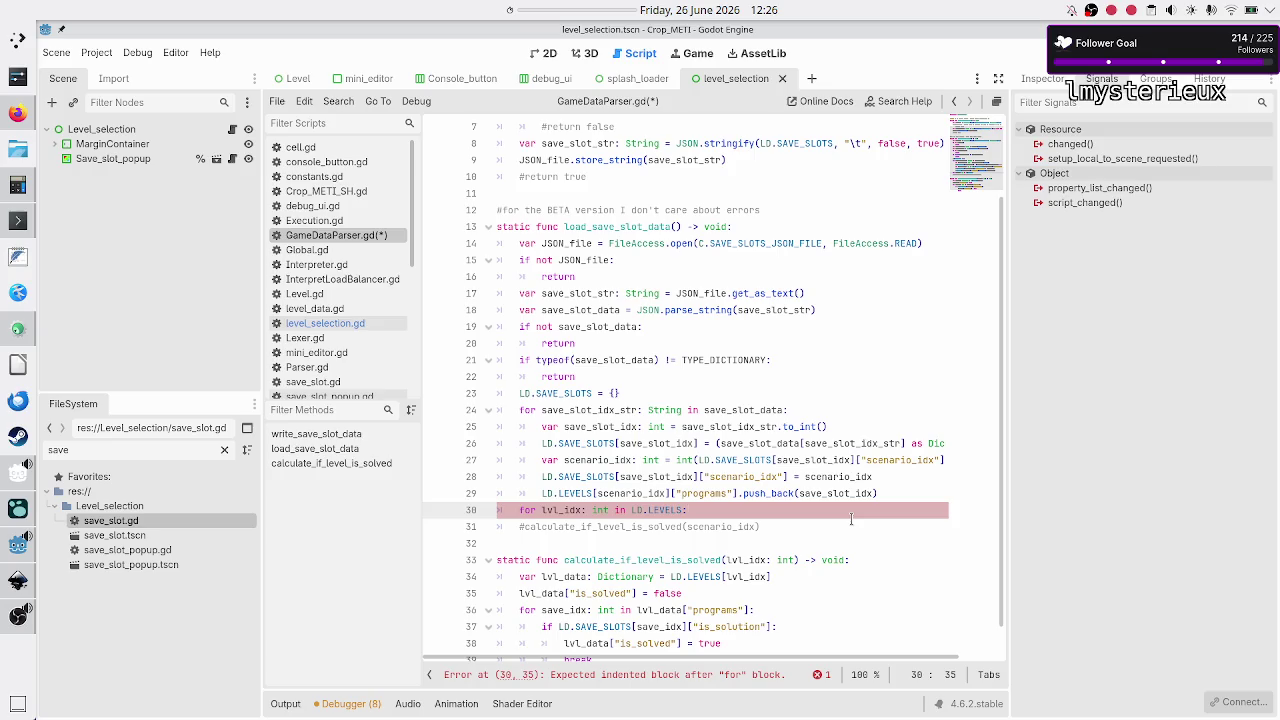
{"action": "key", "text": "Right"}
{"action": "key", "text": "ctrl+k"}
{"action": "key", "text": "Tab"}
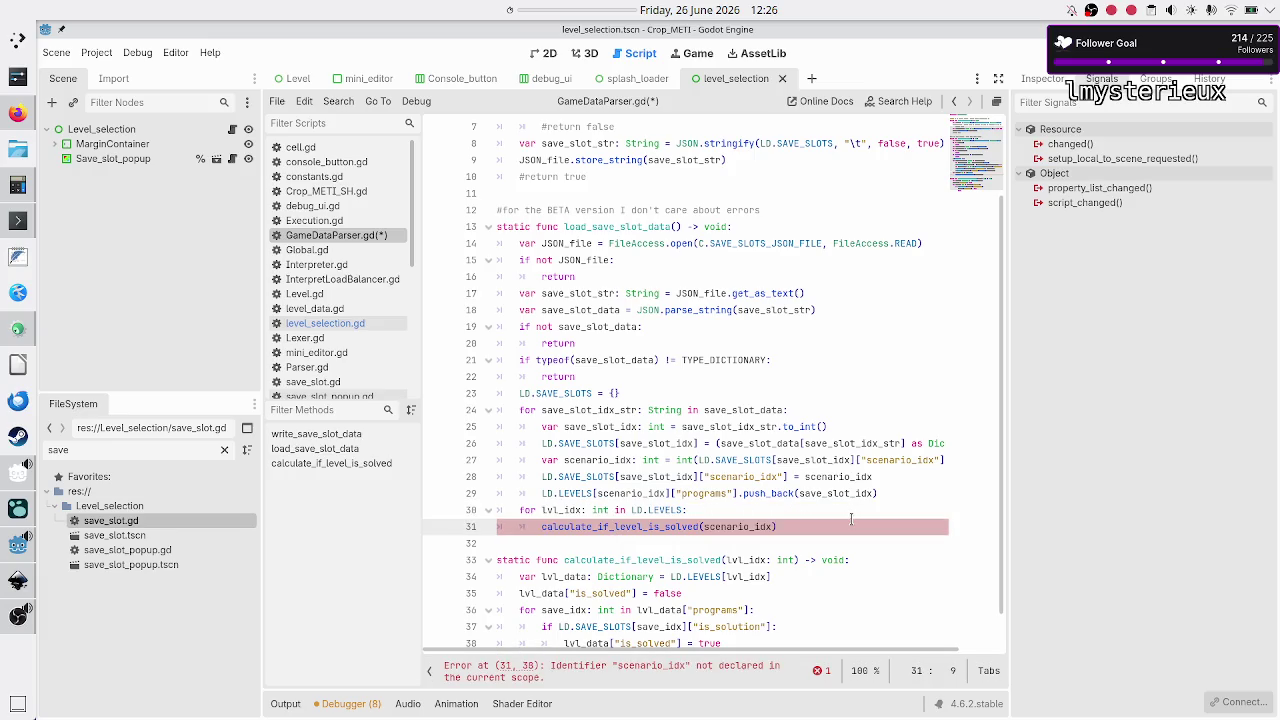
{"action": "key", "text": "Down"}
{"action": "key", "text": "Left"}
{"action": "key", "text": "BackSpace"}
{"action": "key", "text": "BackSpace"}
{"action": "key", "text": "BackSpace"}
{"action": "type", "text": "lvl_idx"}
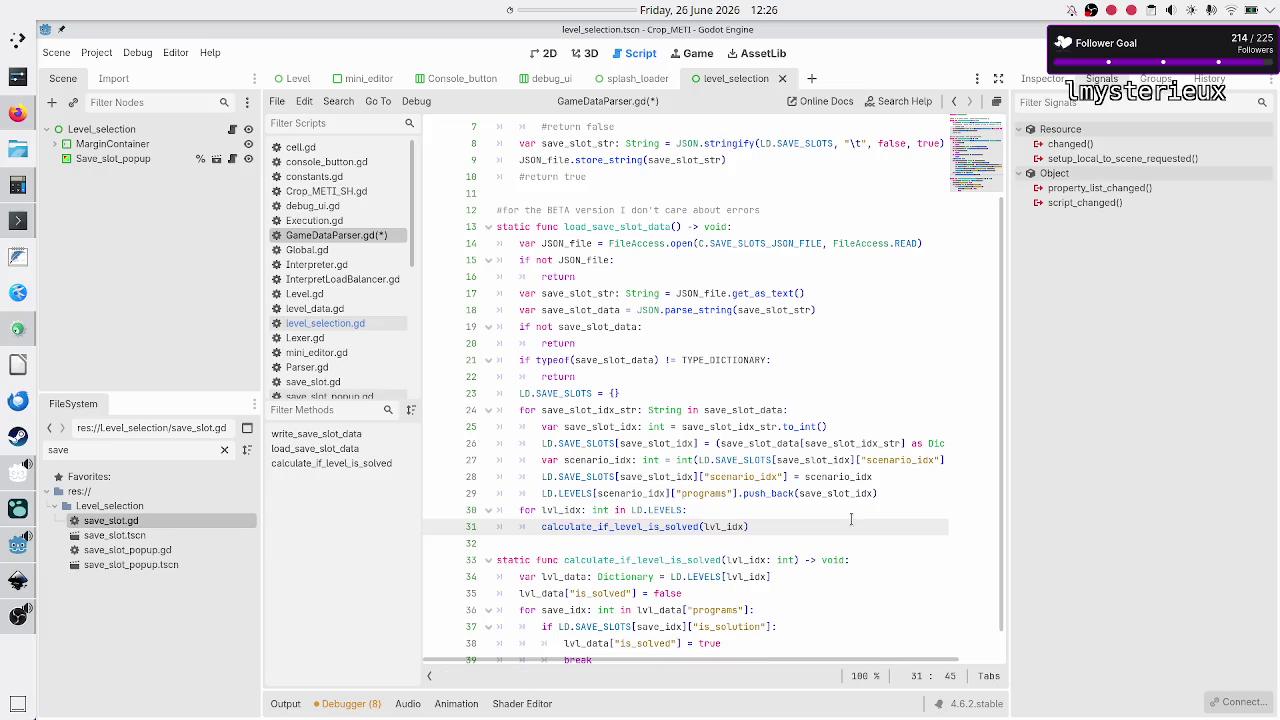
{"action": "key", "text": "Down"}
{"action": "key", "text": "ctrl+s"}
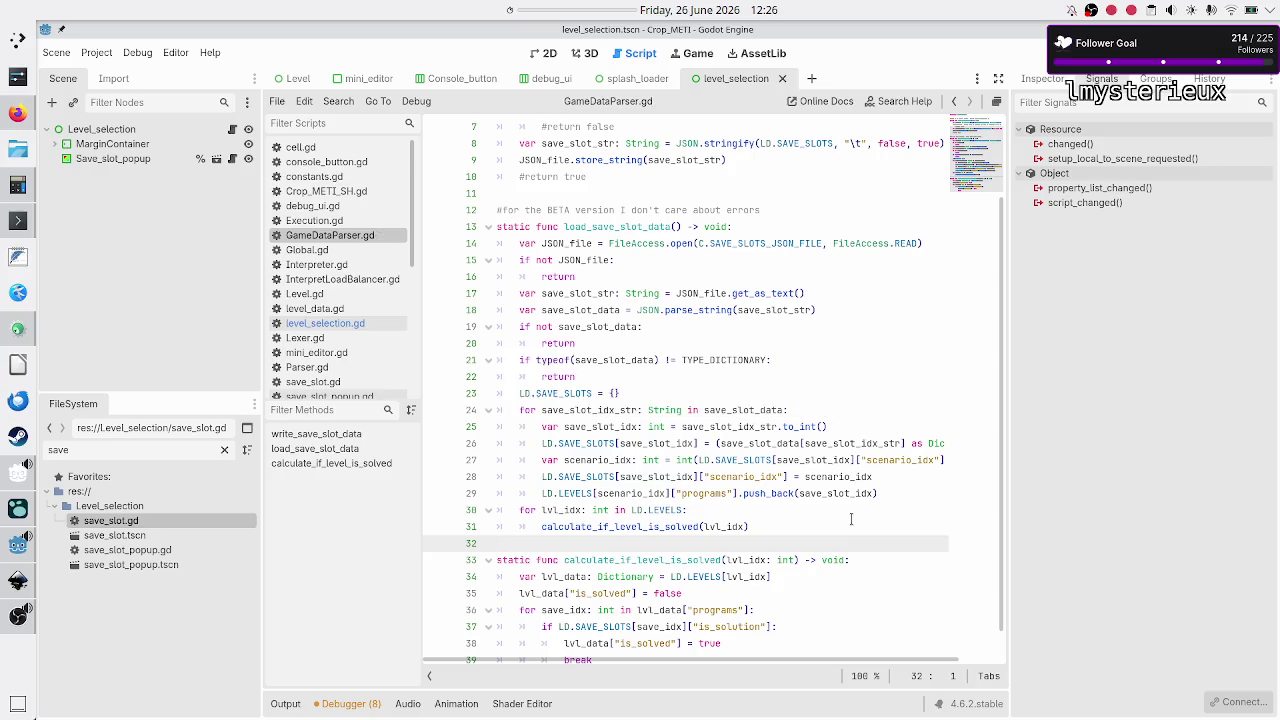
Step: Review the save-slot loop on lines 24–29 and its SAVE_SLOTS and programs references
{"action": "key", "text": "Up"}
{"action": "key", "text": "Up"}
{"action": "key", "text": "Up"}
{"action": "key", "text": "Up"}
{"action": "key", "text": "Up"}
{"action": "key", "text": "Up"}
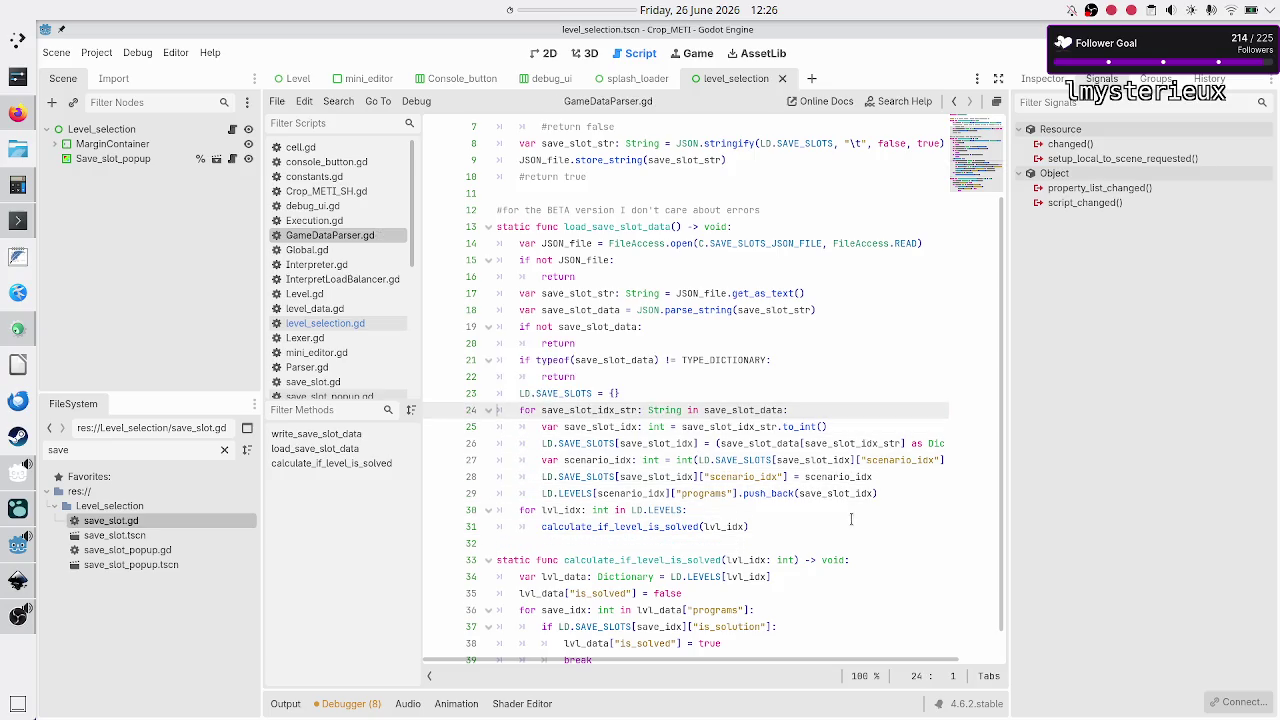
{"action": "key", "text": "shift+End"}
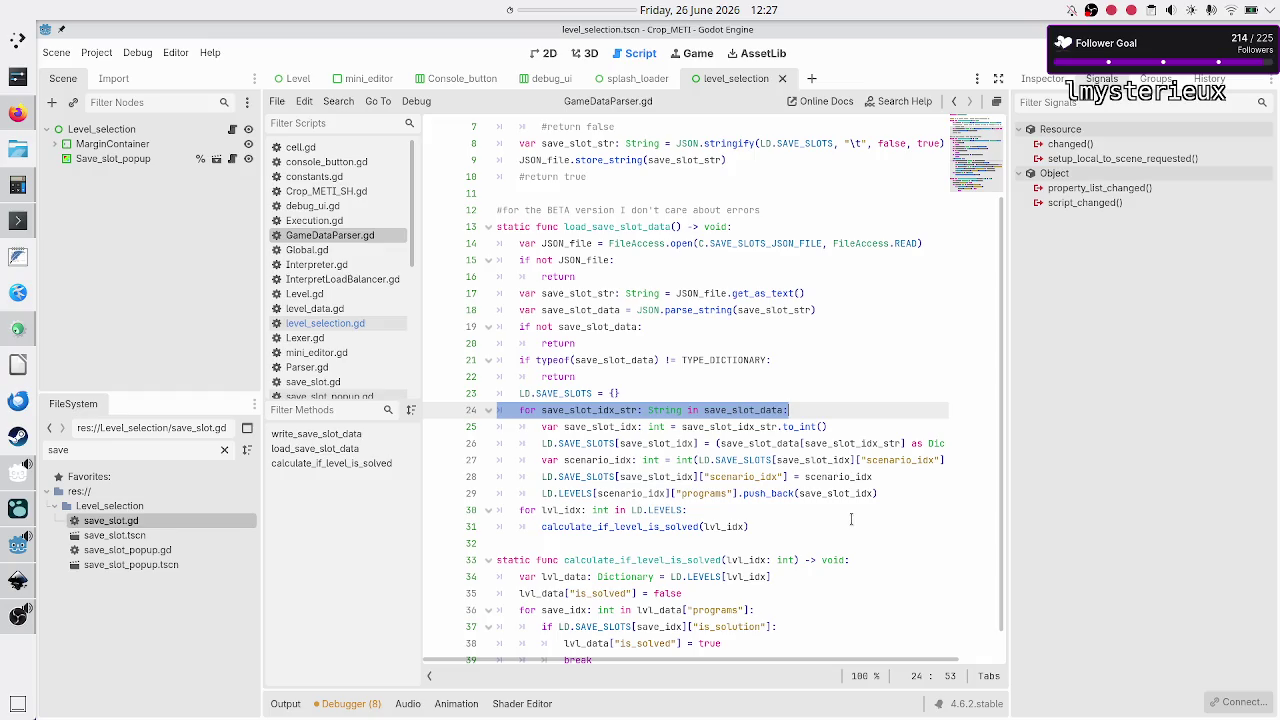
{"action": "key", "text": "shift+Right"}
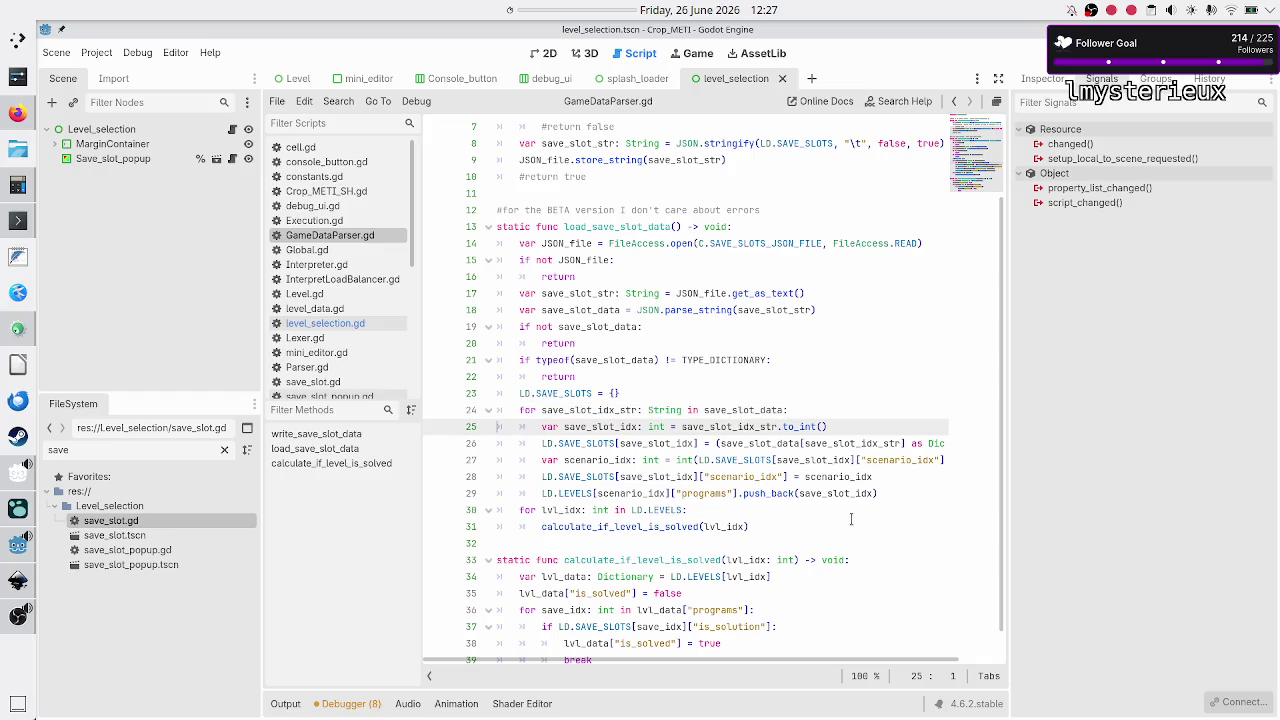
{"action": "key", "text": "shift+Down"}
{"action": "key", "text": "shift+Down"}
{"action": "key", "text": "shift+Down"}
{"action": "key", "text": "shift+End"}
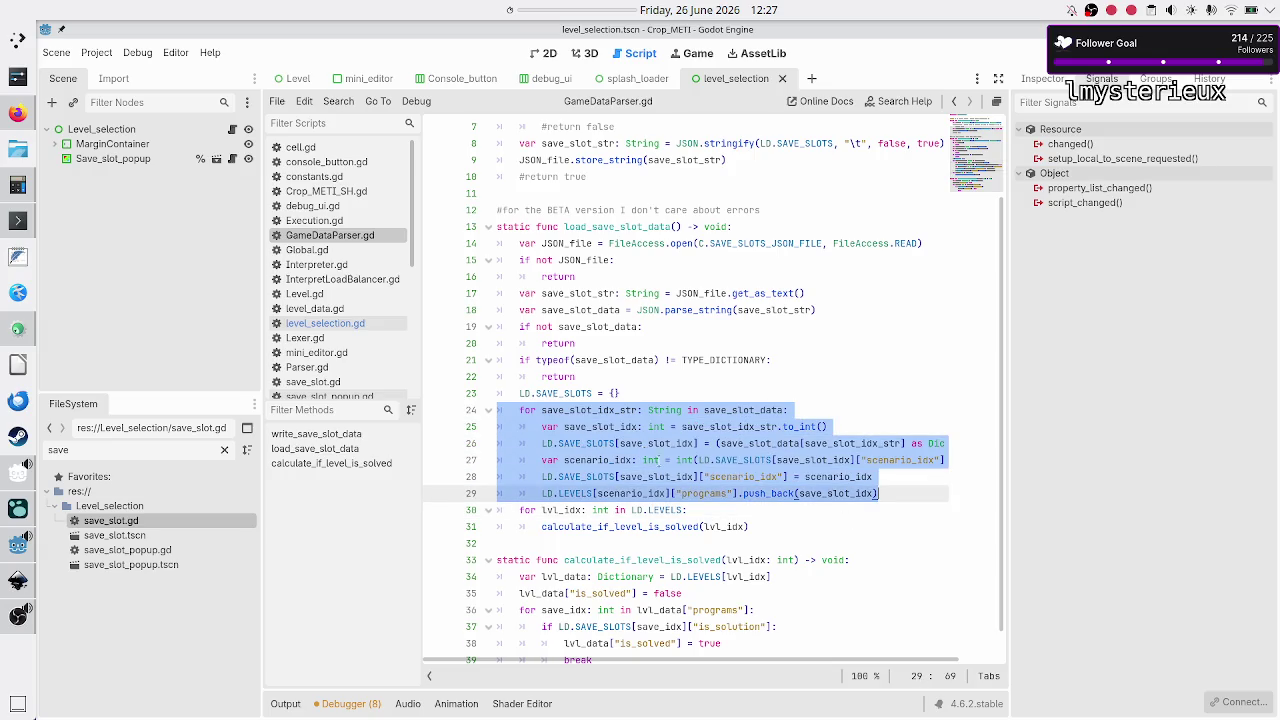
{"action": "double_click", "coordinate": [577, 444]}
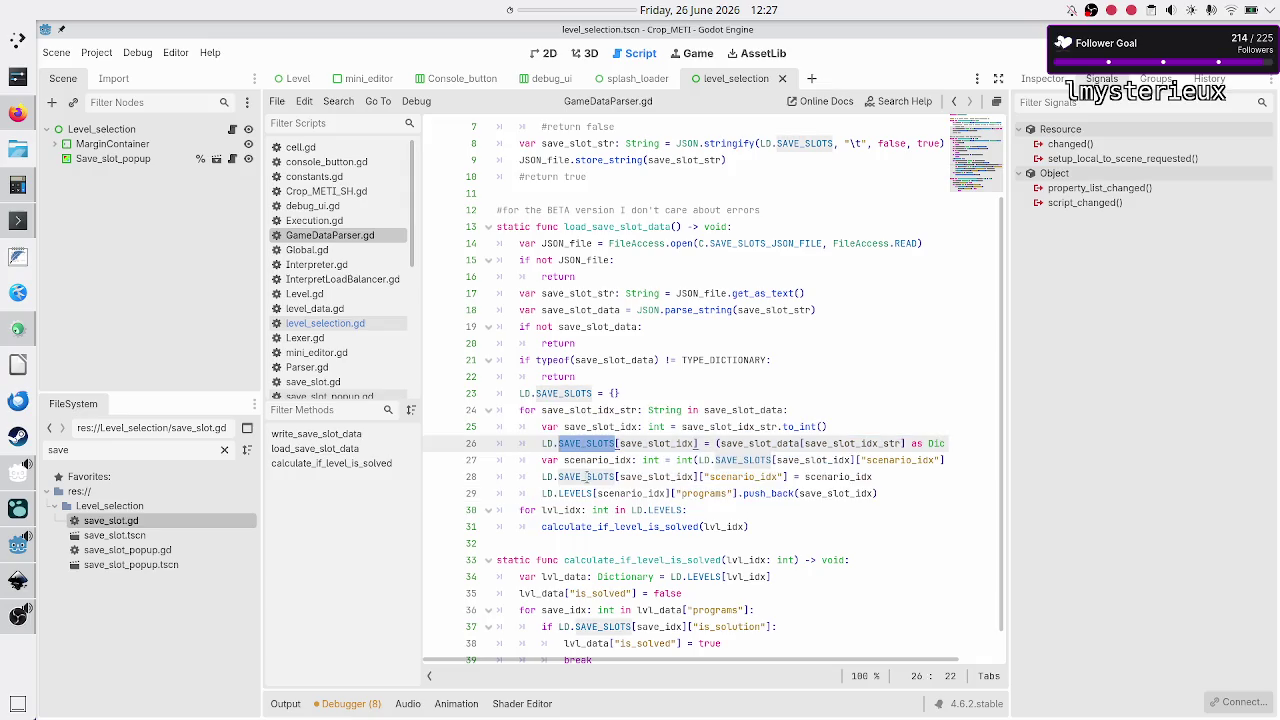
{"action": "double_click", "coordinate": [587, 477]}
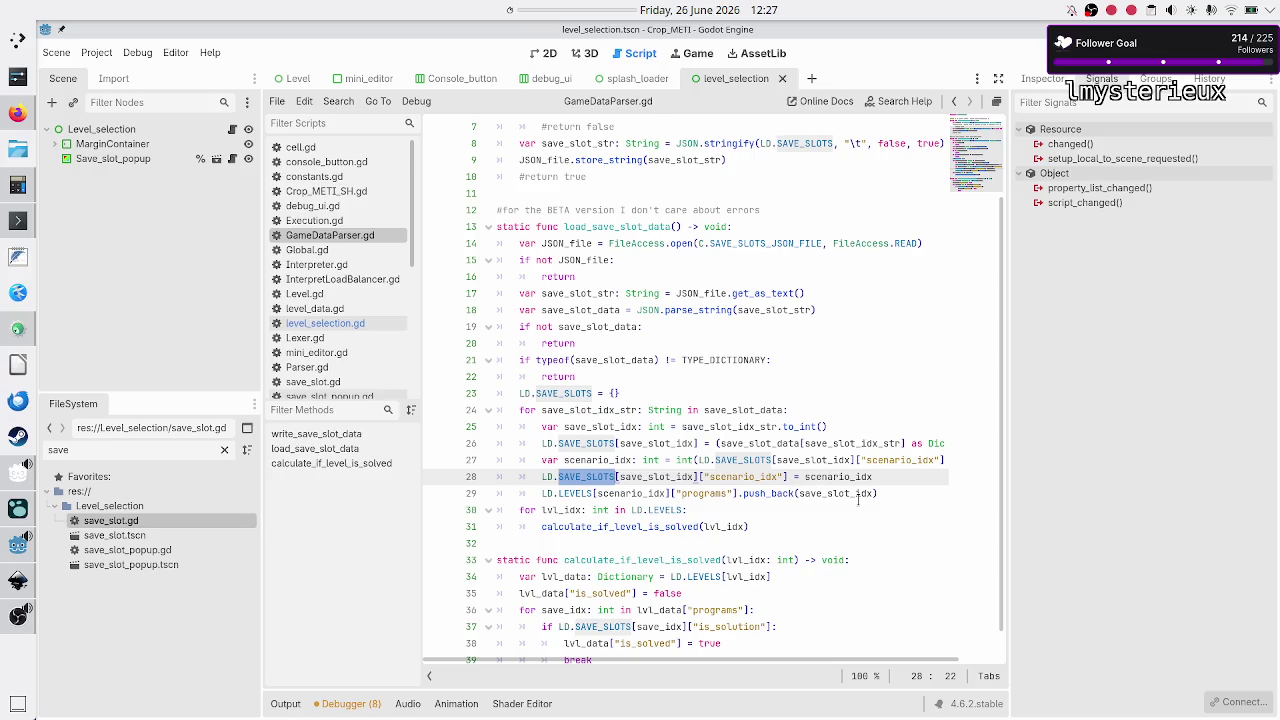
{"action": "left_click", "coordinate": [516, 510]}
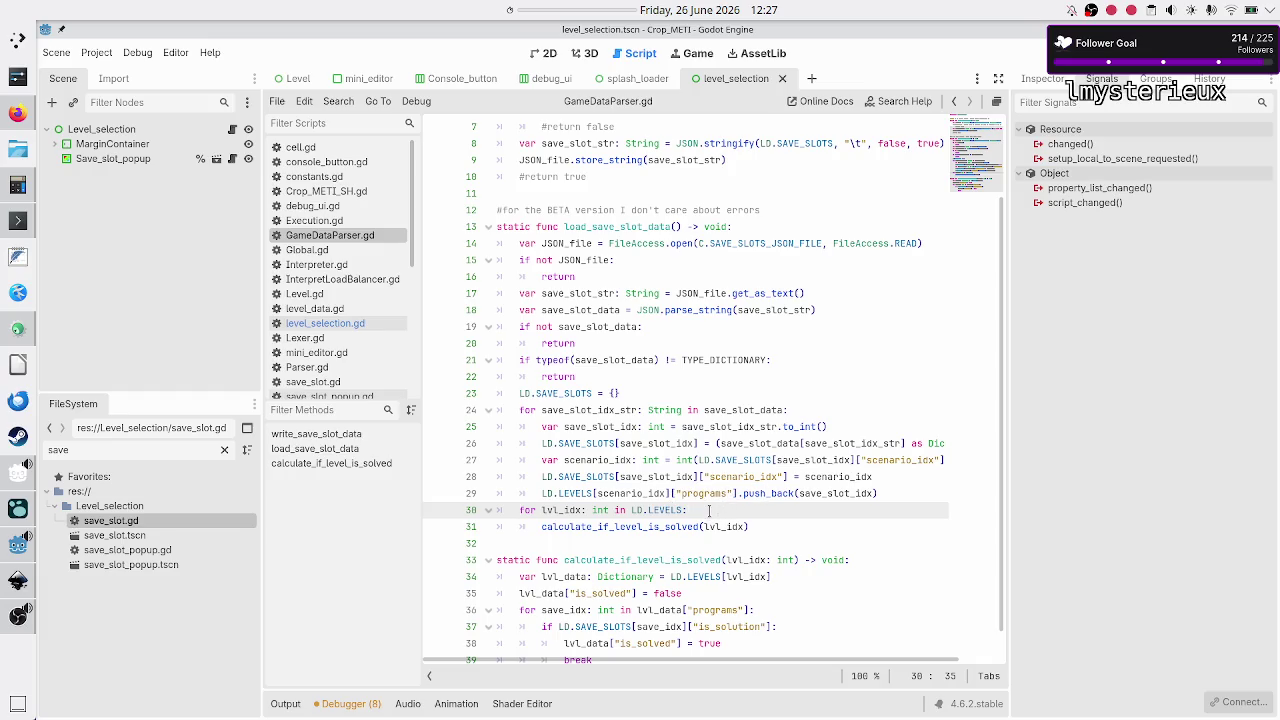
{"action": "double_click", "coordinate": [721, 612]}
{"action": "double_click", "coordinate": [708, 496]}
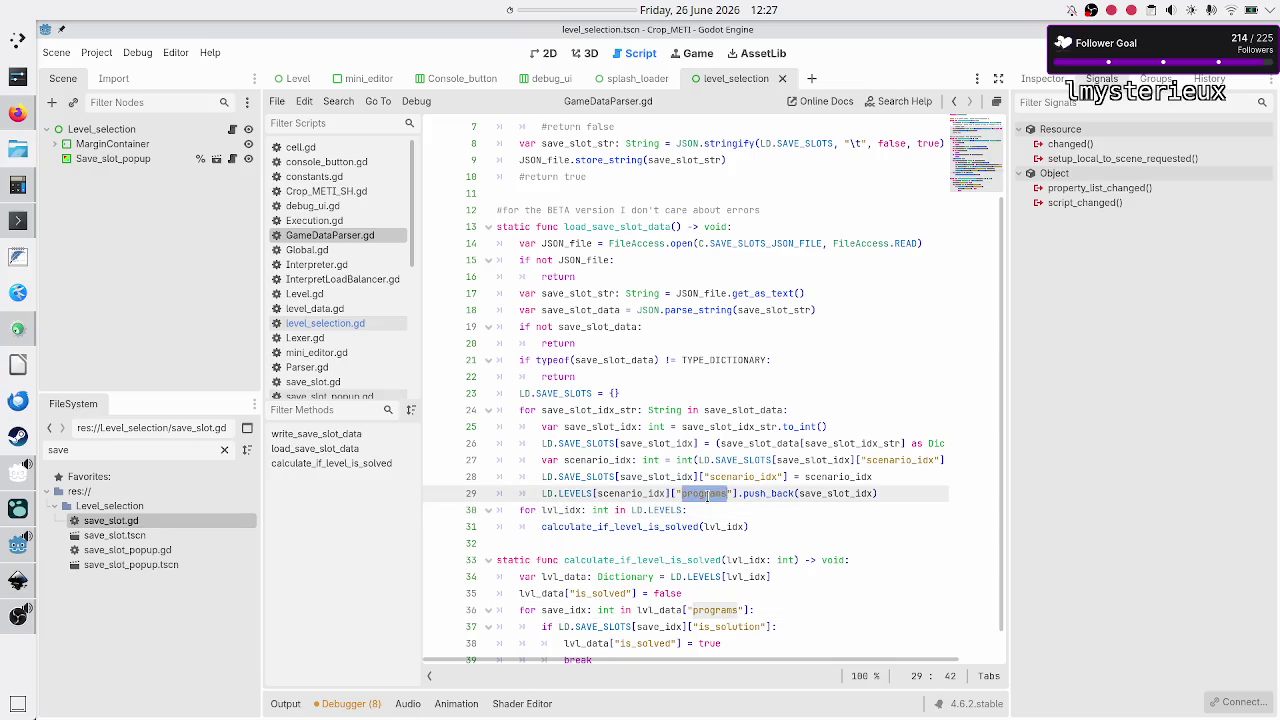
{"action": "mouse_move", "coordinate": [514, 410]}
{"action": "left_mouse_down"}
{"action": "mouse_move", "coordinate": [620, 414]}
{"action": "mouse_move", "coordinate": [700, 478]}
{"action": "mouse_move", "coordinate": [886, 494]}
{"action": "left_mouse_up"}
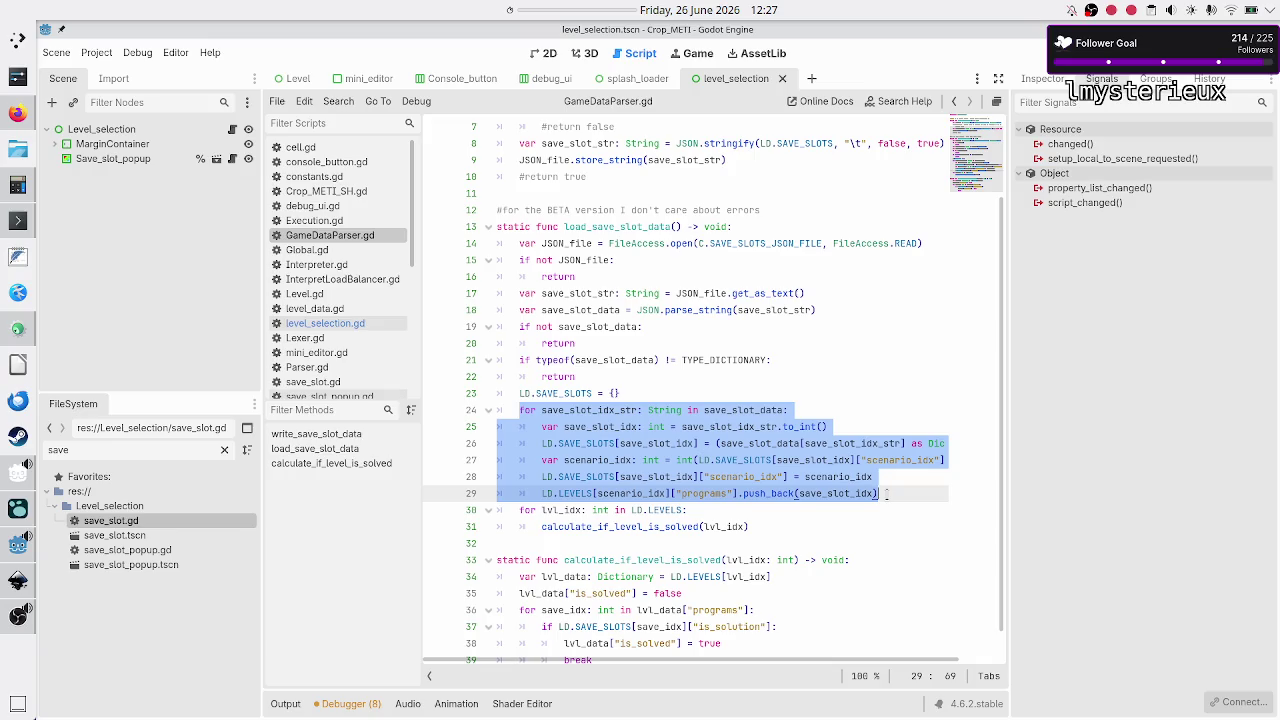
{"action": "left_click", "coordinate": [886, 493]}
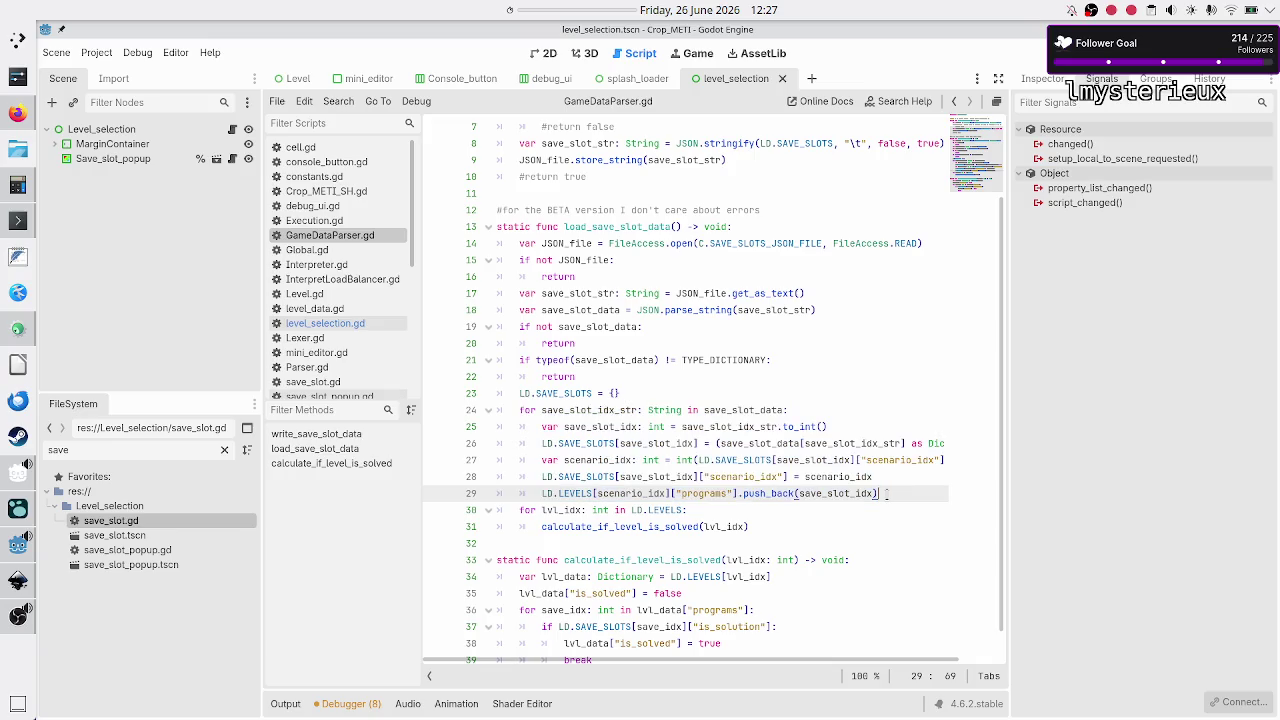
Step: Check the lvl_idx loop and calculate_if_level_is_solved's is_solution check, then open level_data.gd
{"action": "double_click", "coordinate": [561, 510]}
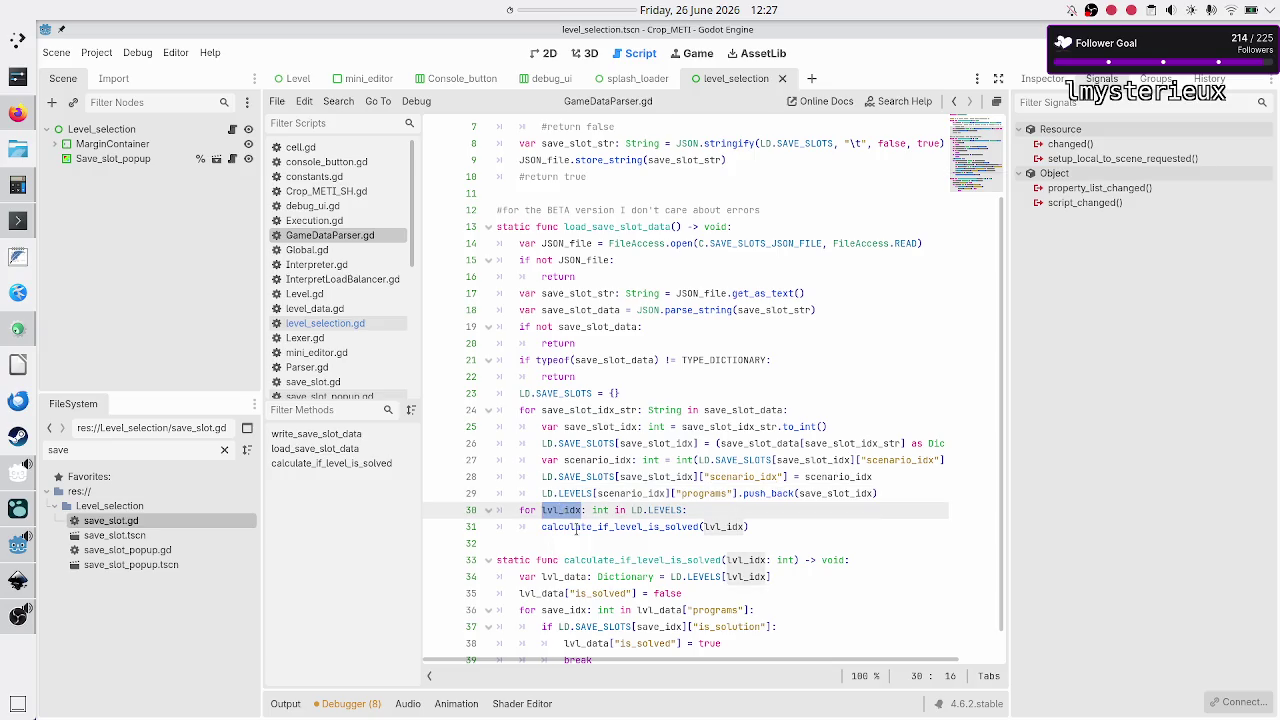
{"action": "double_click", "coordinate": [611, 527]}
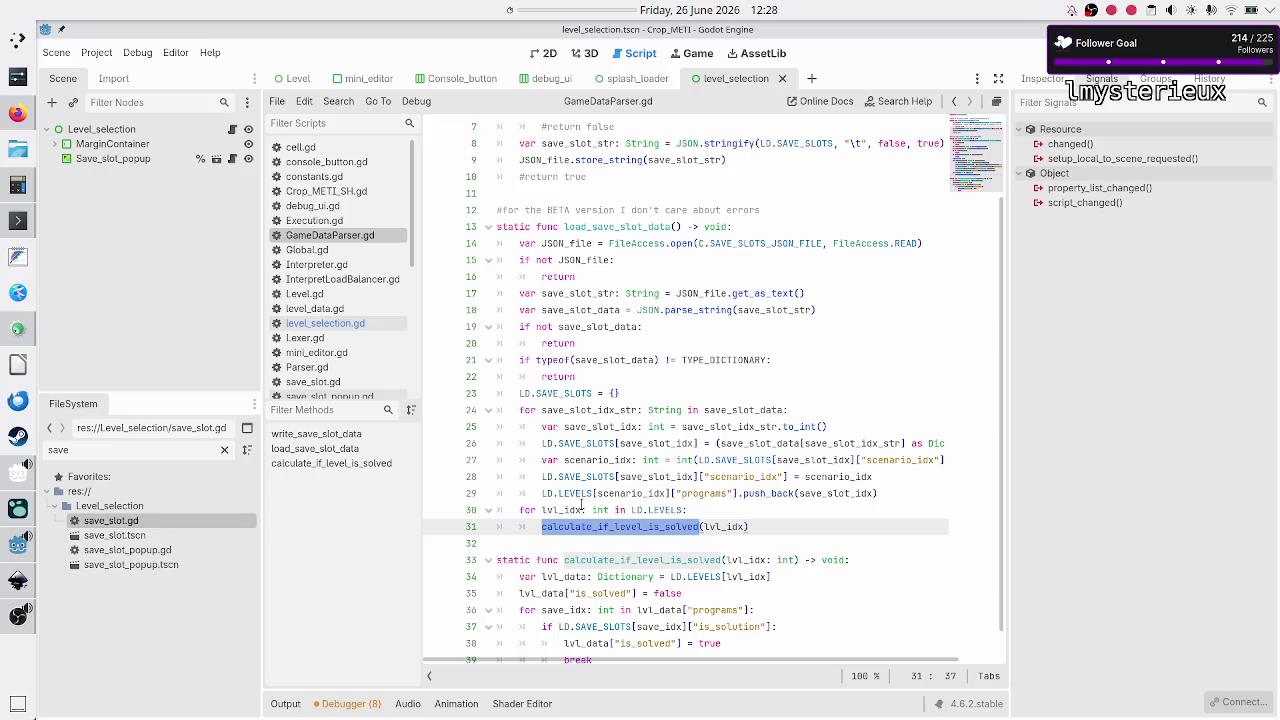
{"action": "left_click", "coordinate": [561, 544]}
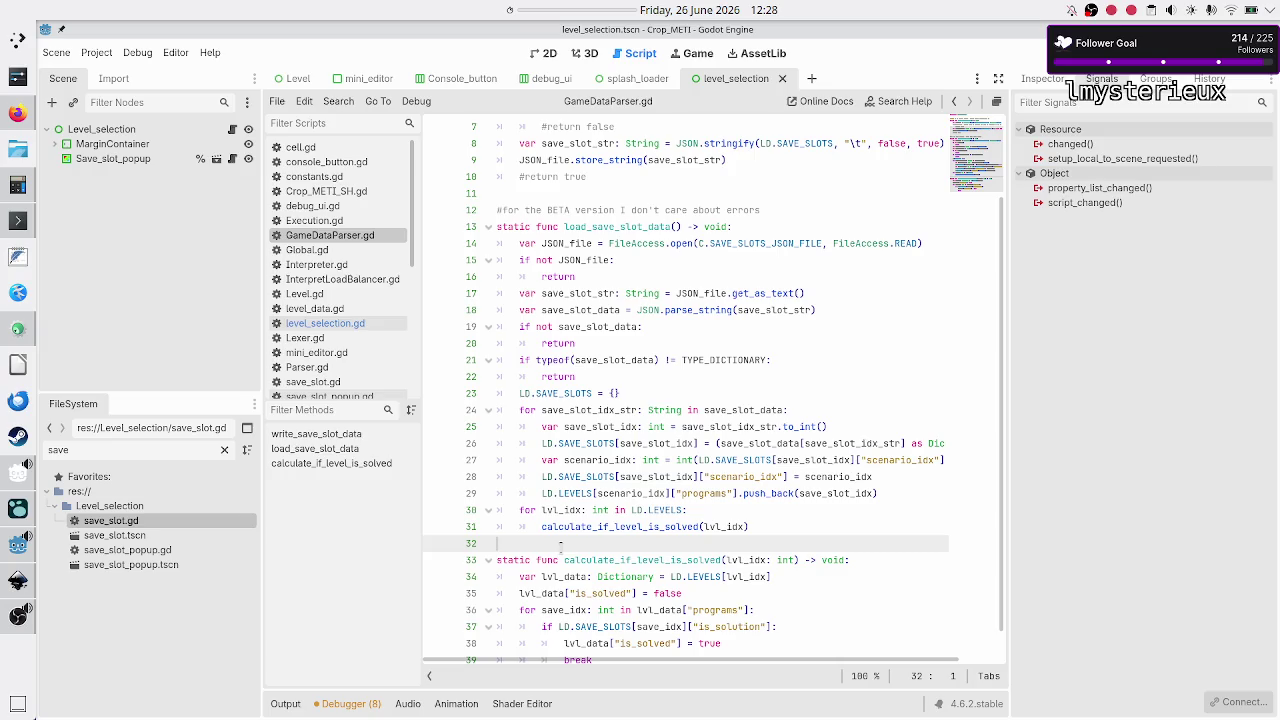
{"action": "scroll", "coordinate": [599, 497], "scroll_direction": "down", "scroll_amount": 1}
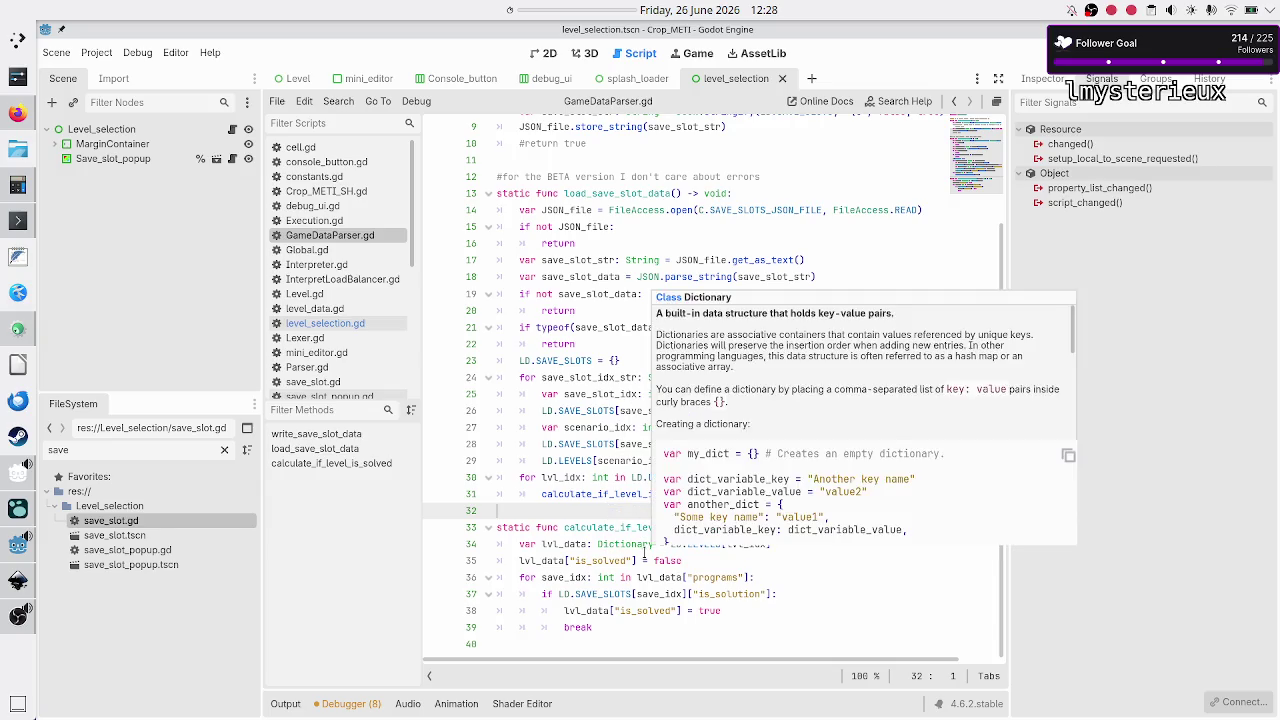
{"action": "left_click_drag", "start_coordinate": [637, 577], "coordinate": [775, 571]}
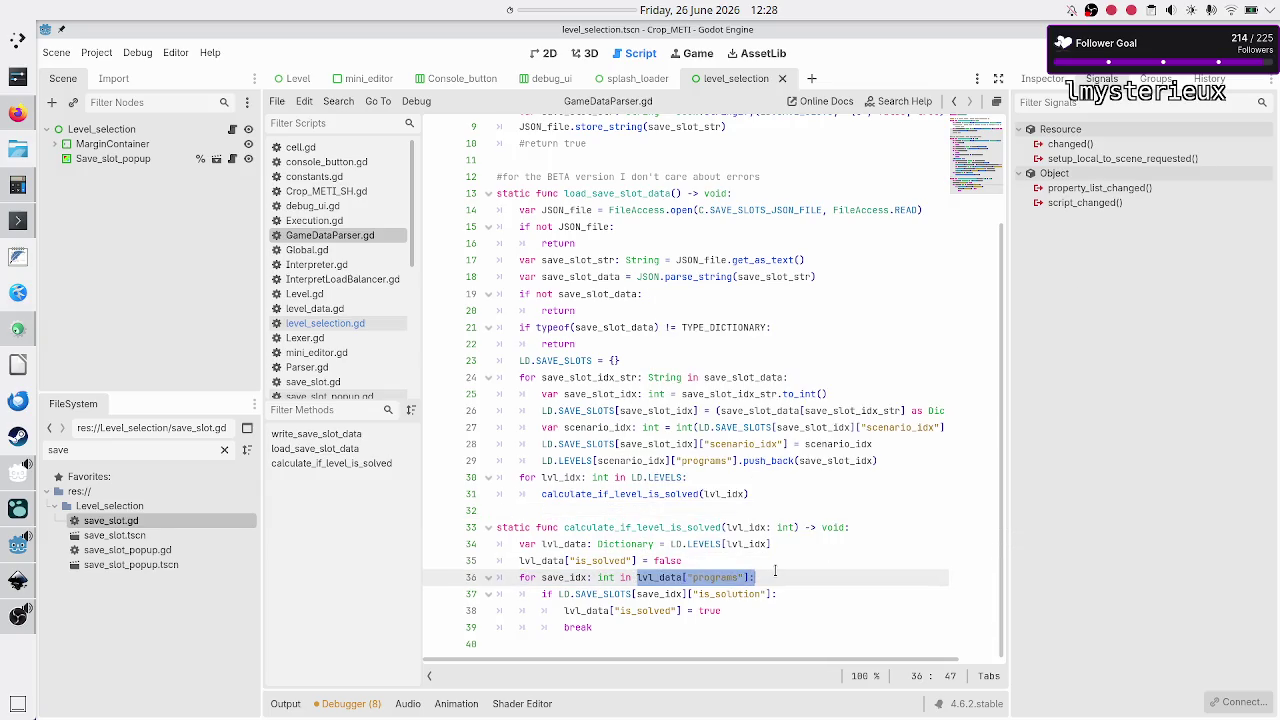
{"action": "left_click_drag", "start_coordinate": [519, 578], "coordinate": [593, 663]}
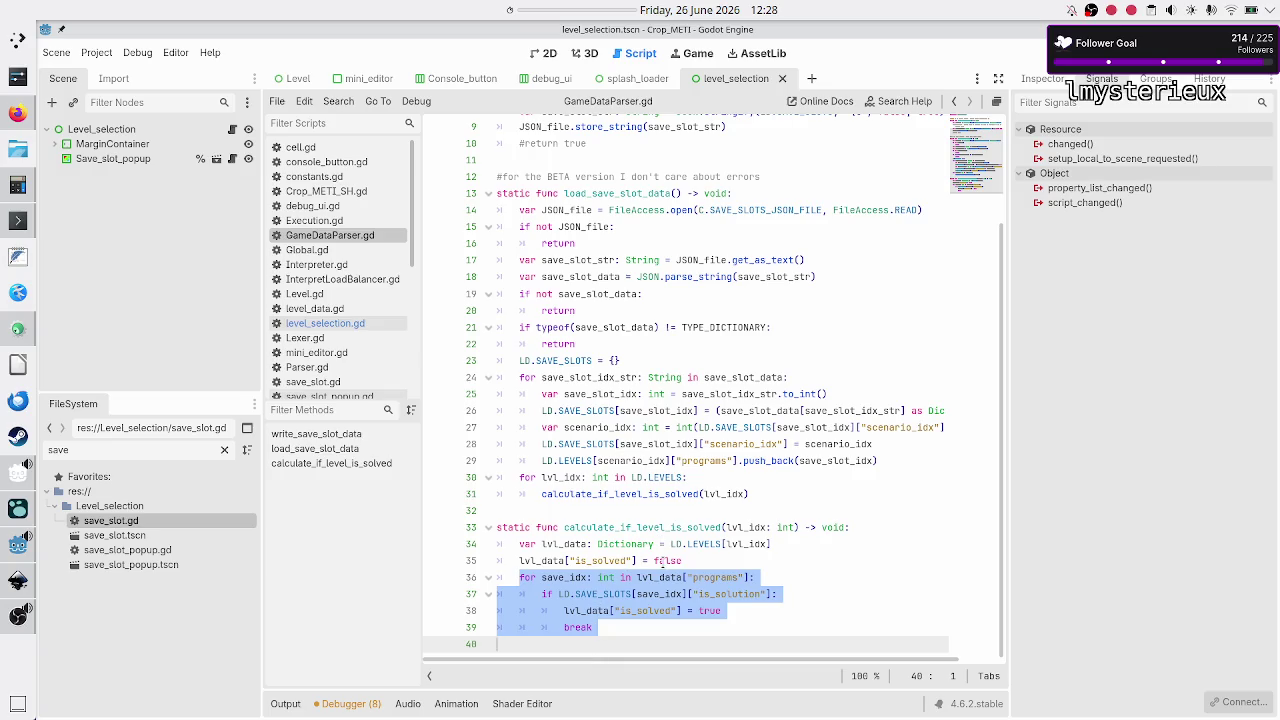
{"action": "double_click", "coordinate": [665, 561]}
{"action": "left_click", "coordinate": [692, 561]}
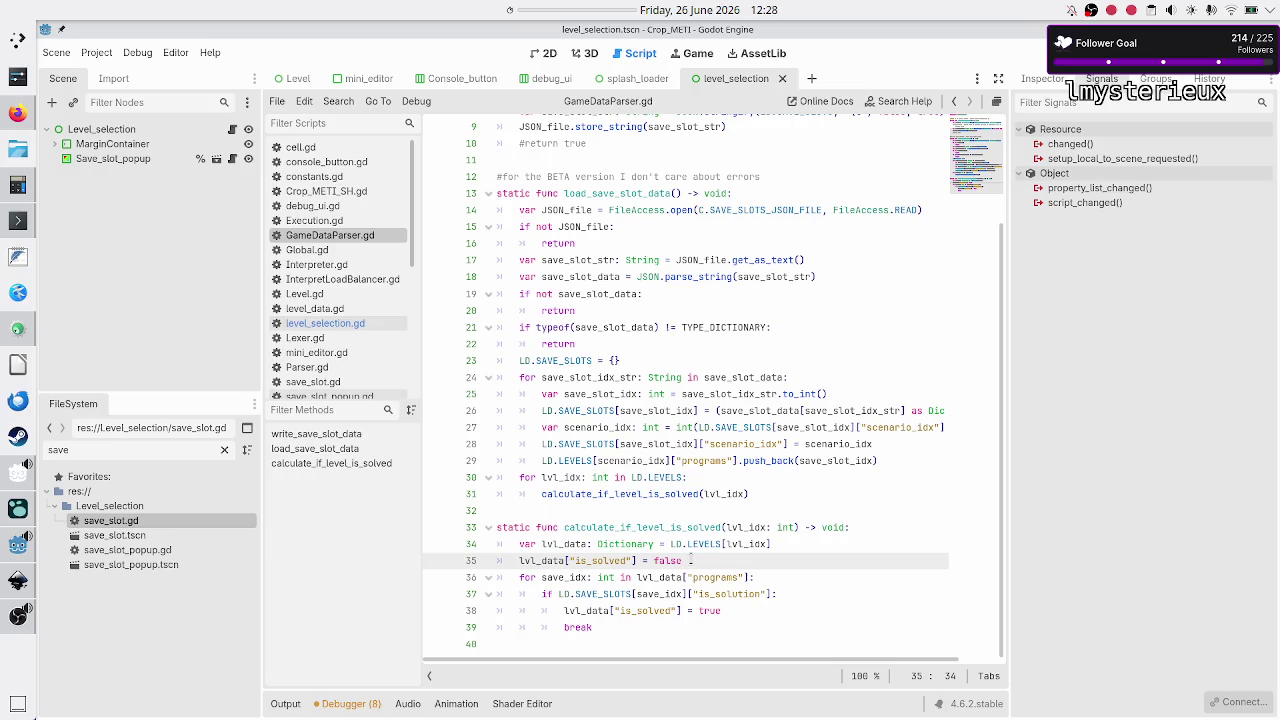
{"action": "left_click", "coordinate": [345, 309]}
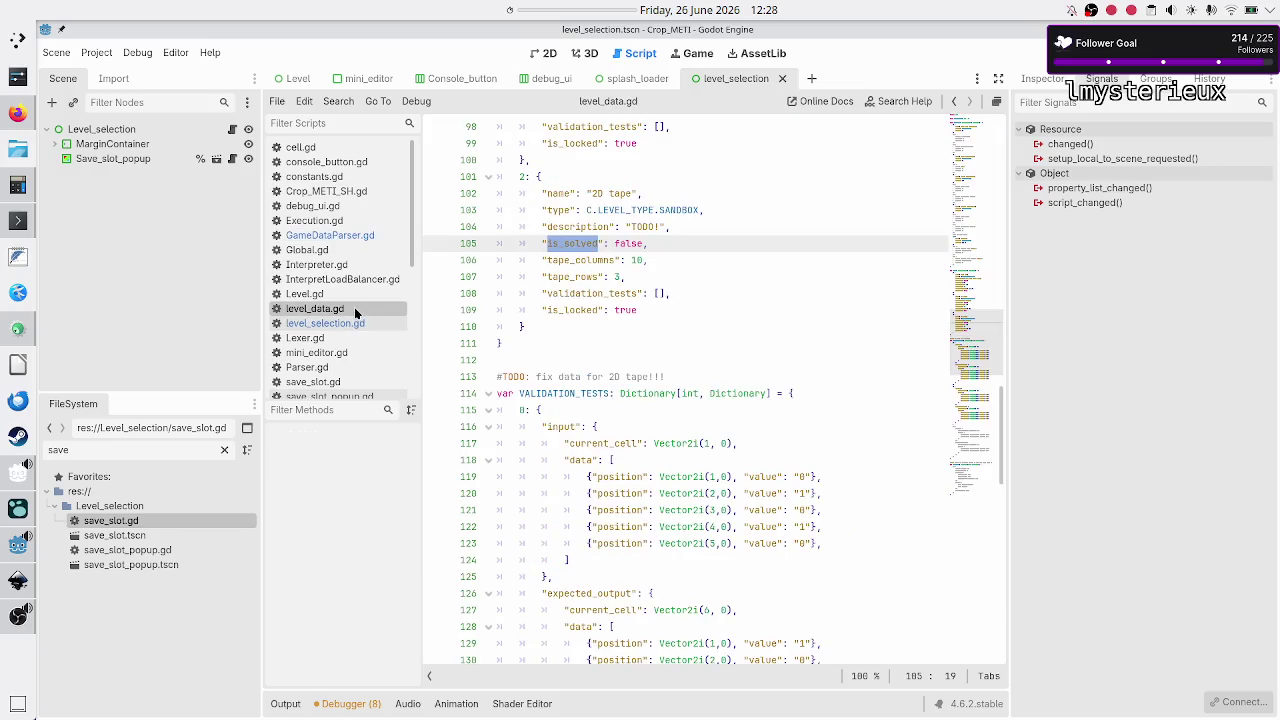
Step: Inspect the Flip bit level's "is_solved": false entry in level_data.gd, then save with Ctrl+S
{"action": "left_click", "coordinate": [673, 240]}
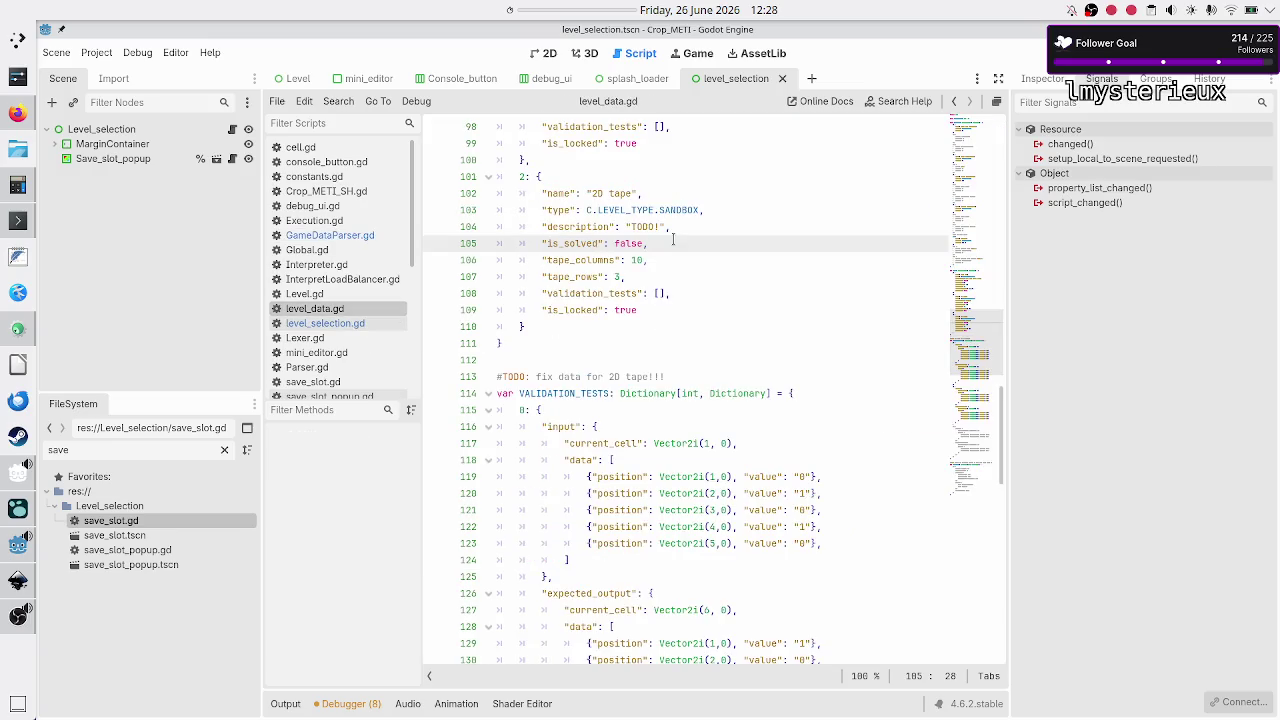
{"action": "scroll", "coordinate": [673, 240], "scroll_direction": "up", "scroll_amount": 10}
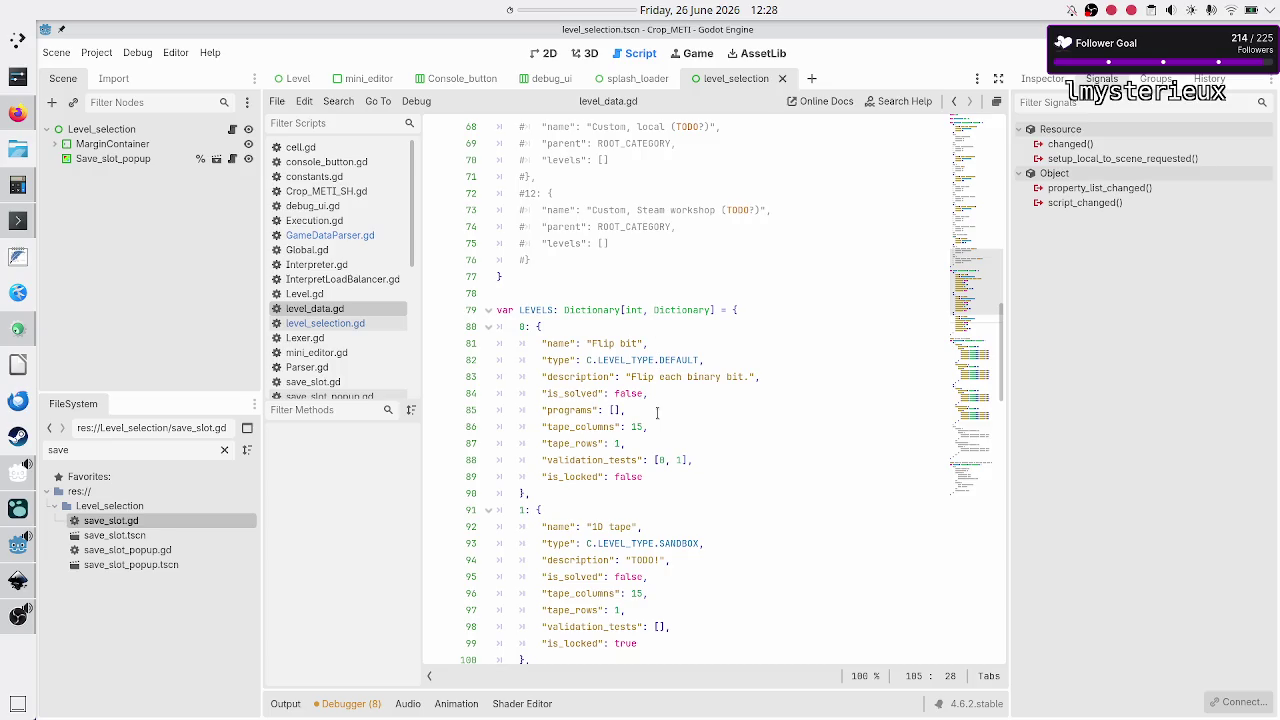
{"action": "double_click", "coordinate": [584, 392]}
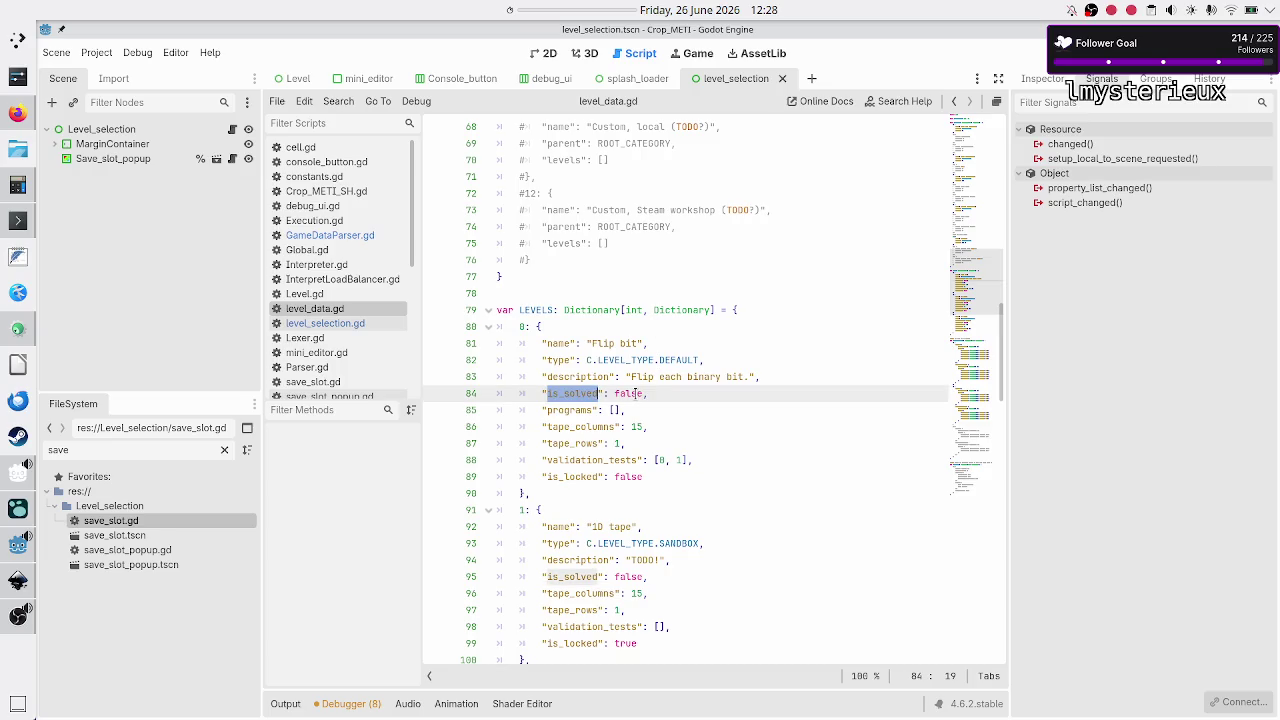
{"action": "double_click", "coordinate": [633, 393]}
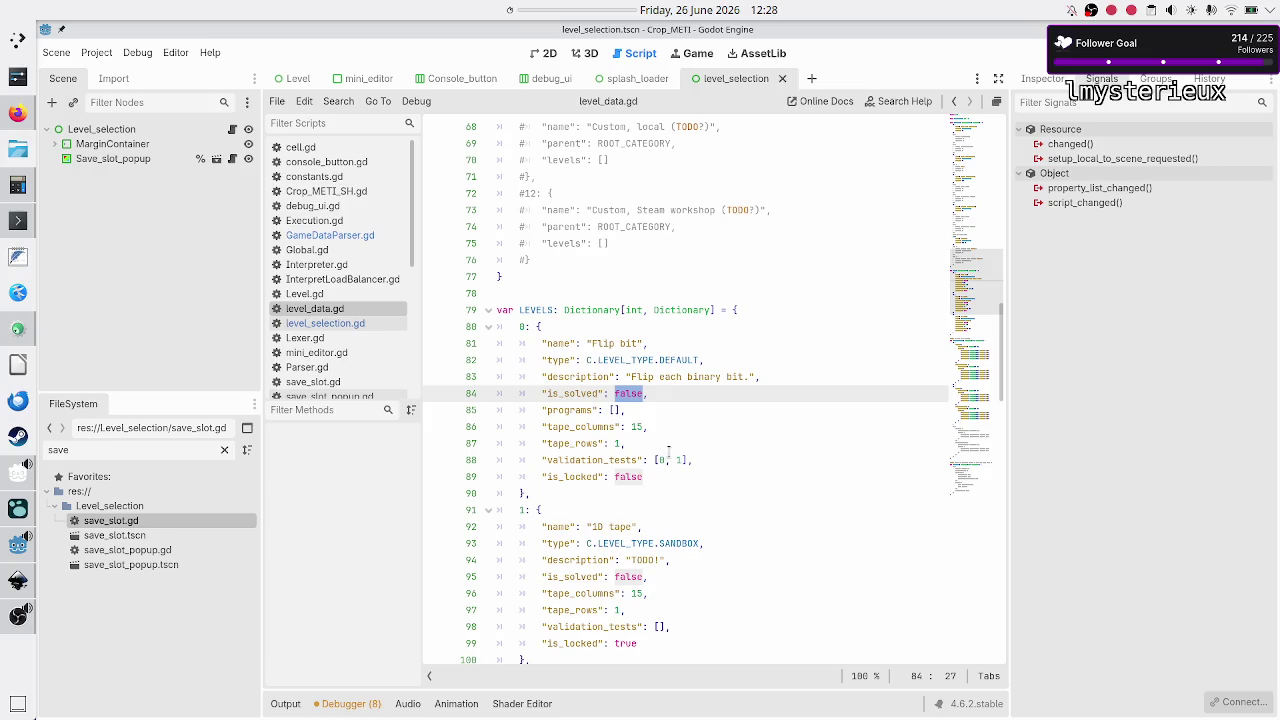
{"action": "scroll", "coordinate": [669, 450], "scroll_direction": "down", "scroll_amount": 3}
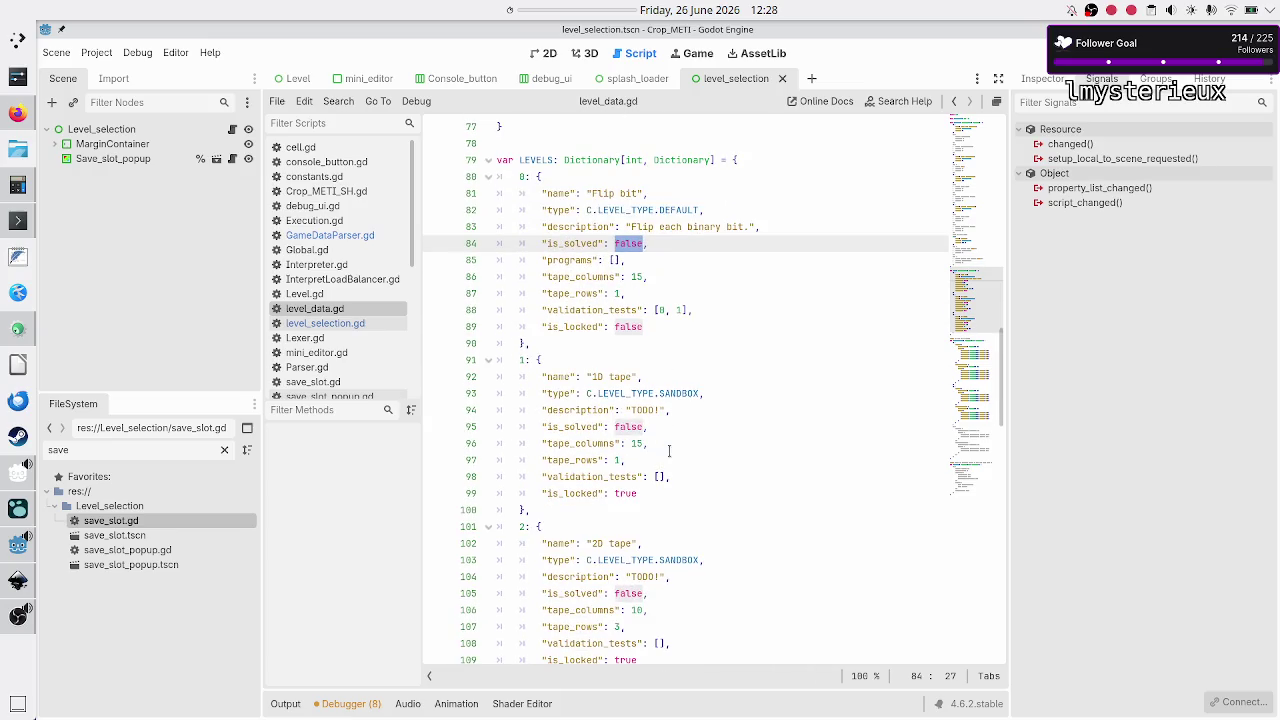
{"action": "scroll", "coordinate": [669, 451], "scroll_direction": "down", "scroll_amount": 2}
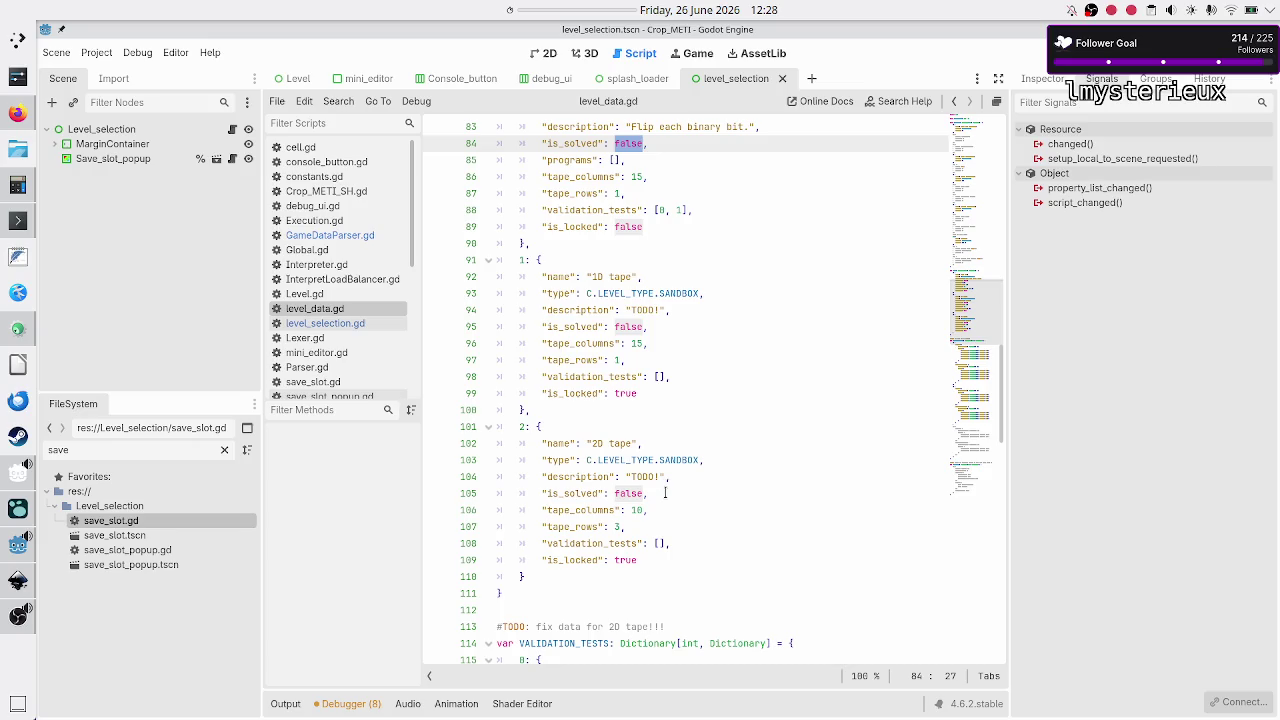
{"action": "left_click", "coordinate": [665, 493]}
{"action": "key", "text": "ctrl+s"}
Step: Reopen GameDataParser.gd and look over calculate_if_level_is_solved and its loop lines
{"action": "left_click", "coordinate": [340, 236]}
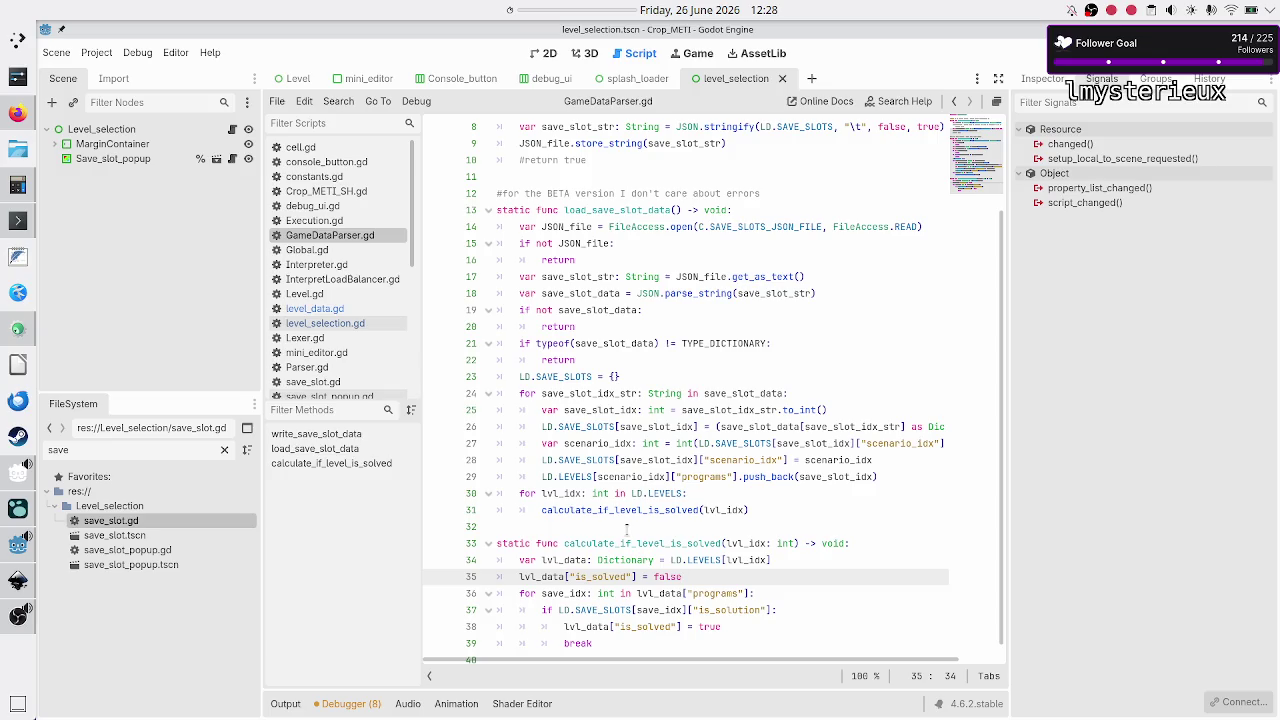
{"action": "double_click", "coordinate": [629, 543]}
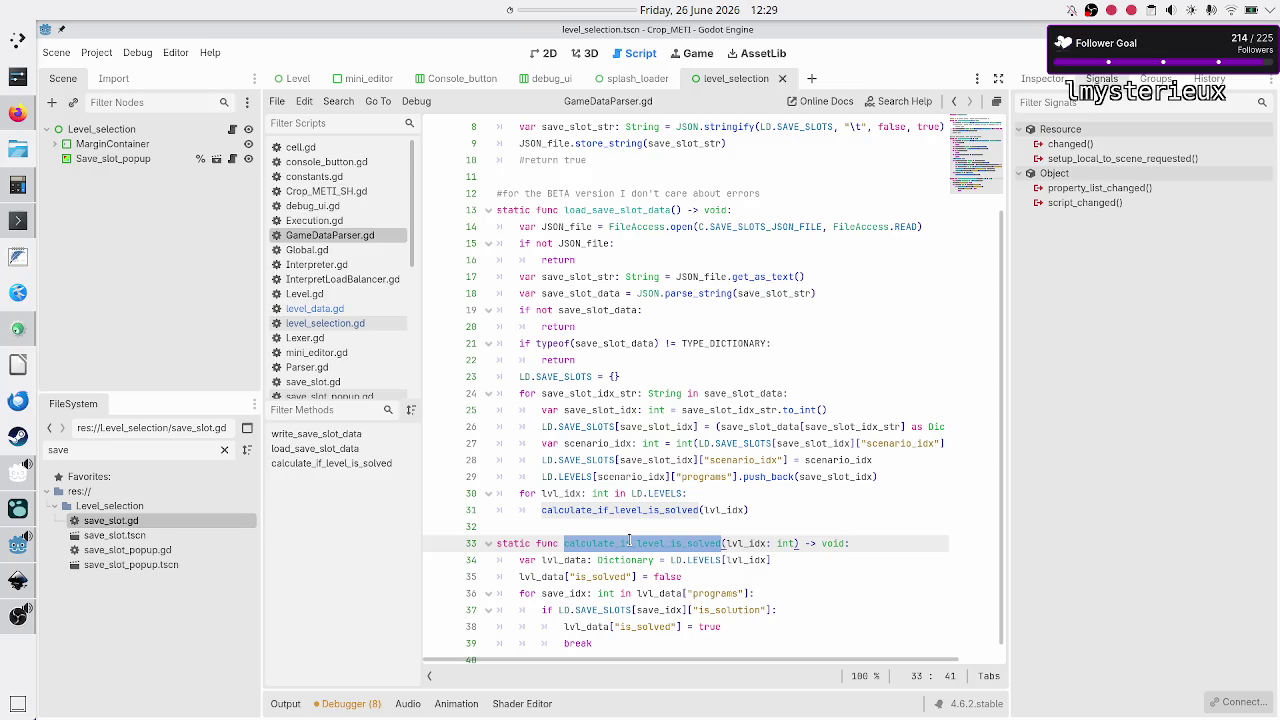
{"action": "left_click_drag", "start_coordinate": [520, 593], "coordinate": [624, 653]}
{"action": "left_click", "coordinate": [624, 653]}
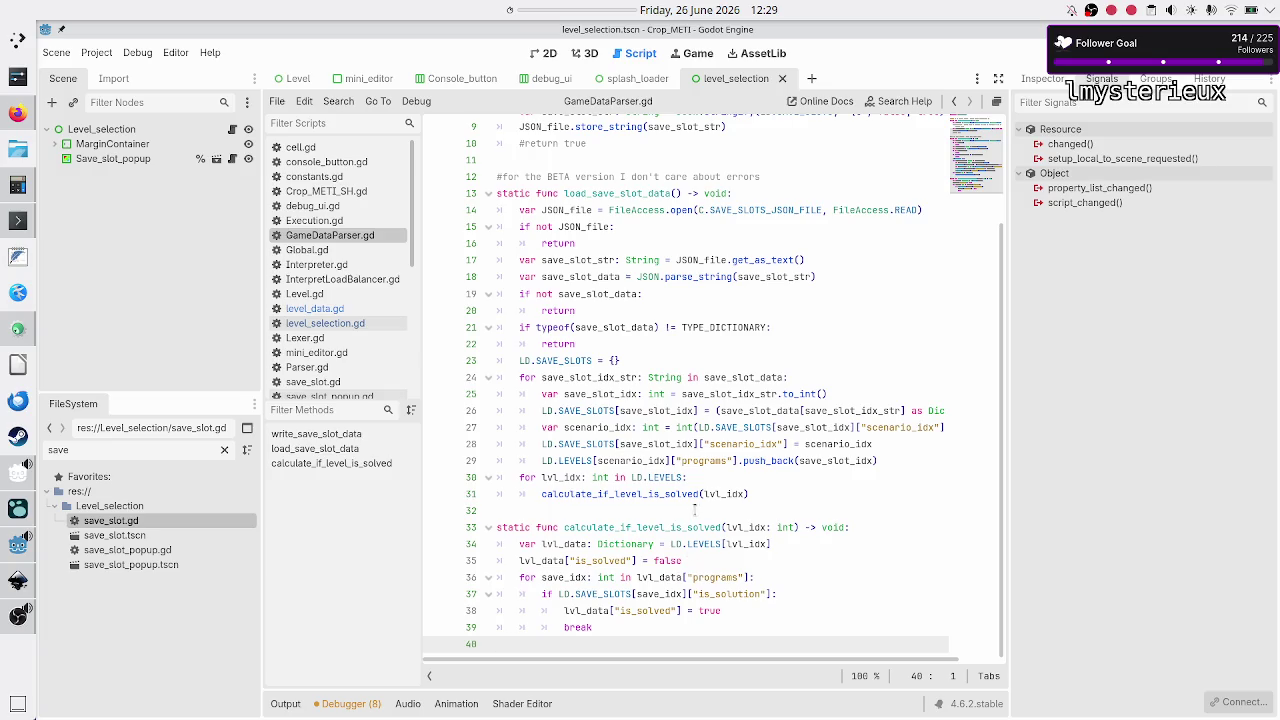
{"action": "left_click", "coordinate": [775, 493]}
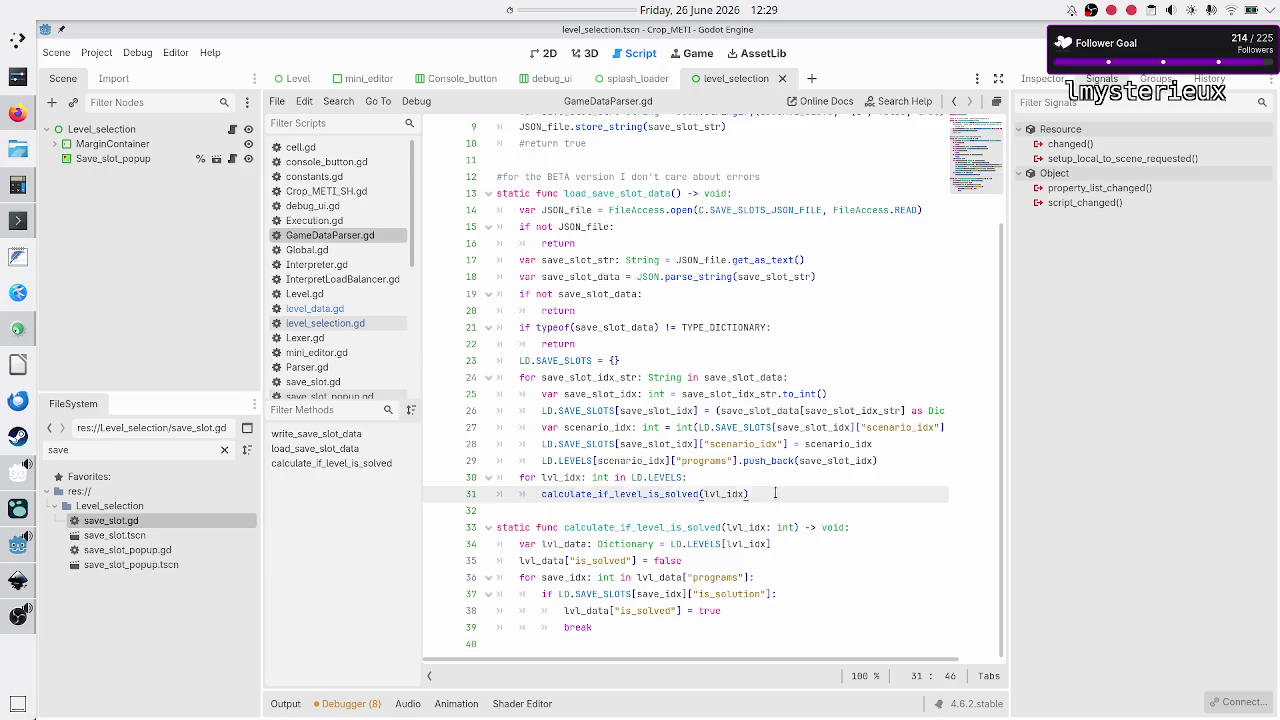
Step: Insert a three-line #NOTICE comment above the level loop ending 'unless the game has hundreds or more levels!', and save
{"action": "key", "text": "Up"}
{"action": "key", "text": "Up"}
{"action": "key", "text": "End"}
{"action": "key", "text": "Return"}
{"action": "key", "text": "BackSpace"}
{"action": "type", "text": "#NOTICE"}
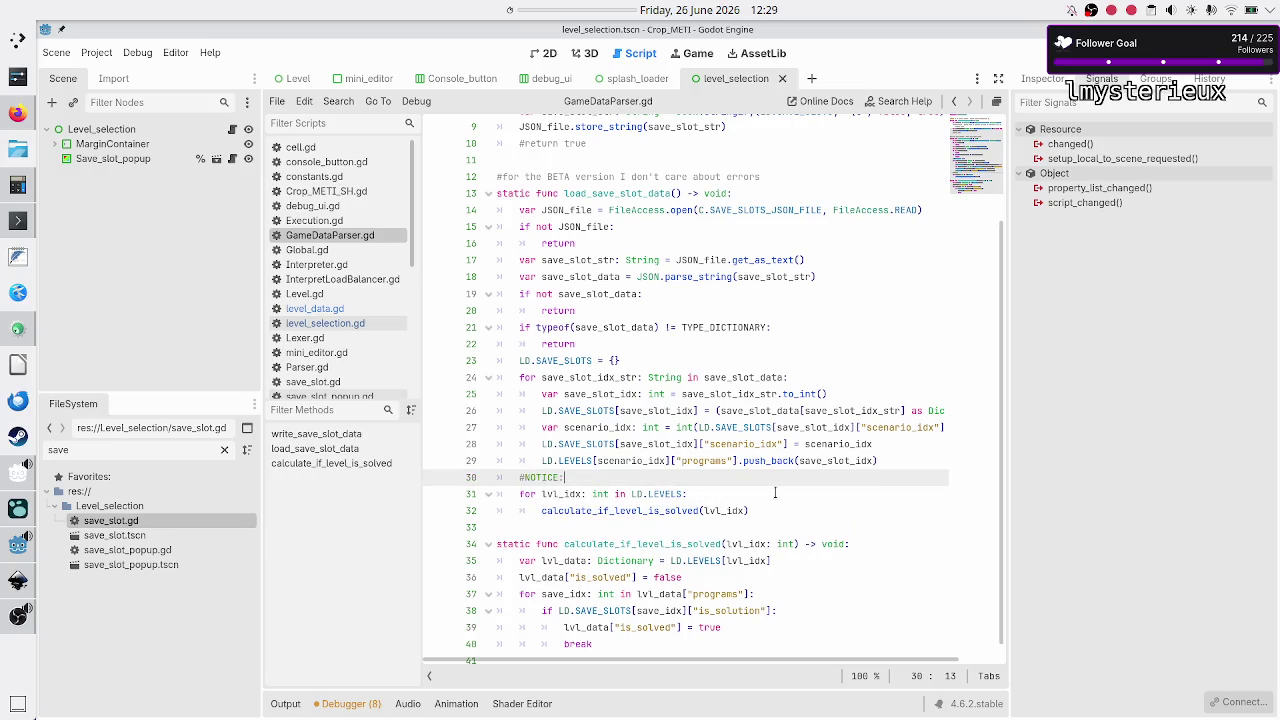
{"action": "type", "text": "this is do"}
{"action": "type", "text": "ne for all lvl"}
{"action": "type", "text": "s, "}
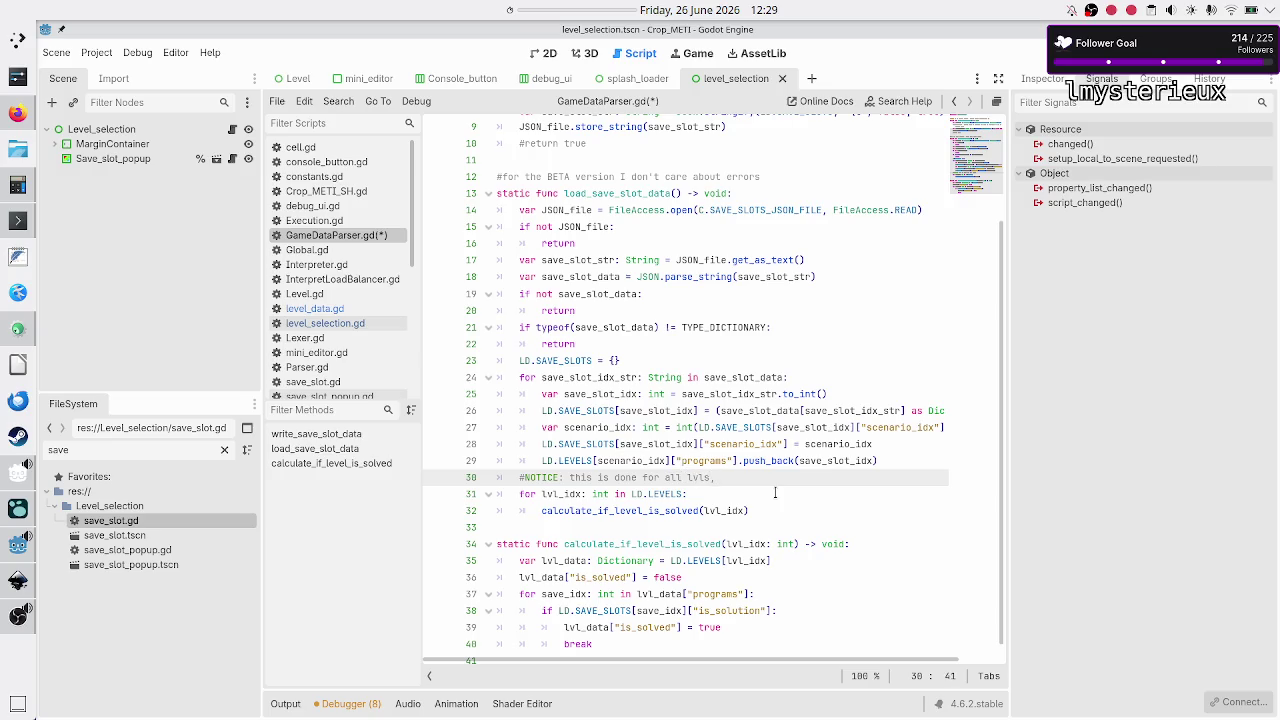
{"action": "type", "text": "is it worth "}
{"action": "type", "text": "doing it jus"}
{"action": "type", "text": "t t"}
{"action": "type", "text": "or the lvls"}
{"action": "key", "text": "Return"}
{"action": "type", "text": "#"}
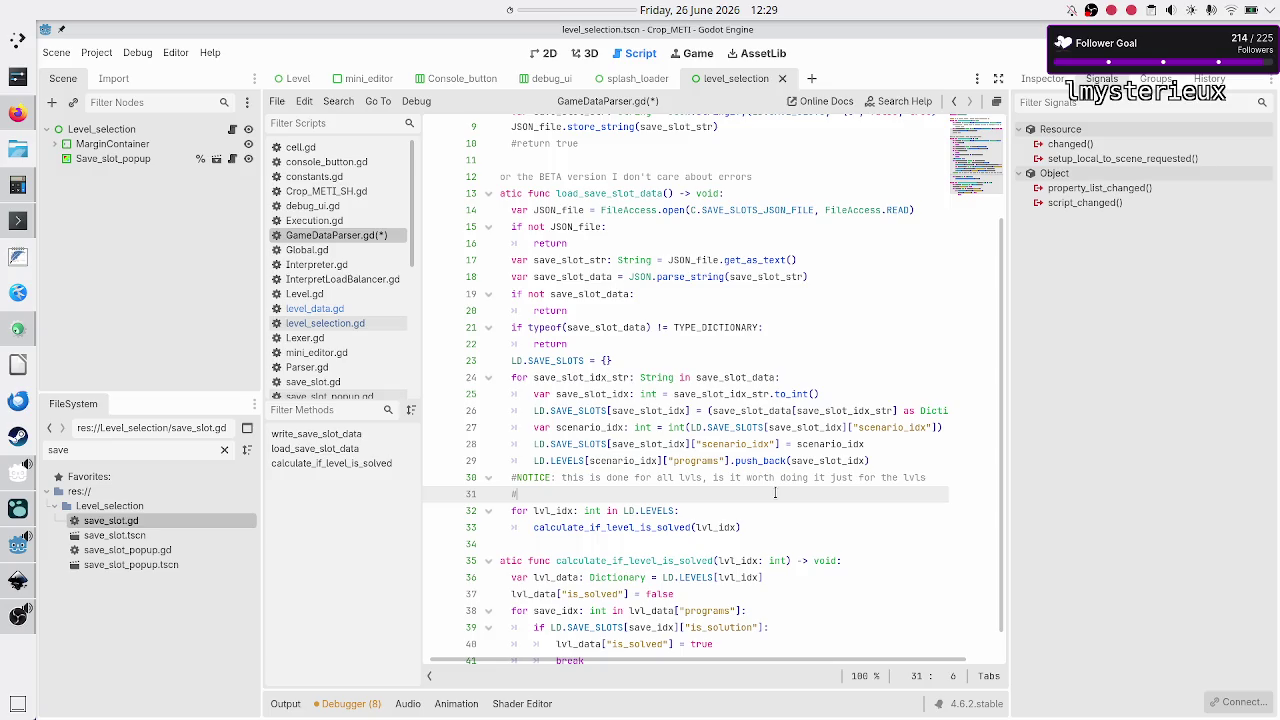
{"action": "type", "text": "that had"}
{"action": "type", "text": " saves in the"}
{"action": "type", "text": " JSON"}
{"action": "type", "text": "? A:"}
{"action": "type", "text": "? A:"}
{"action": "type", "text": "probably not,"}
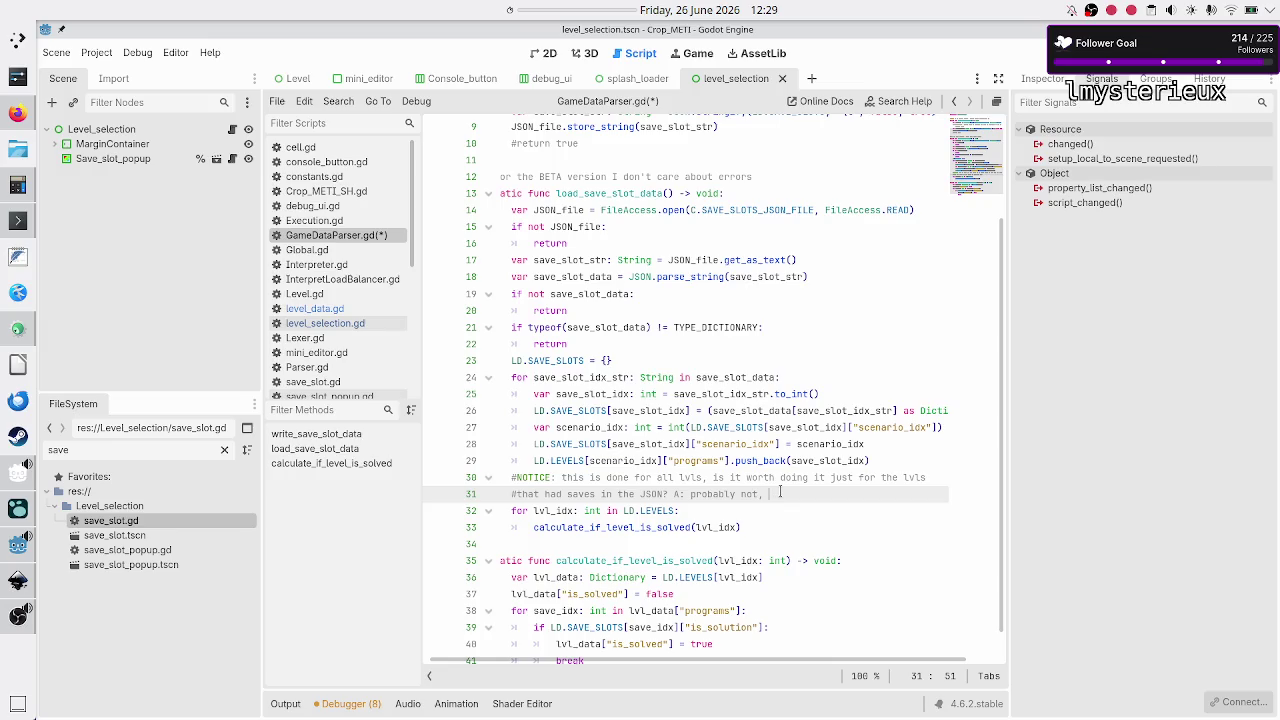
{"action": "type", "text": "unless "}
{"action": "type", "text": "the game has hu"}
{"action": "type", "text": "ndreds"}
{"action": "type", "text": " or"}
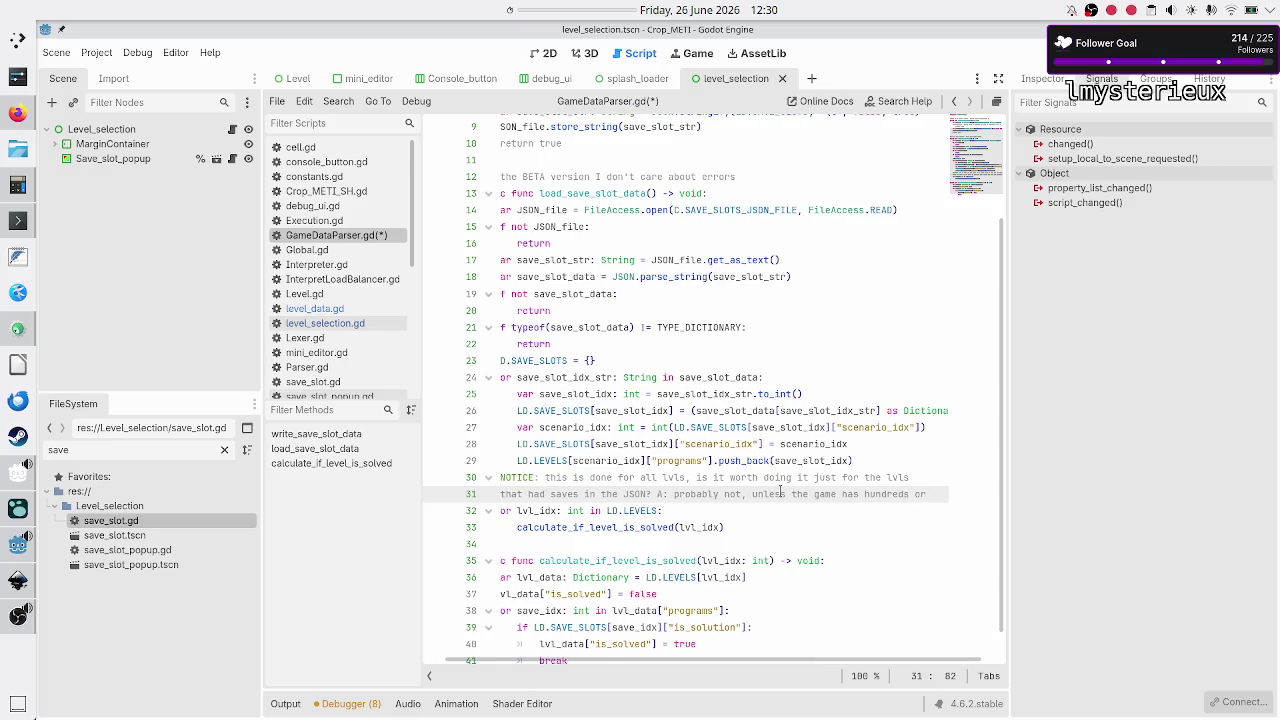
{"action": "key", "text": "Return"}
{"action": "type", "text": "#m"}
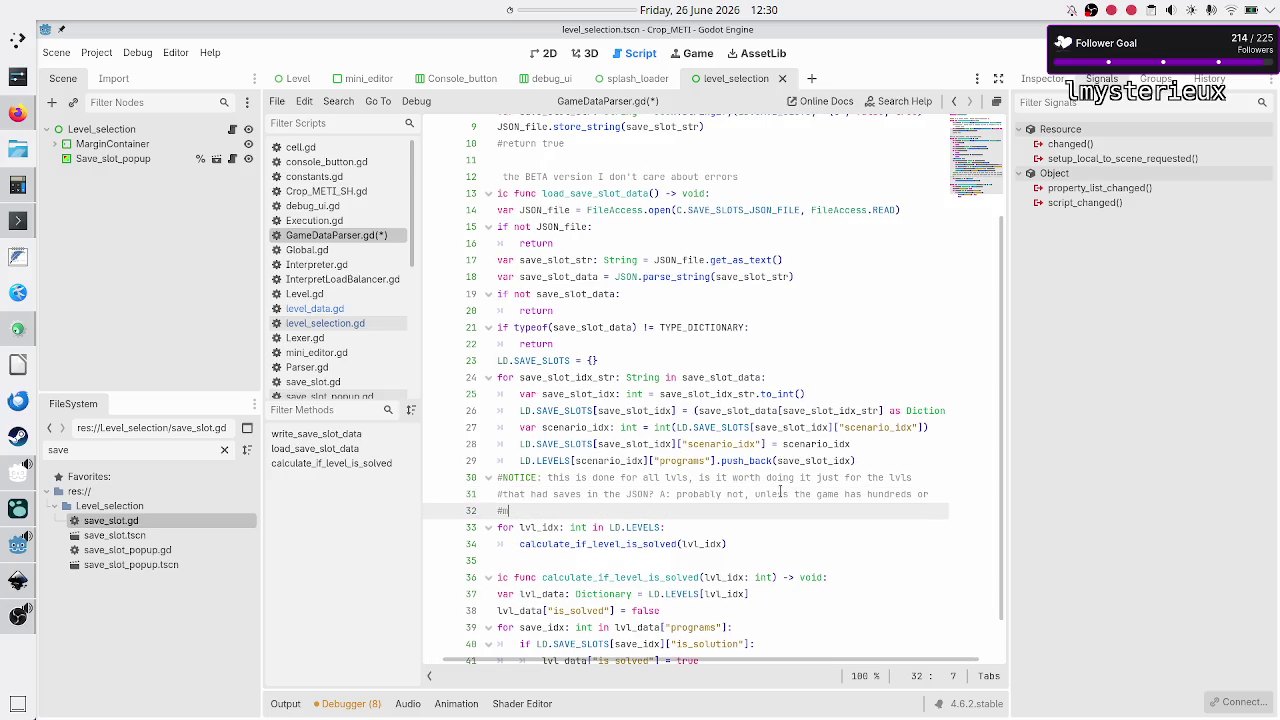
{"action": "type", "text": "ore levels!"}
{"action": "key", "text": "ctrl+s"}
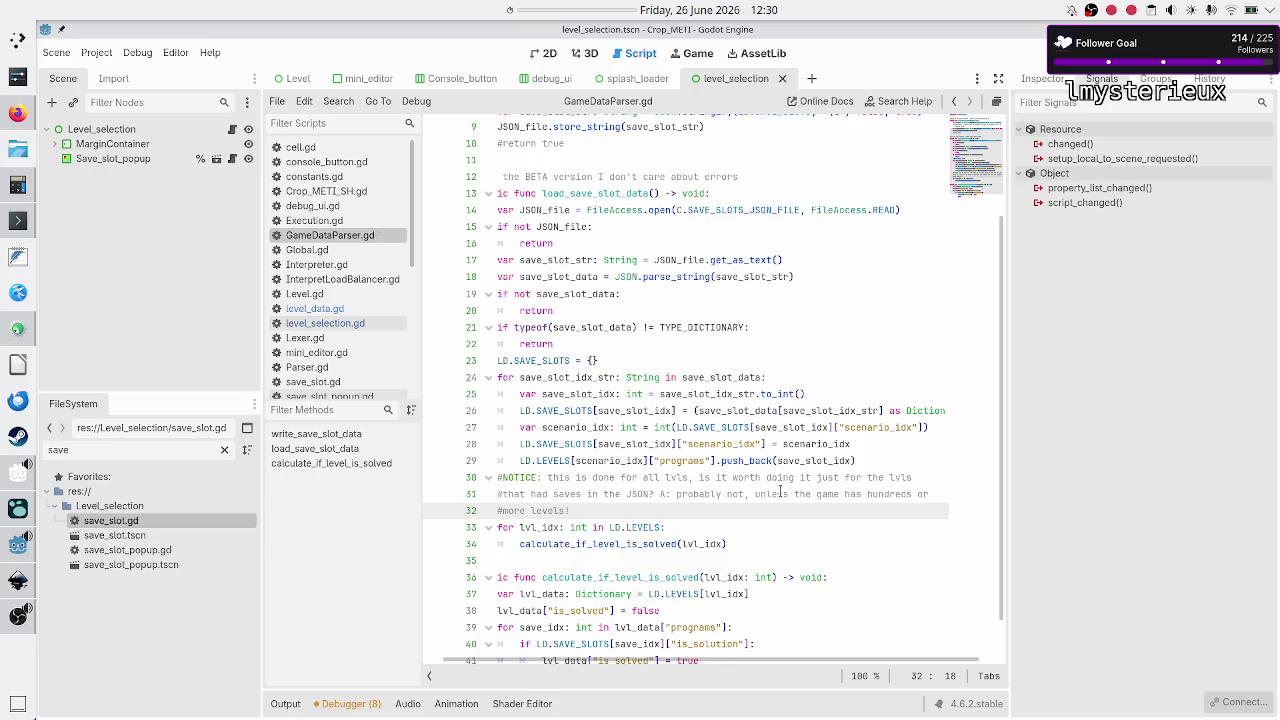
{"action": "key", "text": "Down"}
{"action": "key", "text": "Home"}
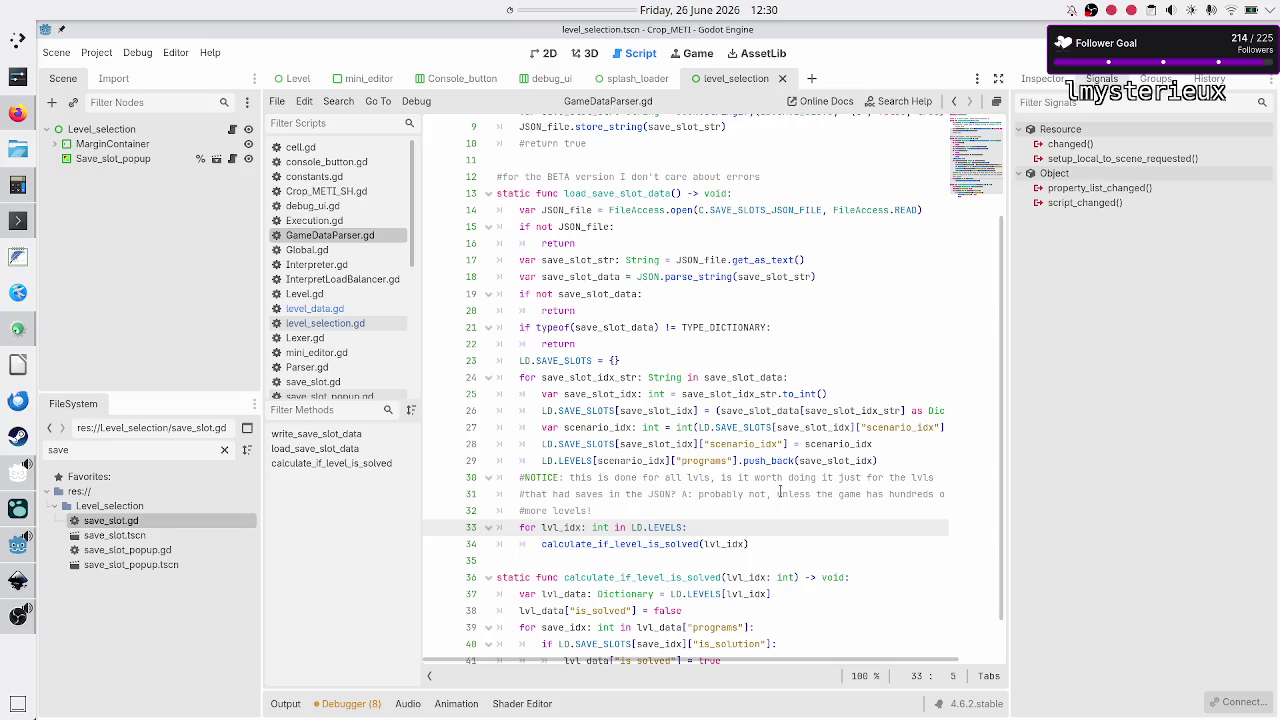
Step: Step through the level loop, programs loop and lvl_data setup lines, then switch to Execution.gd
{"action": "key", "text": "shift+Down"}
{"action": "key", "text": "shift+End"}
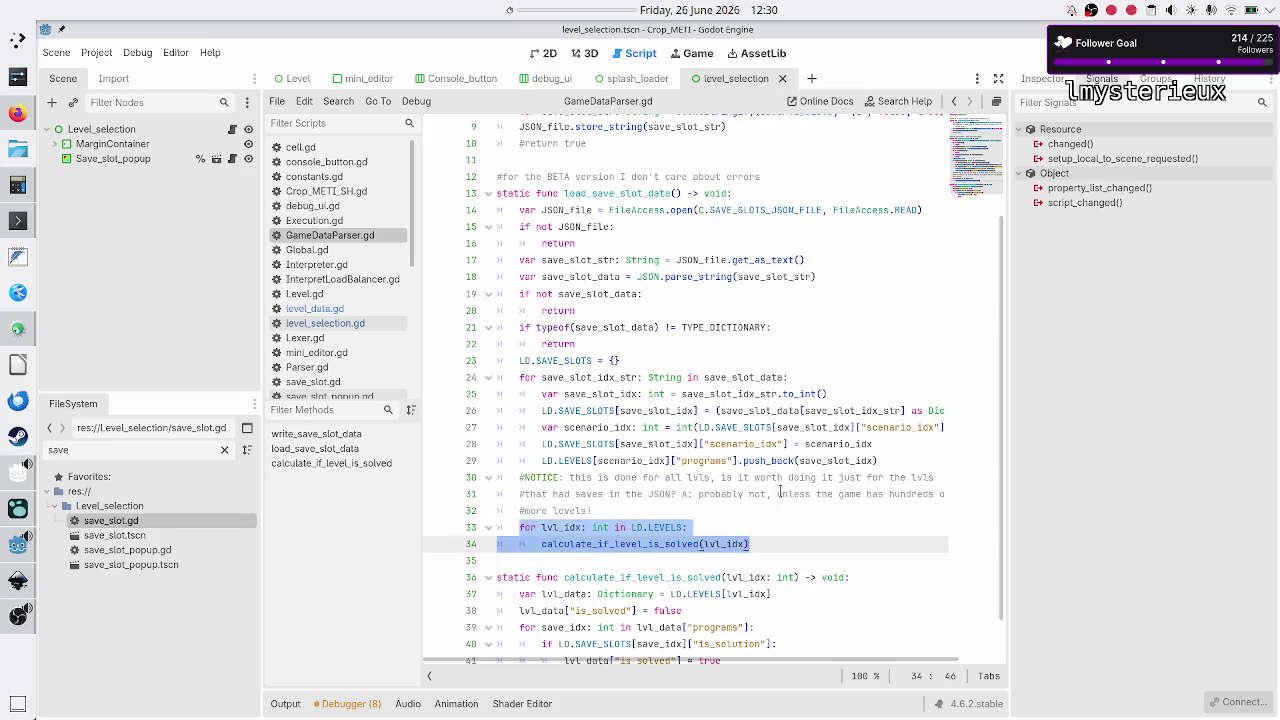
{"action": "key", "text": "Down"}
{"action": "key", "text": "Down"}
{"action": "key", "text": "Down"}
{"action": "key", "text": "Down"}
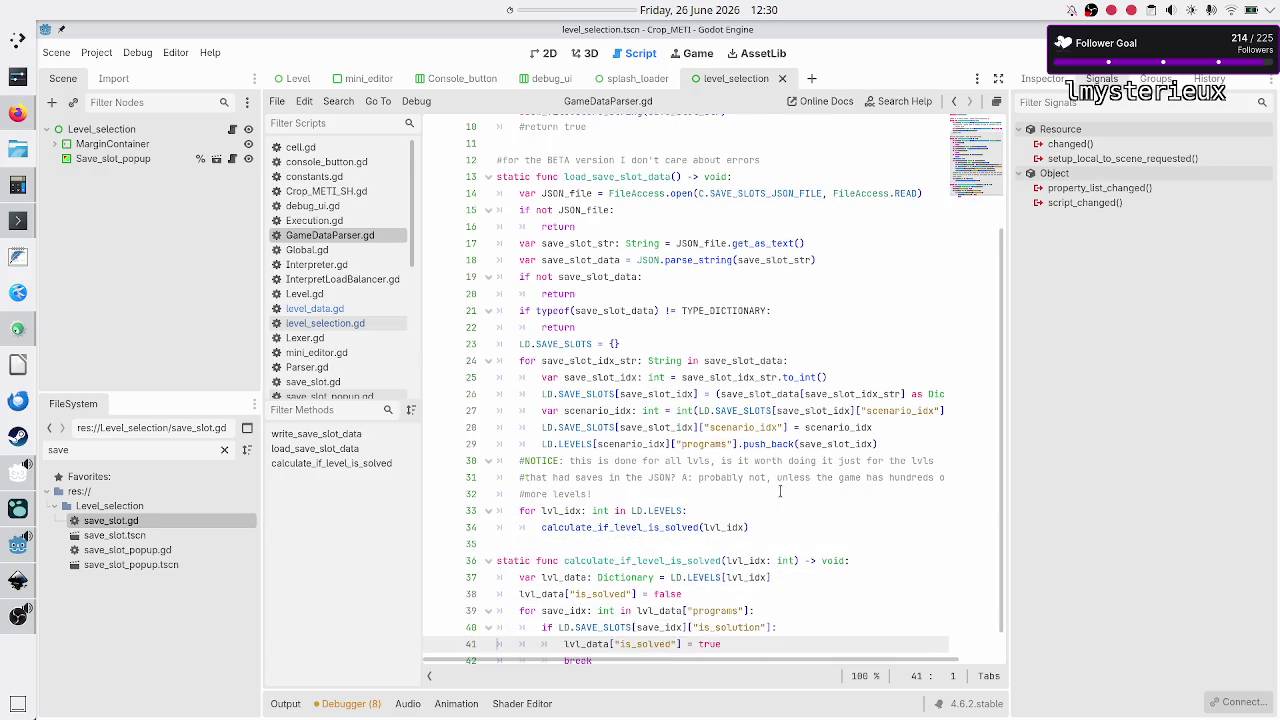
{"action": "key", "text": "Up"}
{"action": "key", "text": "Up"}
{"action": "key", "text": "Up"}
{"action": "key", "text": "Up"}
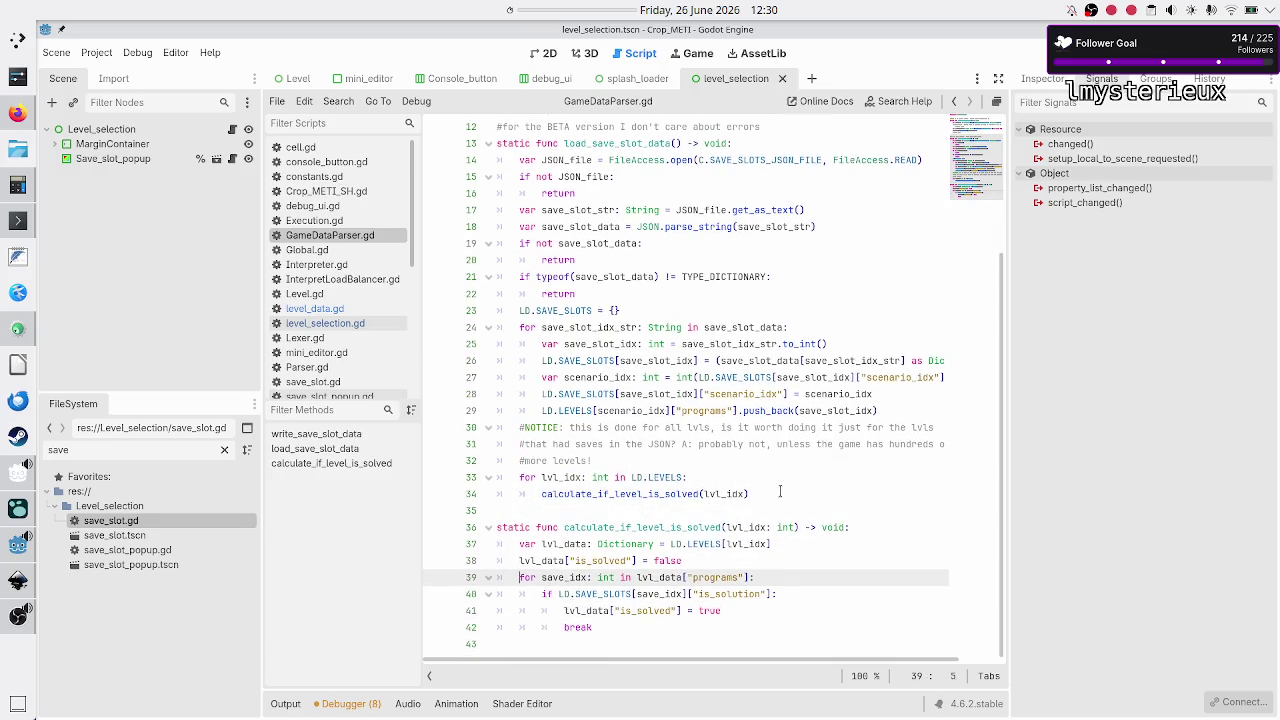
{"action": "key", "text": "shift+Down"}
{"action": "key", "text": "shift+Down"}
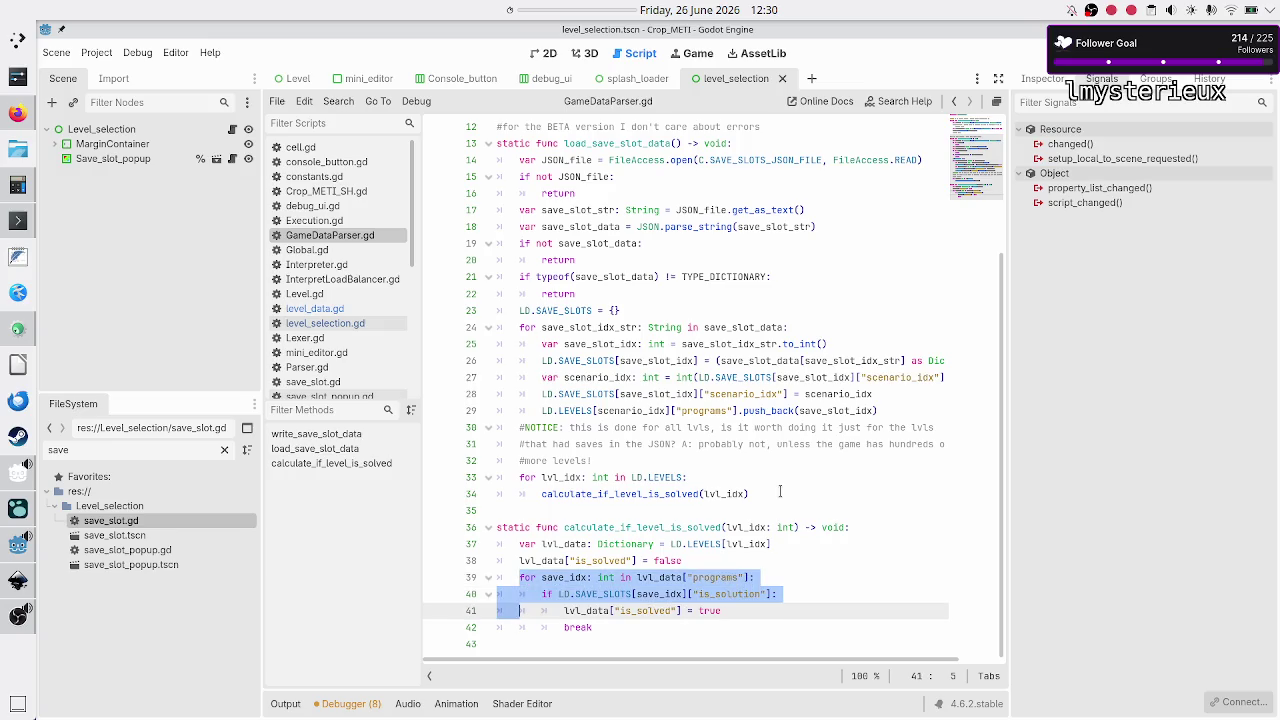
{"action": "key", "text": "shift+Down"}
{"action": "key", "text": "shift+Down"}
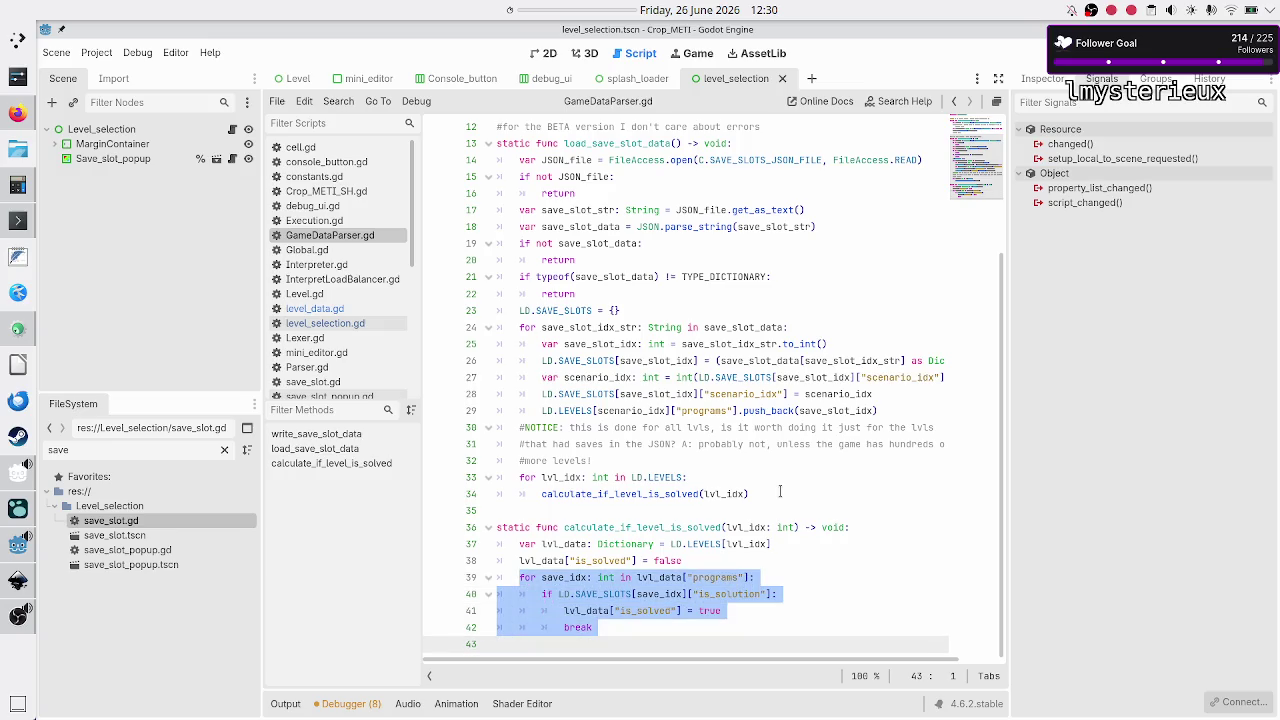
{"action": "key", "text": "Up"}
{"action": "key", "text": "Up"}
{"action": "key", "text": "Up"}
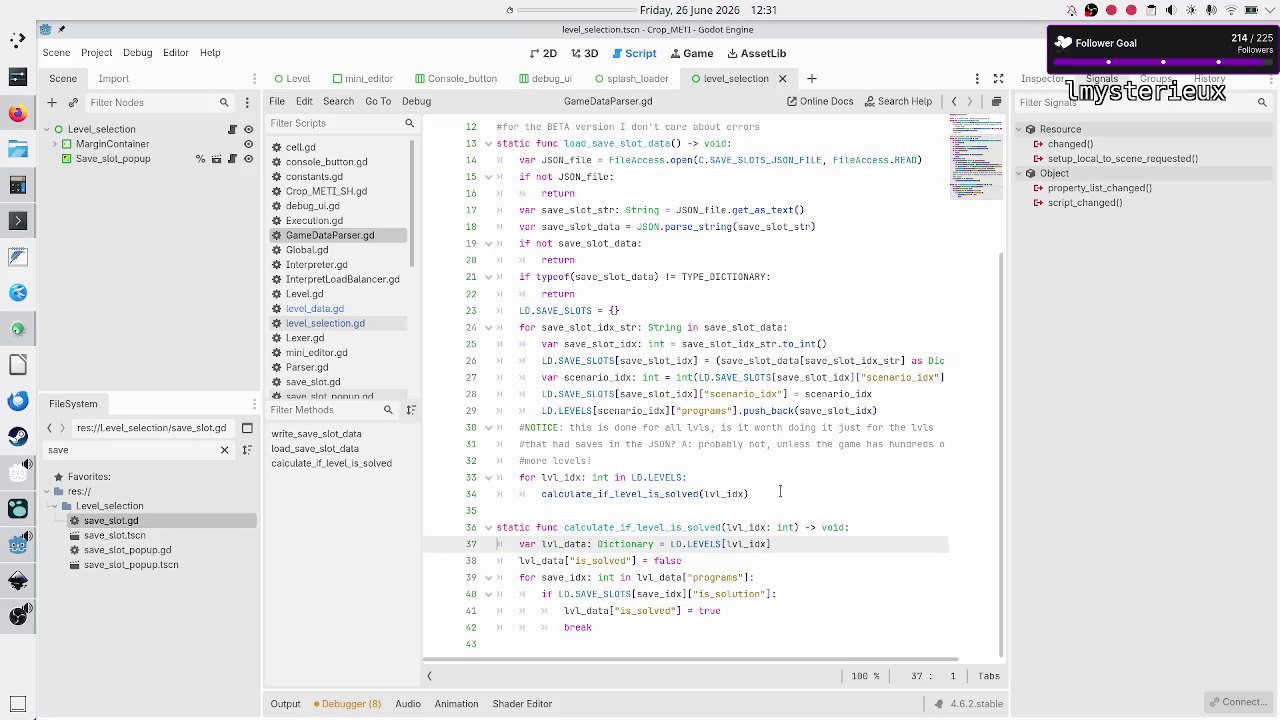
{"action": "key", "text": "shift+Down"}
{"action": "key", "text": "shift+Down"}
{"action": "key", "text": "shift+Left"}
{"action": "key", "text": "Up"}
{"action": "key", "text": "Up"}
{"action": "key", "text": "Up"}
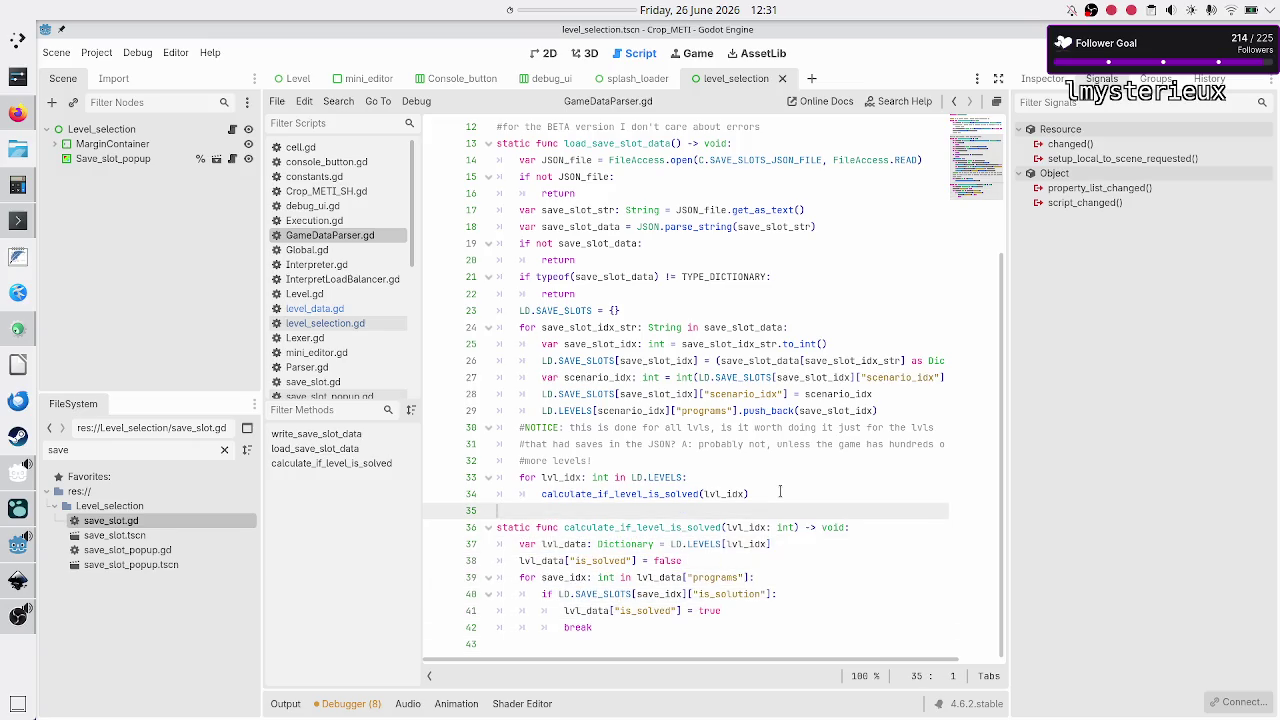
{"action": "key", "text": "Up"}
{"action": "key", "text": "Up"}
{"action": "key", "text": "Up"}
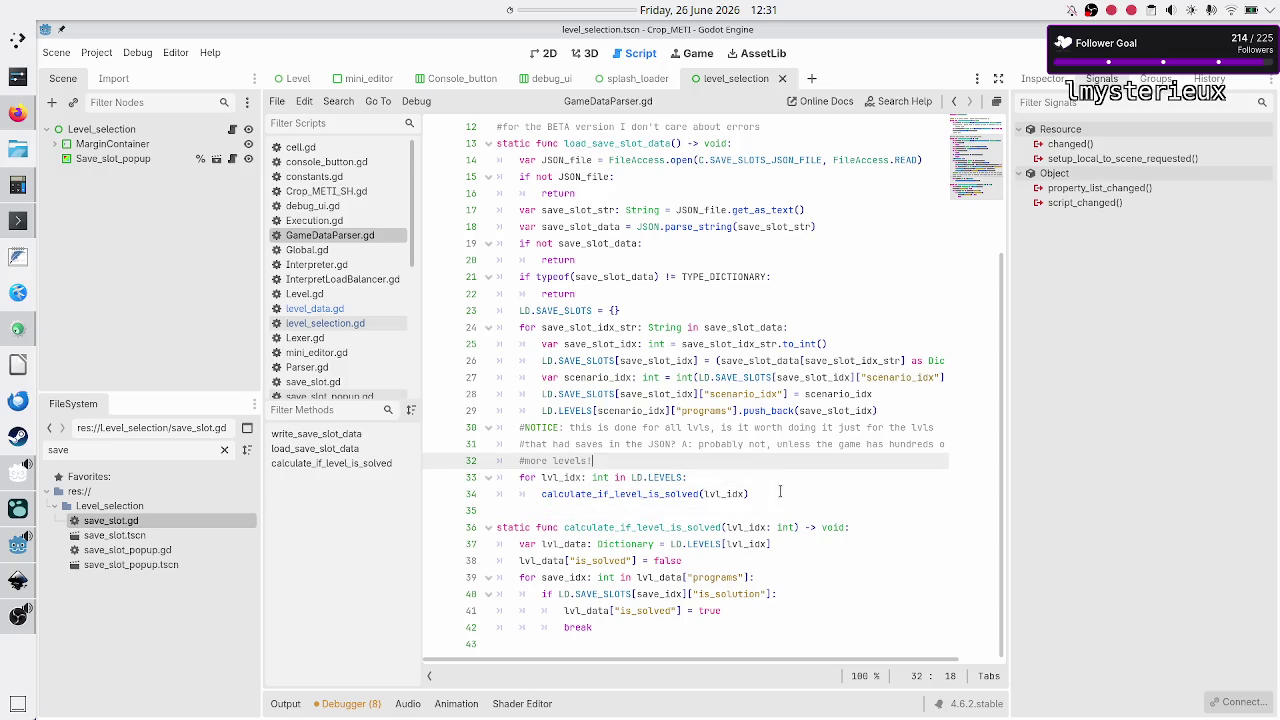
{"action": "key", "text": "Down"}
{"action": "key", "text": "Down"}
{"action": "key", "text": "Down"}
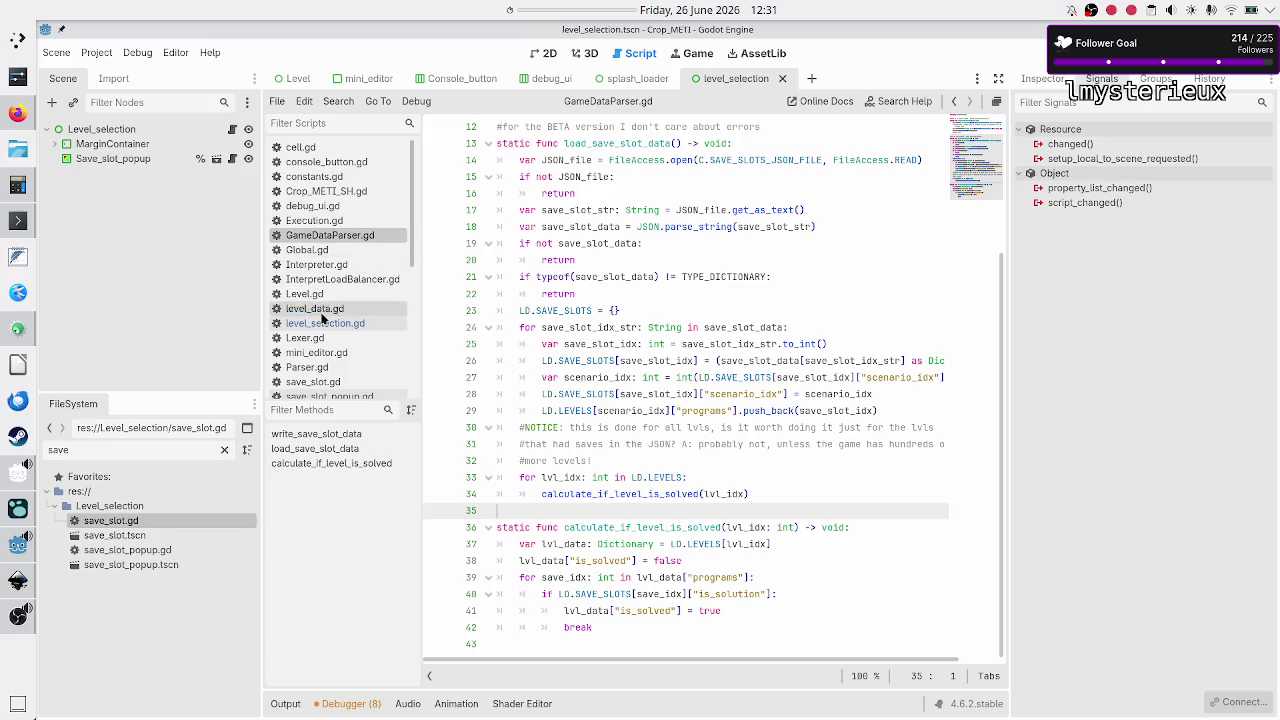
{"action": "left_click", "coordinate": [337, 226]}
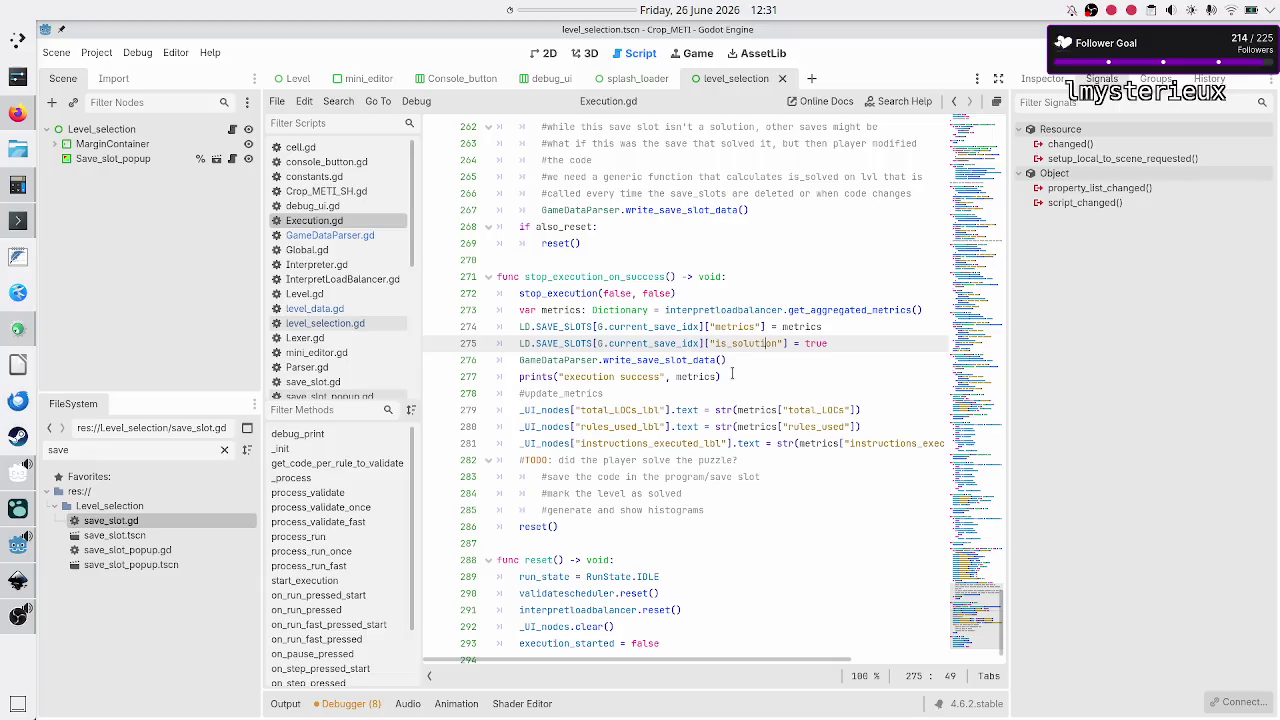
Step: Delete comment lines 265–266 about needing a generic is_solved function from Execution.gd's write_save block
{"action": "scroll", "coordinate": [732, 372], "scroll_direction": "up", "scroll_amount": 2}
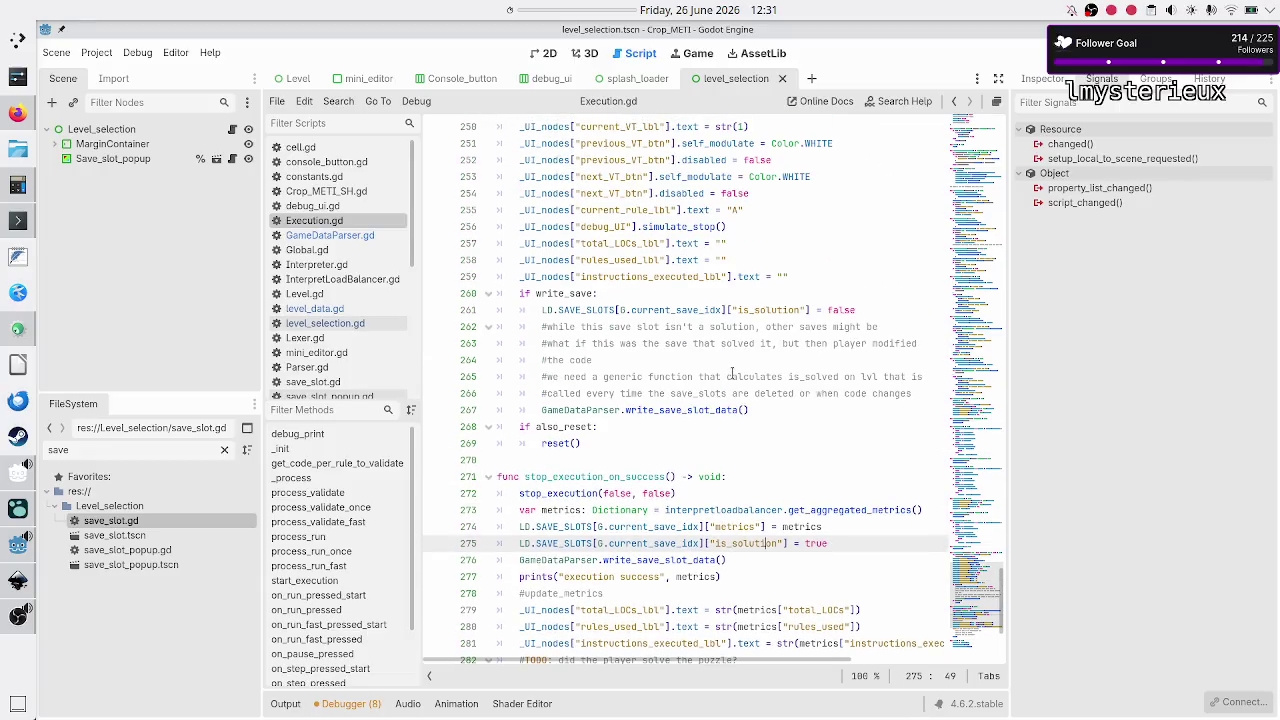
{"action": "left_click", "coordinate": [727, 311]}
{"action": "left_click", "coordinate": [726, 327]}
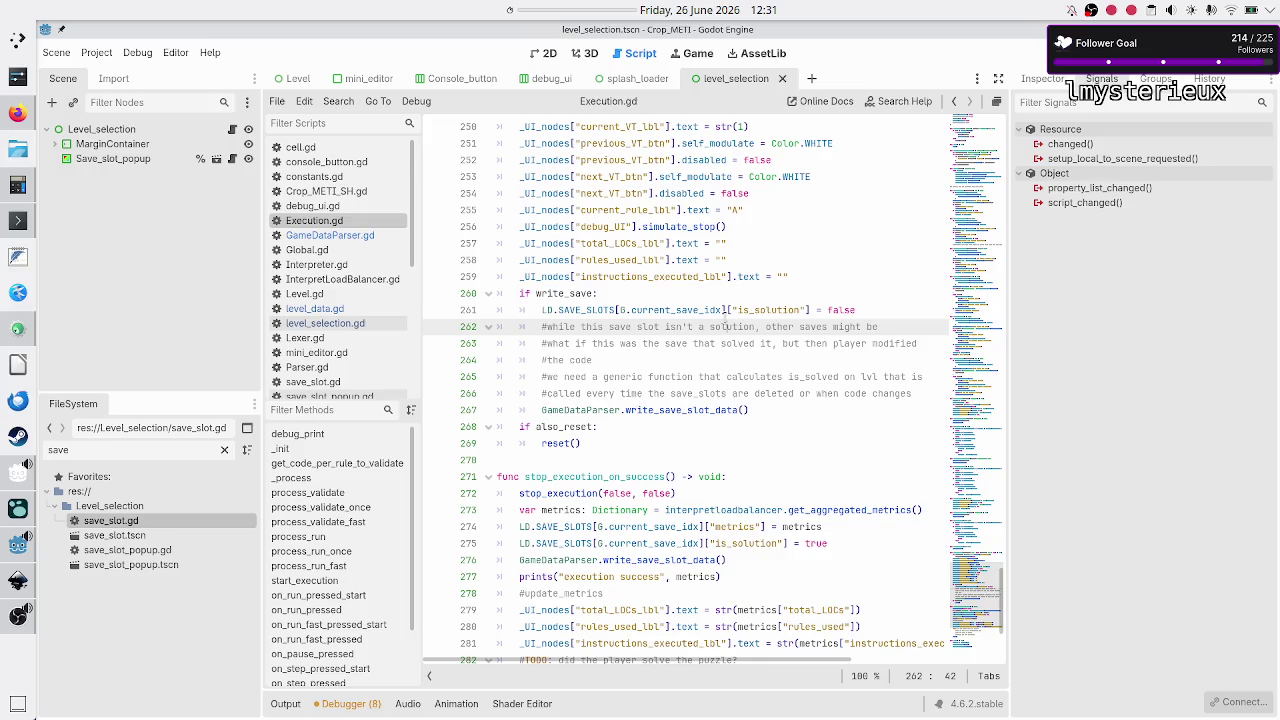
{"action": "key", "text": "Down"}
{"action": "key", "text": "Down"}
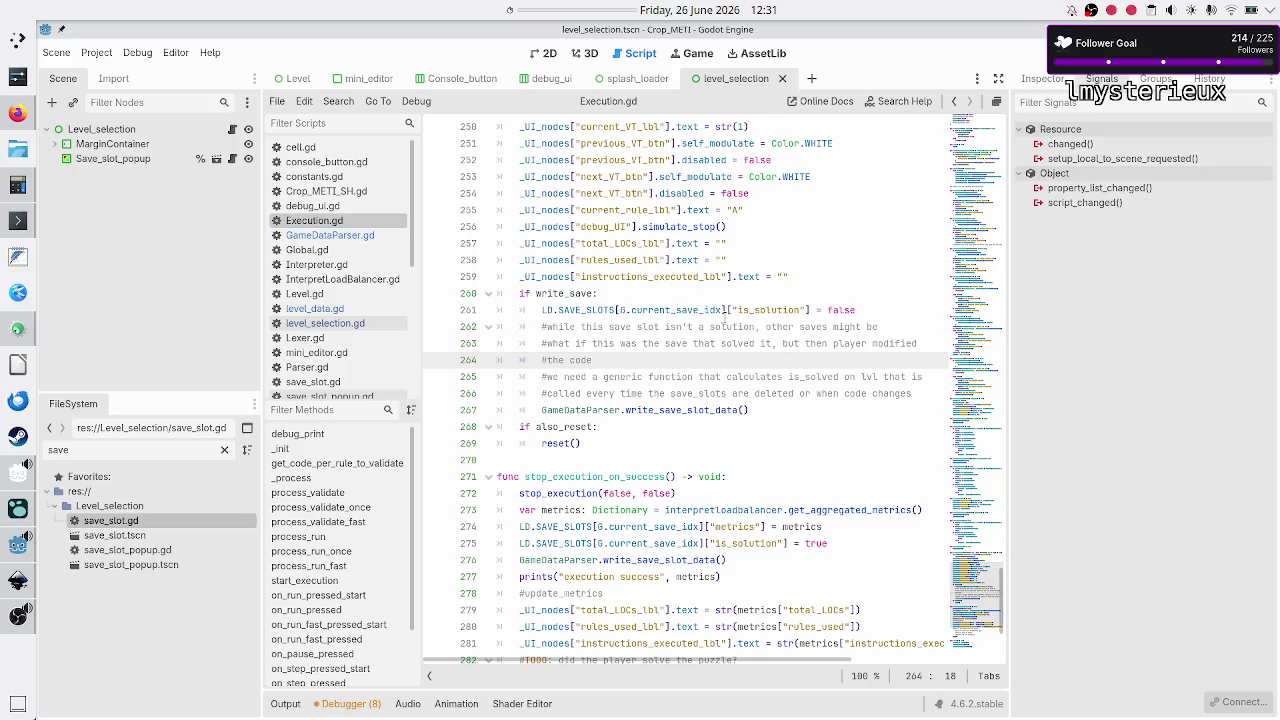
{"action": "key", "text": "Right"}
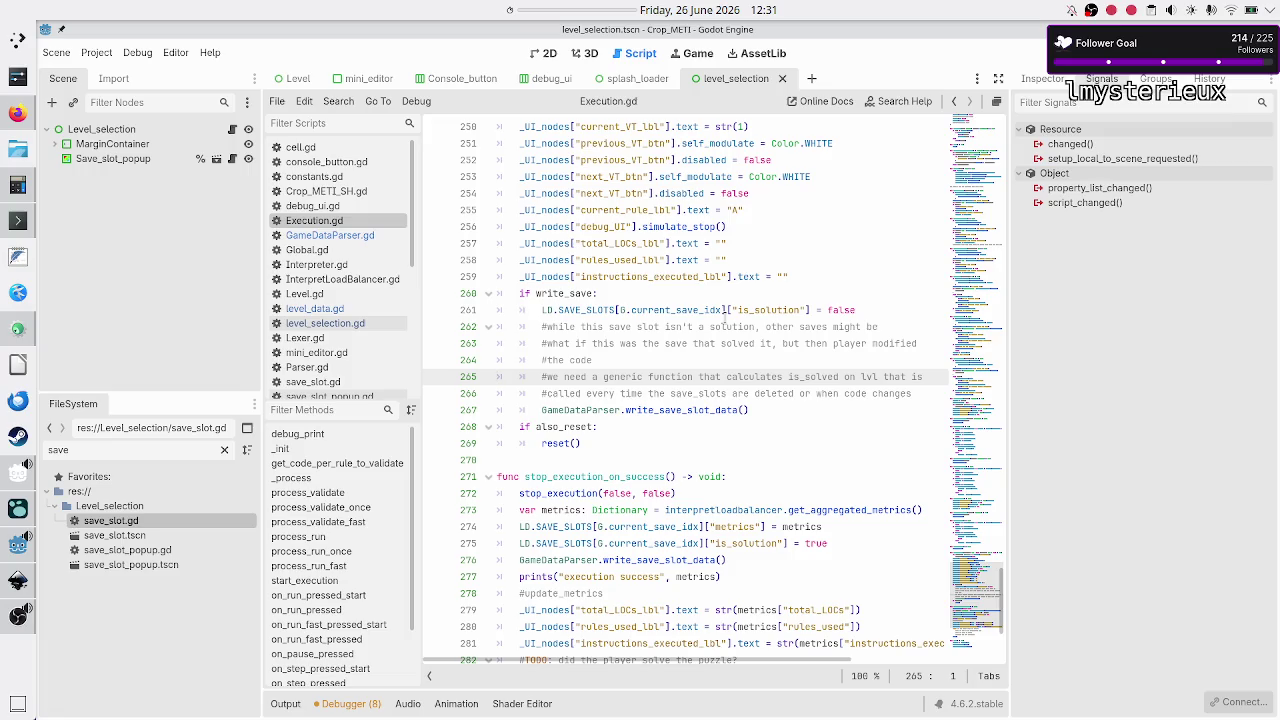
{"action": "key", "text": "shift+Down"}
{"action": "key", "text": "shift+End"}
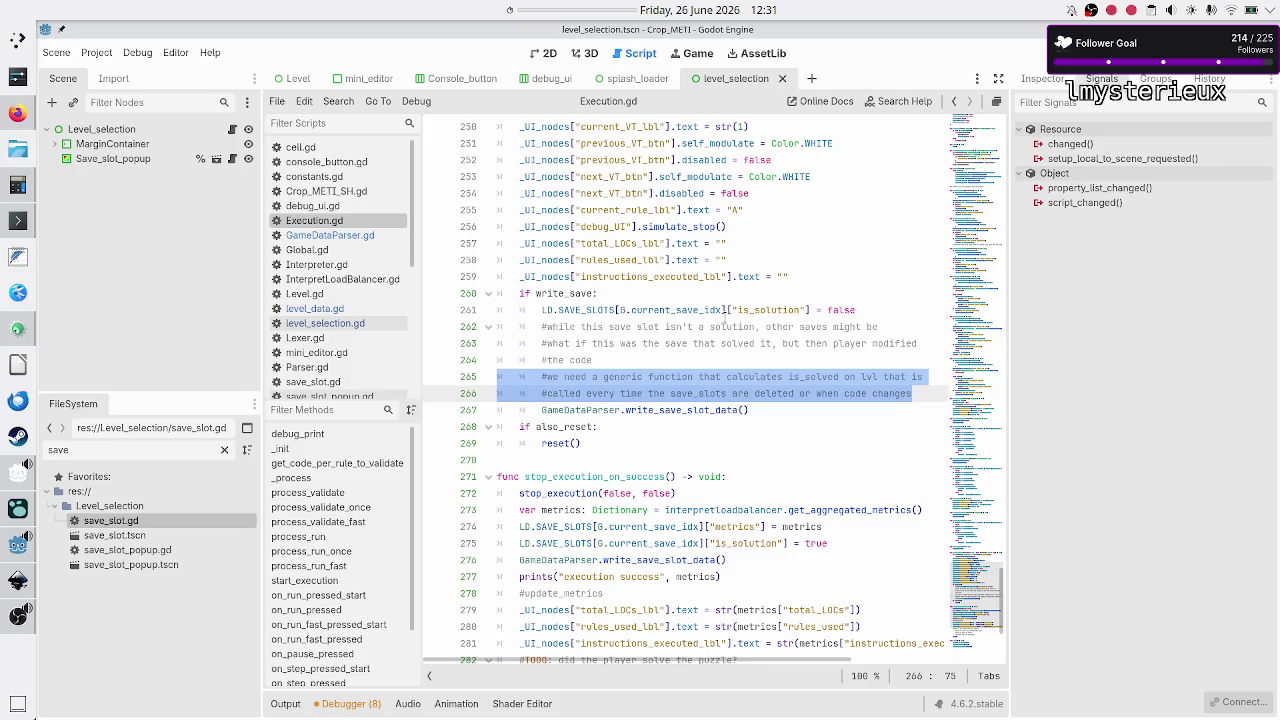
{"action": "key", "text": "BackSpace"}
{"action": "key", "text": "BackSpace"}
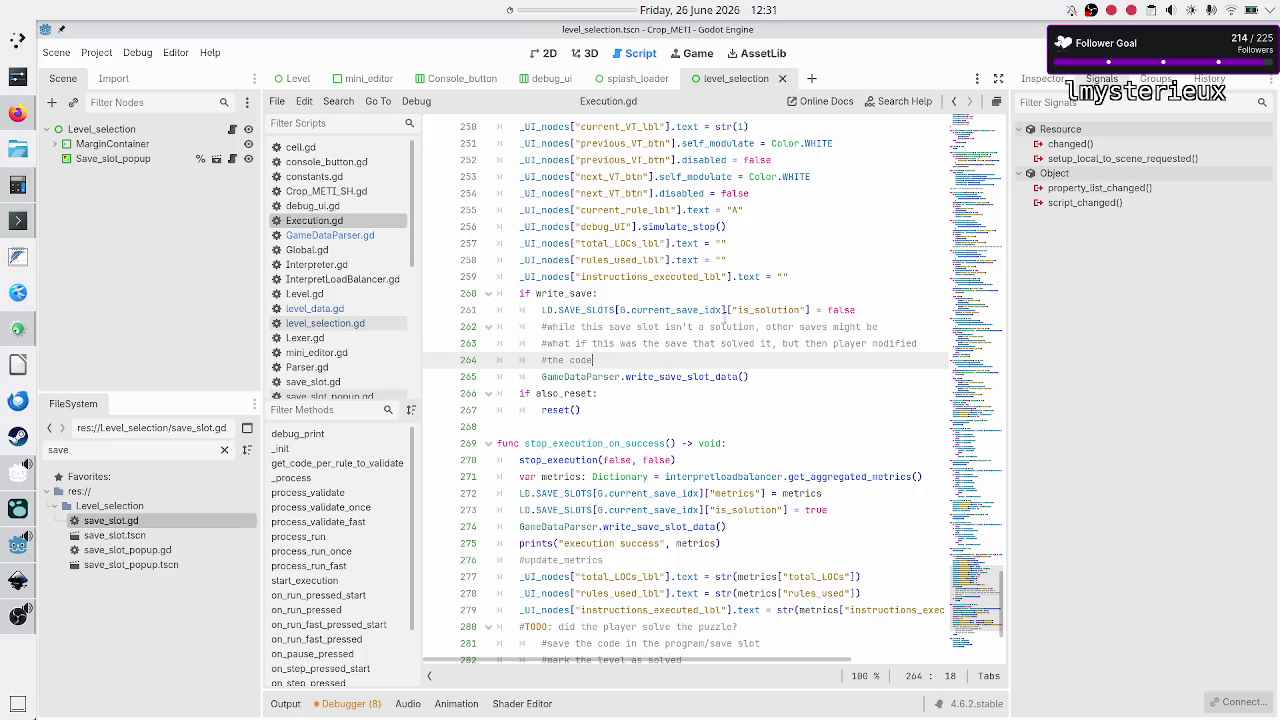
{"action": "key", "text": "Down"}
{"action": "key", "text": "Down"}
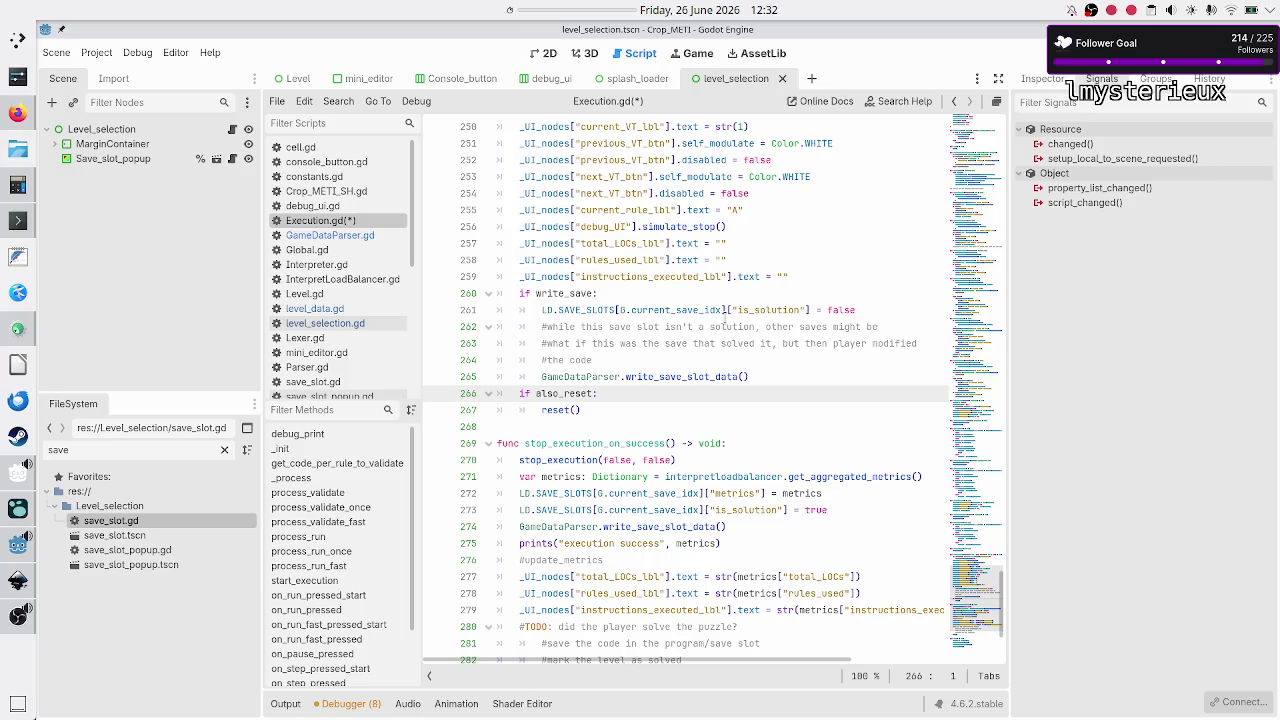
Step: Insert GameDataParser.calculate_if_level_is_solved(G.current_lvl_idx) above the save call in stop_execution
{"action": "key", "text": "Up"}
{"action": "key", "text": "Home"}
{"action": "key", "text": "Return"}
{"action": "key", "text": "Up"}
{"action": "type", "text": "Gam"}
{"action": "key", "text": "Return"}
{"action": "type", "text": "."}
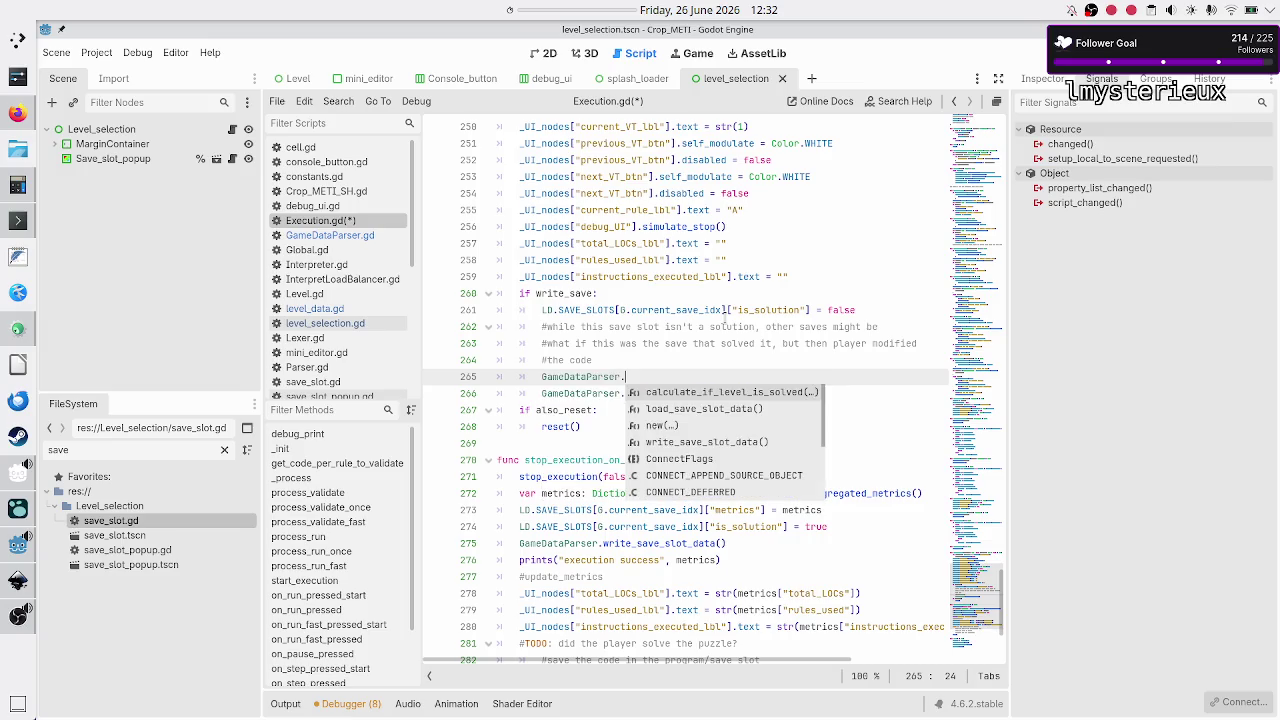
{"action": "type", "text": "ca"}
{"action": "key", "text": "Return"}
{"action": "type", "text": "G.current_lvl_idx"}
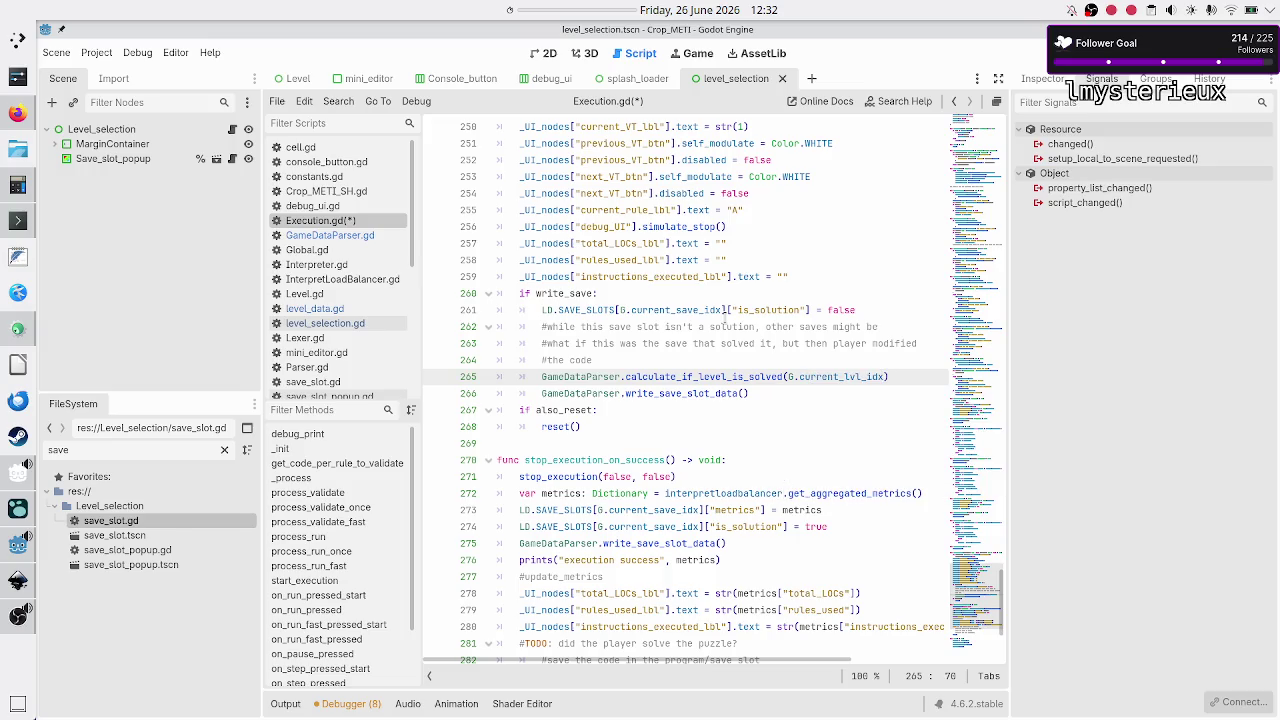
Step: Review the comment lines above the new solved-check call
{"action": "key", "text": "Up"}
{"action": "key", "text": "Up"}
{"action": "key", "text": "Up"}
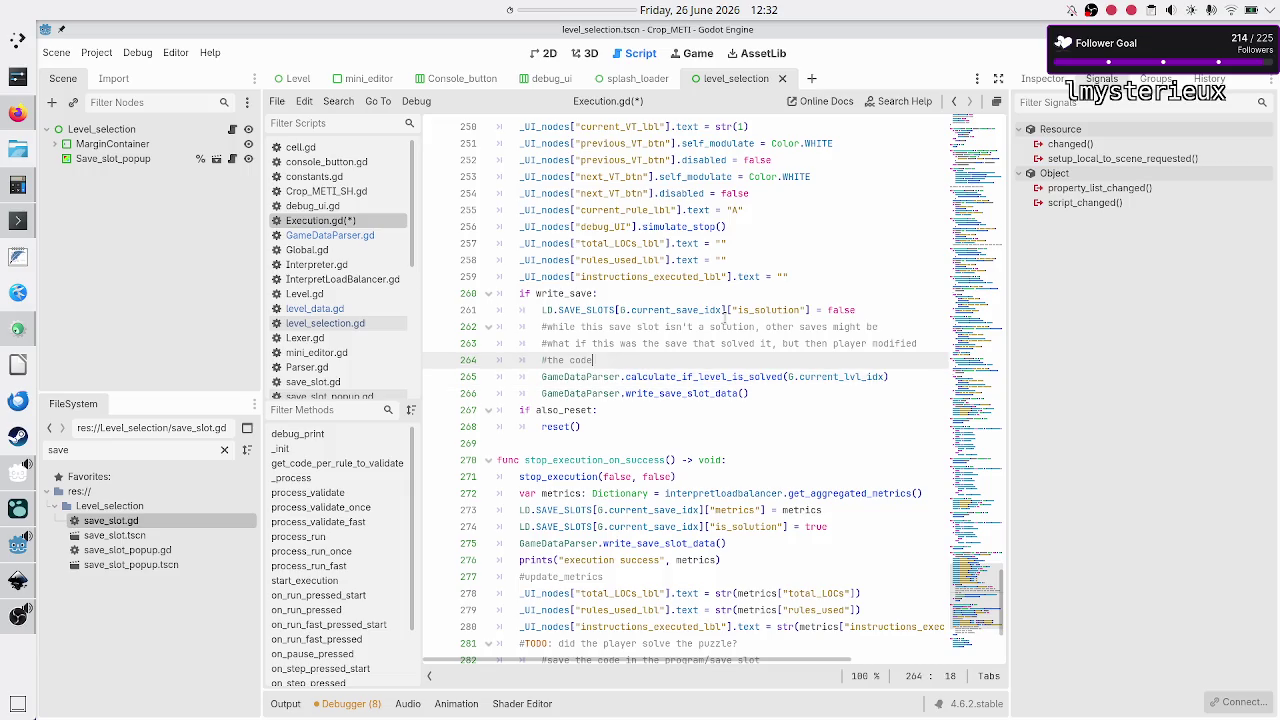
{"action": "key", "text": "Home"}
{"action": "key", "text": "shift+Down"}
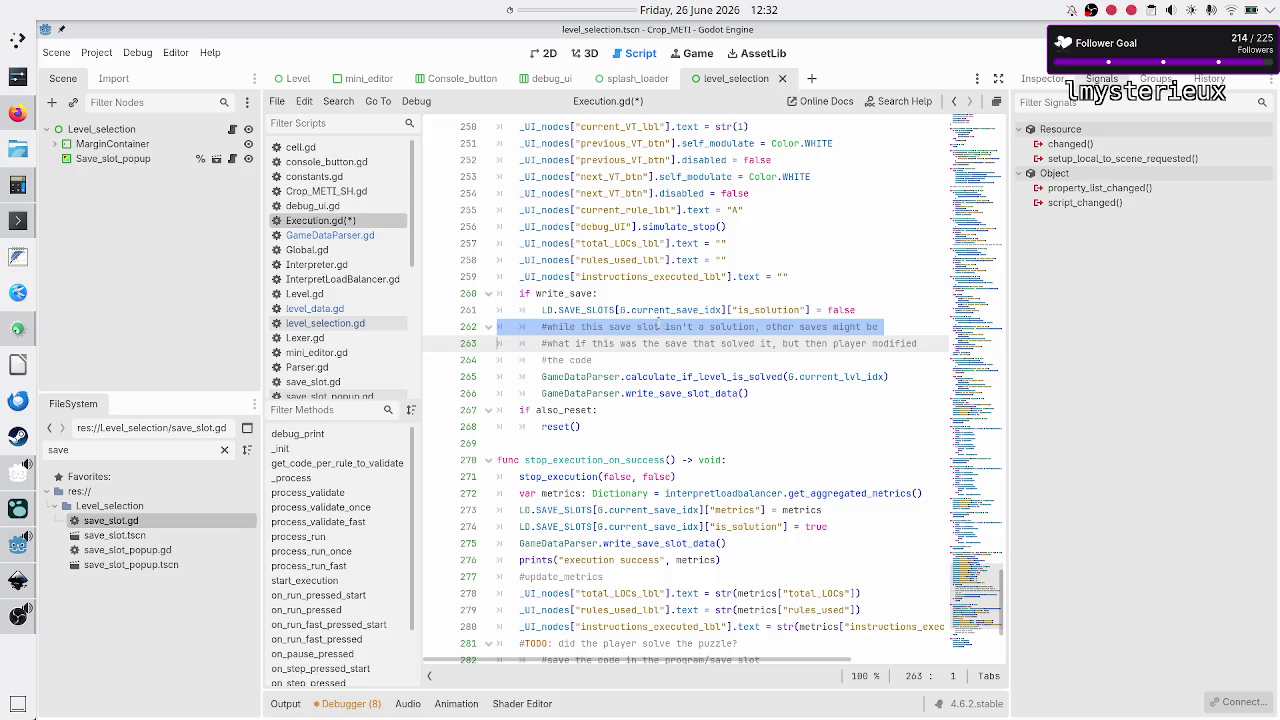
{"action": "left_click", "coordinate": [655, 324]}
{"action": "double_click", "coordinate": [649, 322]}
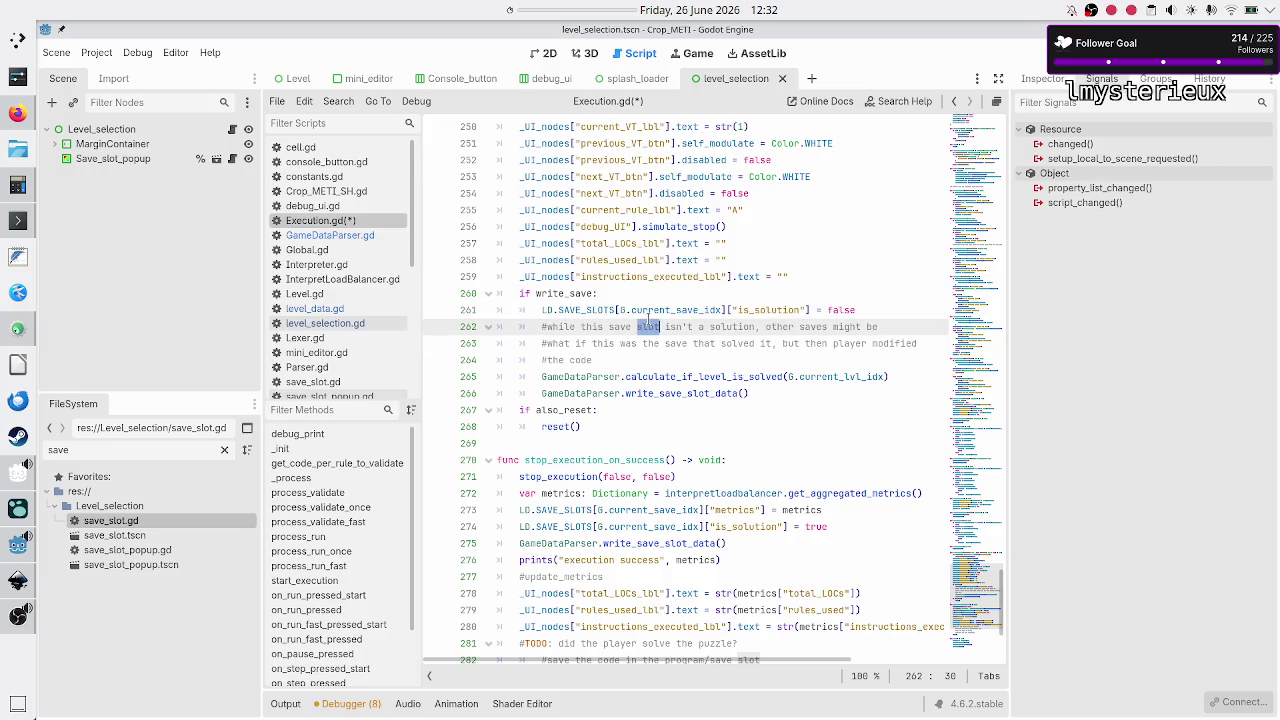
{"action": "scroll", "coordinate": [648, 320], "scroll_direction": "up", "scroll_amount": 4}
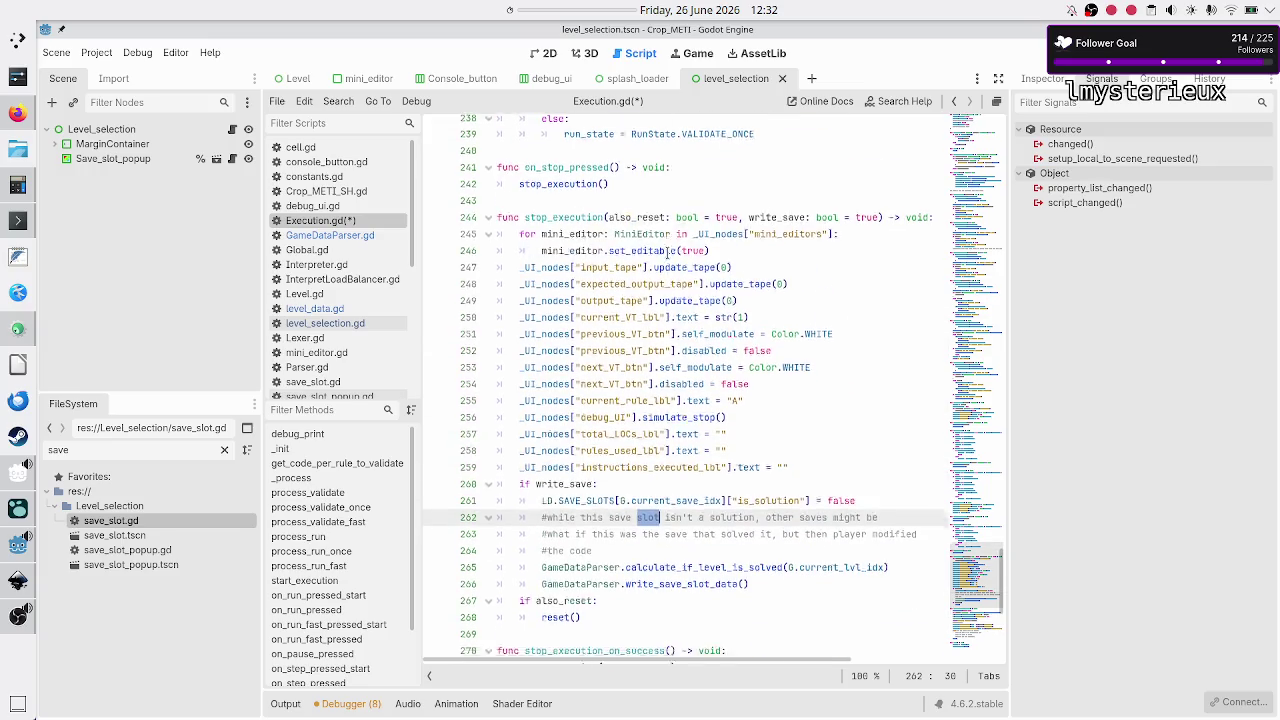
{"action": "scroll", "coordinate": [667, 252], "scroll_direction": "down", "scroll_amount": 2}
{"action": "scroll", "coordinate": [667, 252], "scroll_direction": "down", "scroll_amount": 2}
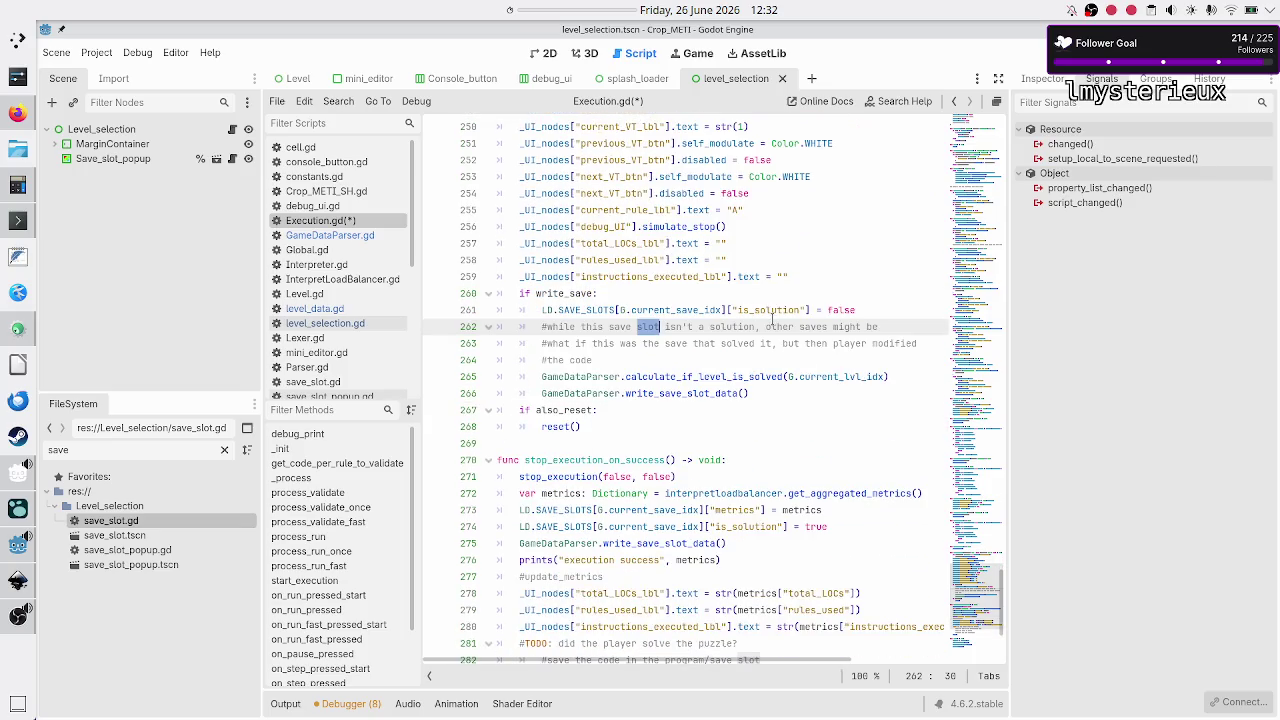
{"action": "double_click", "coordinate": [815, 326]}
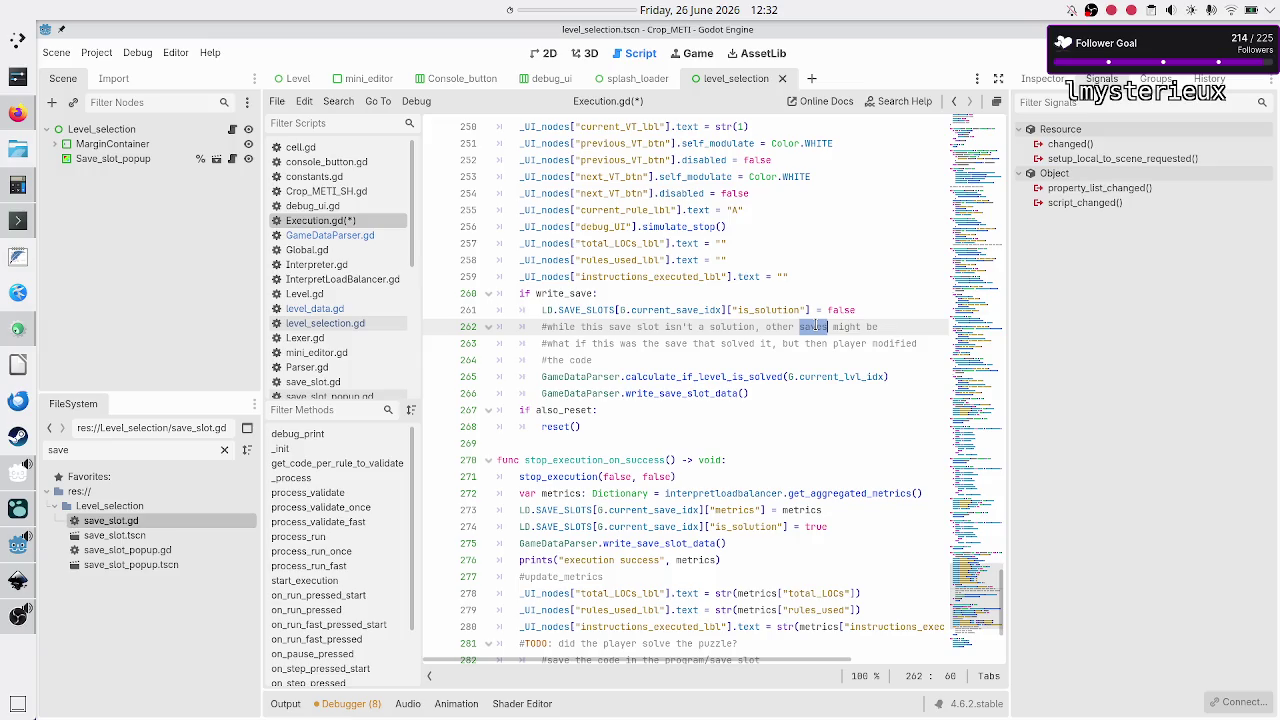
{"action": "left_click", "coordinate": [815, 326]}
{"action": "left_click_drag", "start_coordinate": [678, 343], "coordinate": [772, 343]}
{"action": "left_click", "coordinate": [772, 343]}
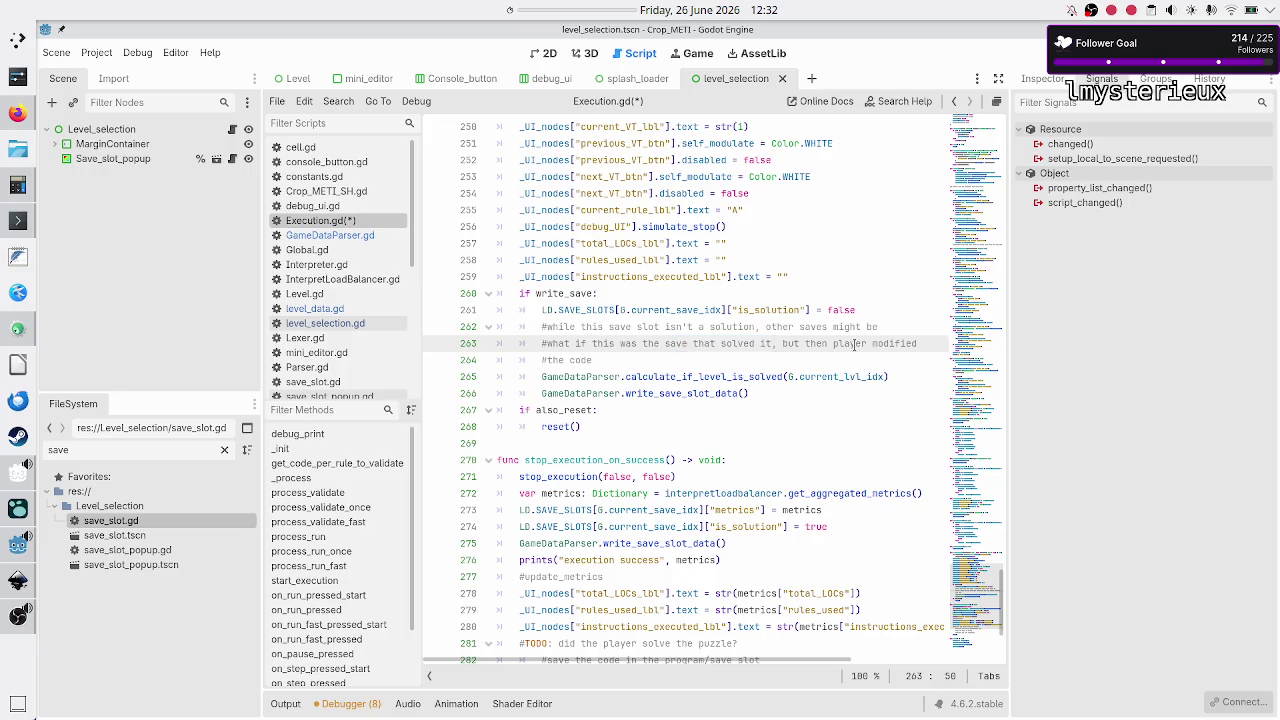
{"action": "left_click", "coordinate": [711, 360]}
{"action": "key", "text": "Down"}
{"action": "key", "text": "Home"}
{"action": "key", "text": "Home"}
{"action": "key", "text": "shift+End"}
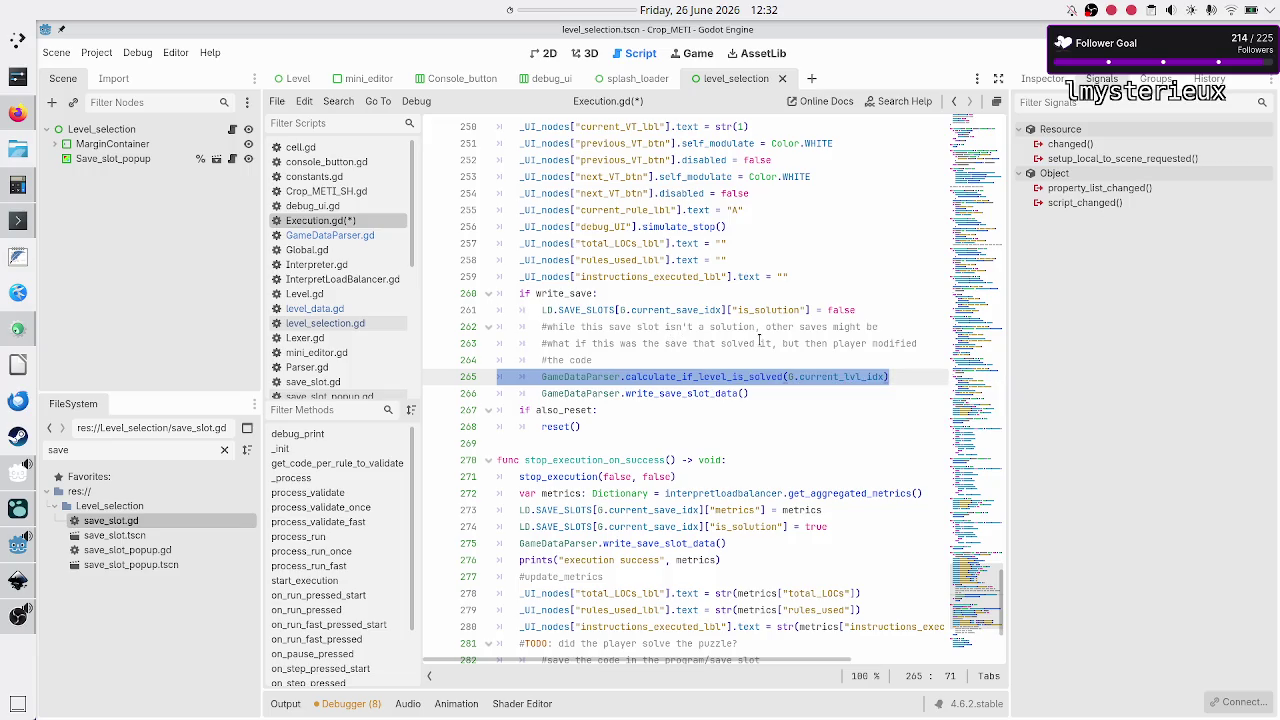
Step: Delete the three obsolete comment lines 262–264
{"action": "left_click", "coordinate": [716, 343]}
{"action": "key", "text": "Up"}
{"action": "key", "text": "Home"}
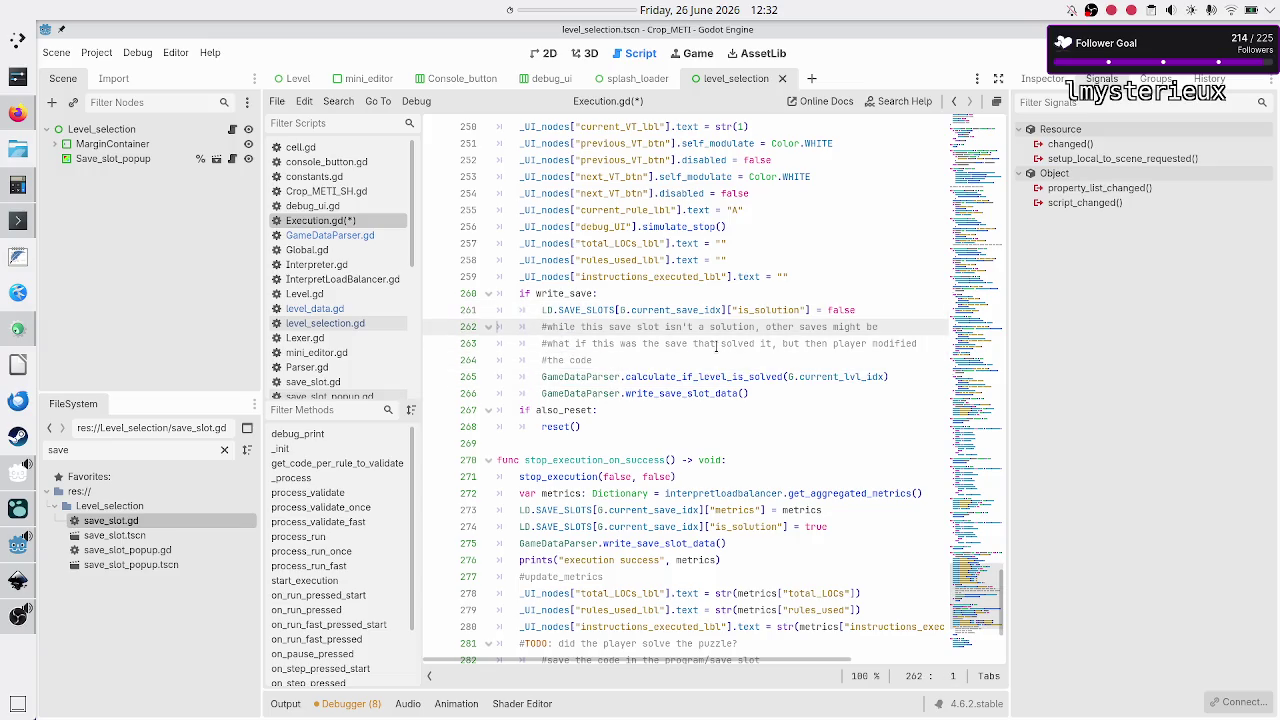
{"action": "key", "text": "shift+Down"}
{"action": "key", "text": "shift+Down"}
{"action": "key", "text": "ctrl+shift+k"}
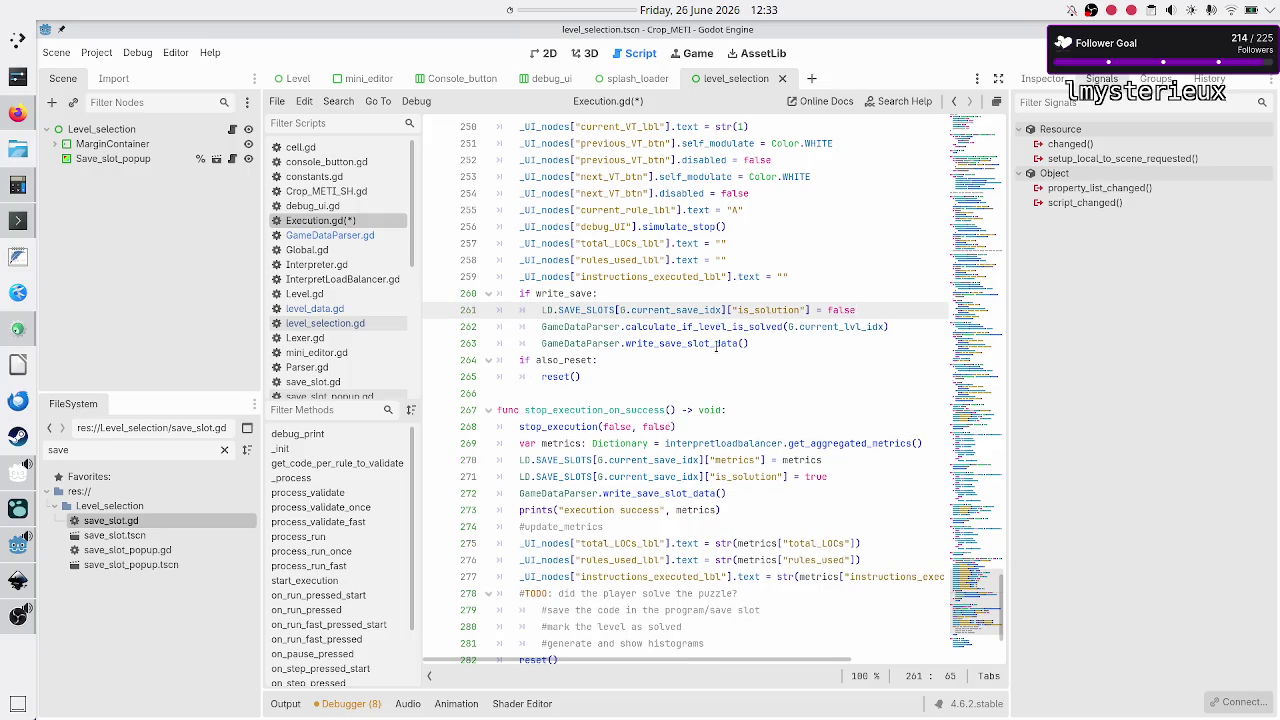
Step: Add calculate_if_level_is_solved(G.current_lvl_idx) after the is_solution line in stop_execution_on_success, then save Execution.gd
{"action": "key", "text": "Home"}
{"action": "key", "text": "Down"}
{"action": "key", "text": "Down"}
{"action": "key", "text": "Down"}
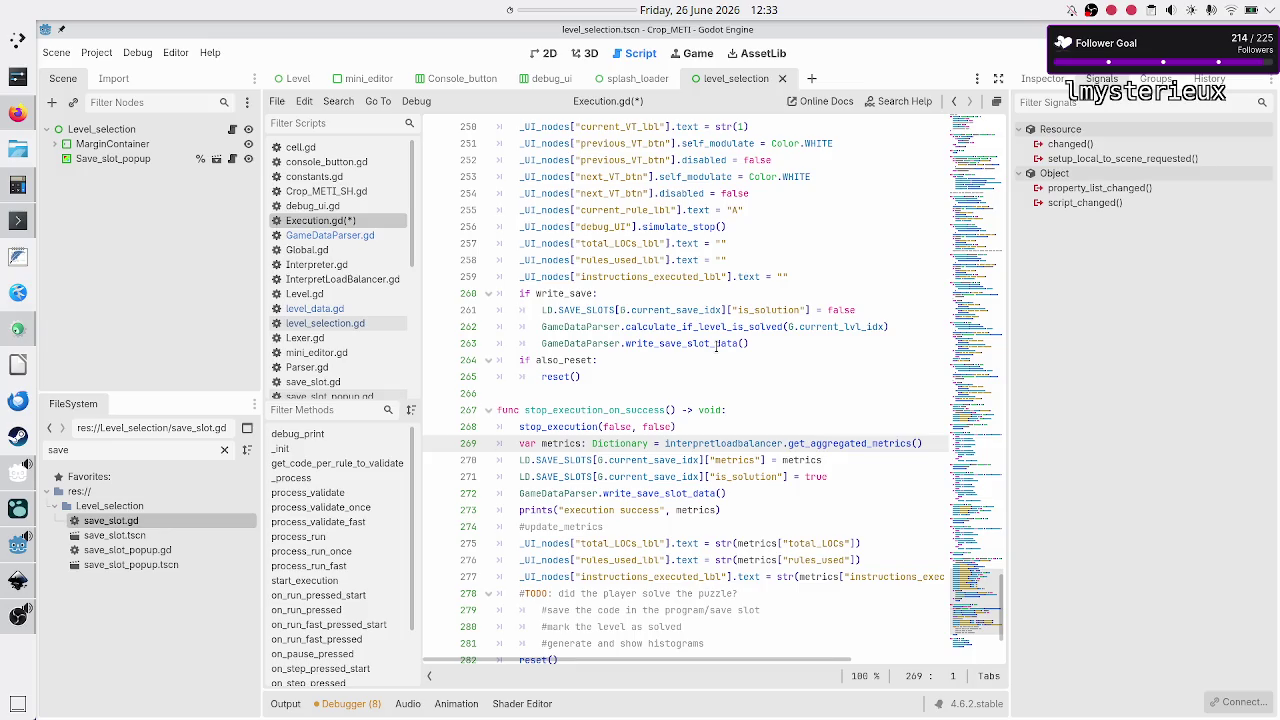
{"action": "key", "text": "Down"}
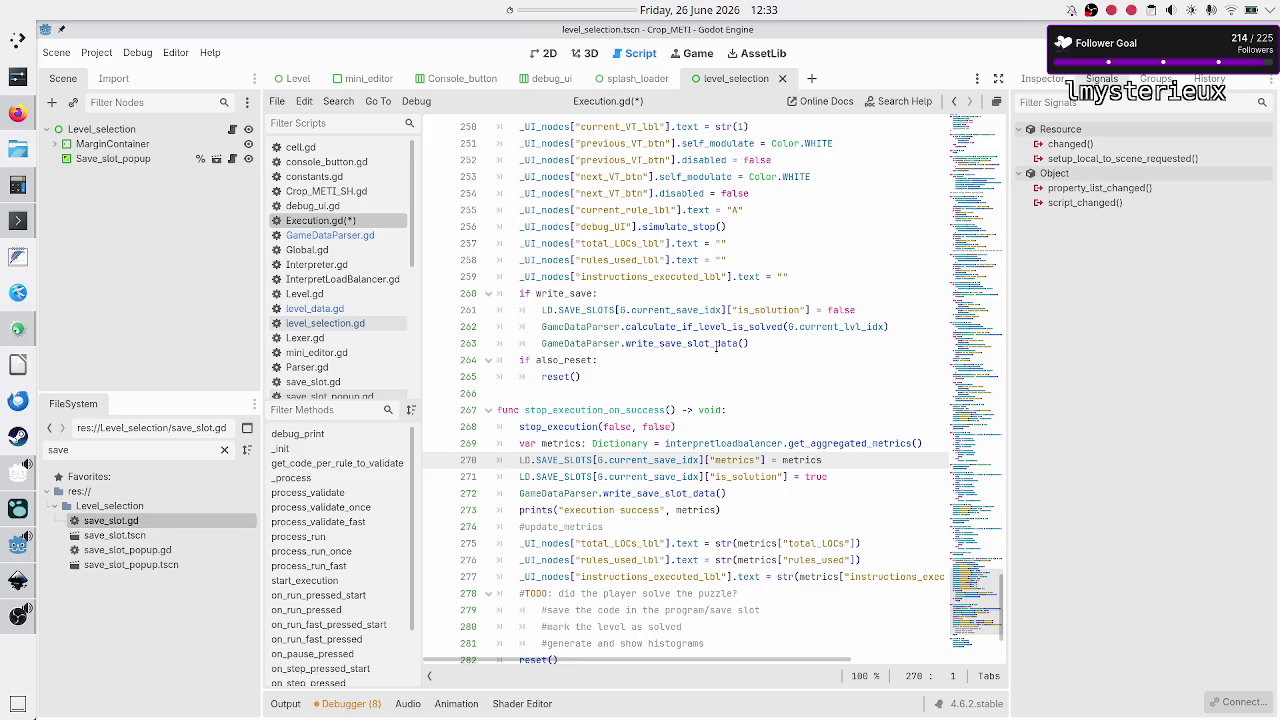
{"action": "key", "text": "shift+Down"}
{"action": "key", "text": "Right"}
{"action": "key", "text": "shift+Down"}
{"action": "key", "text": "shift+Left"}
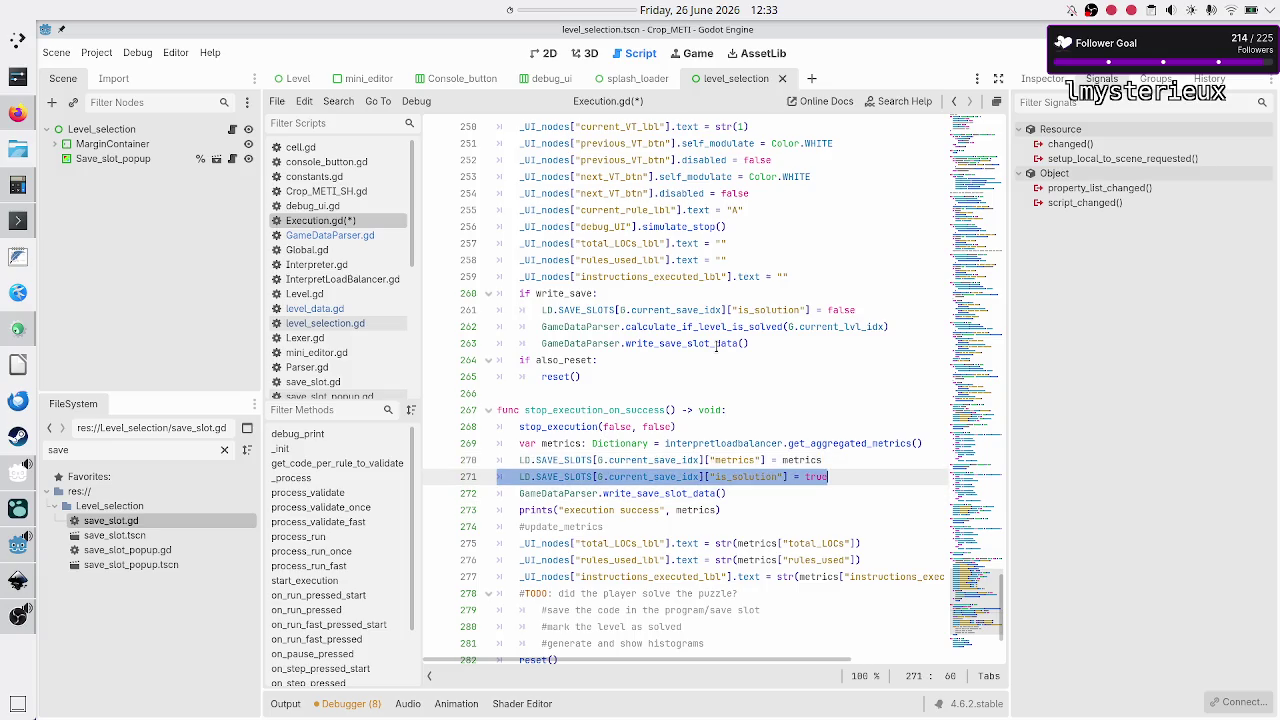
{"action": "key", "text": "Down"}
{"action": "key", "text": "Up"}
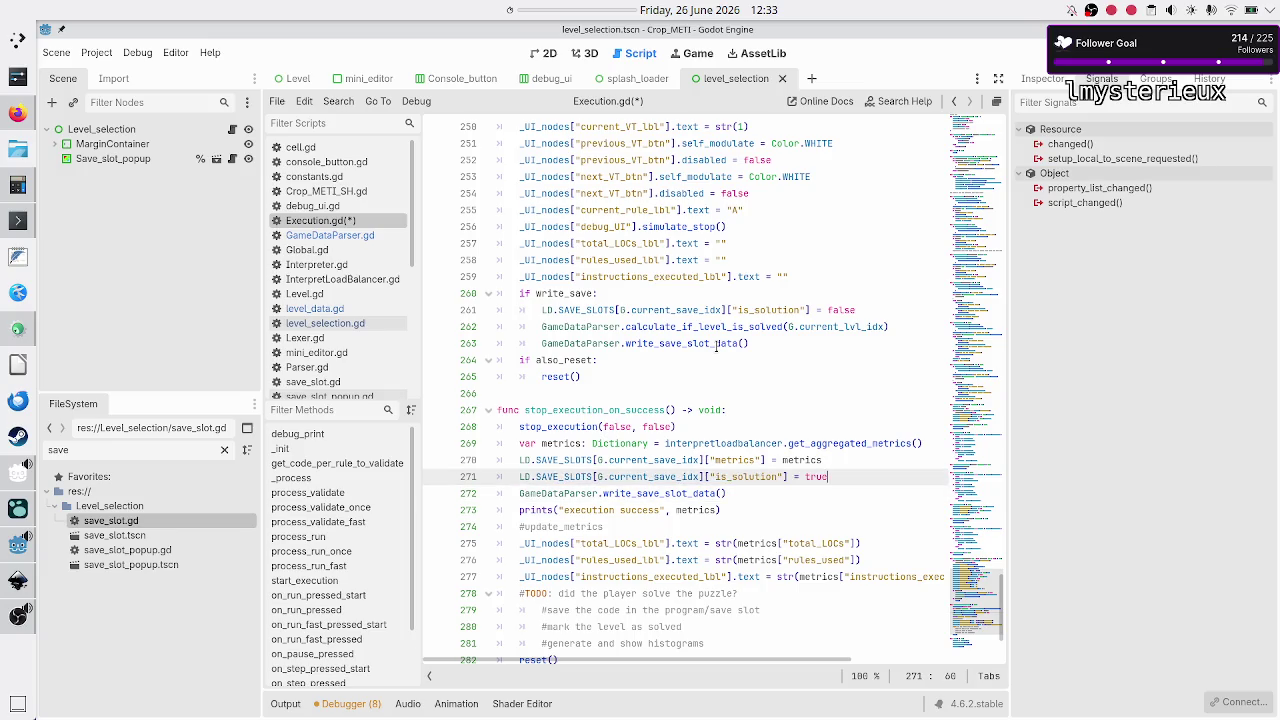
{"action": "key", "text": "Return"}
{"action": "type", "text": "Ga"}
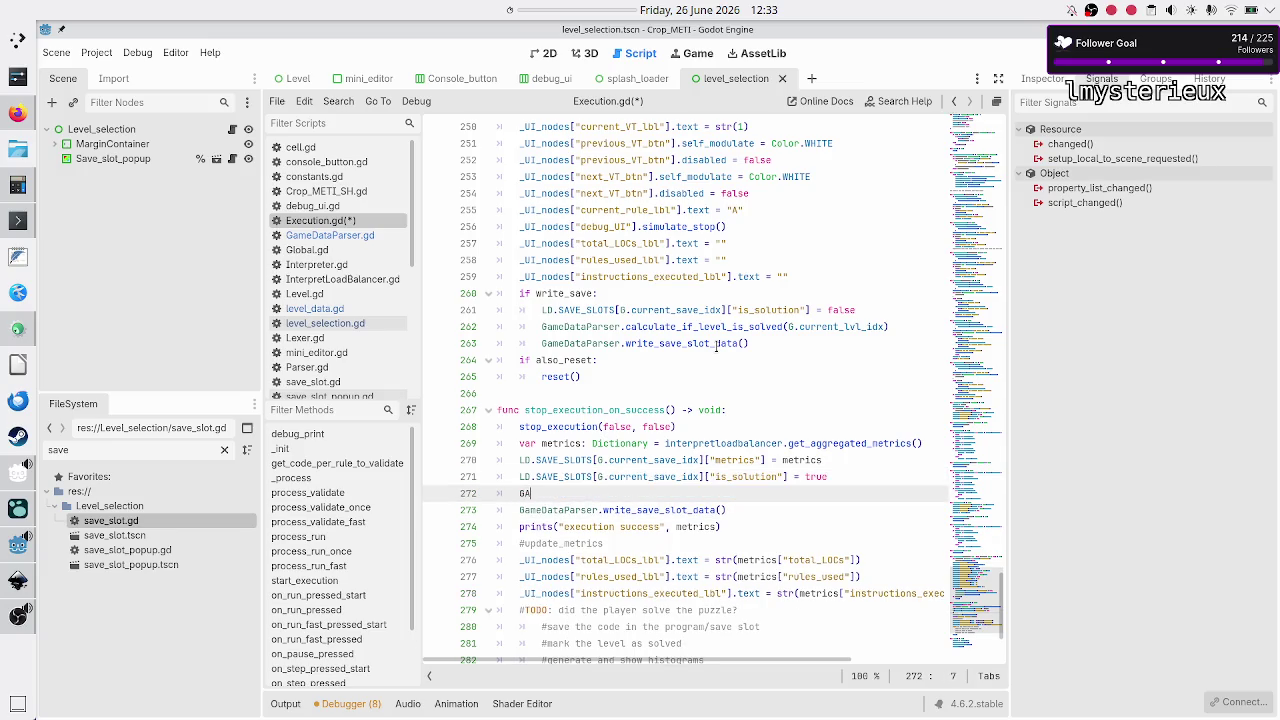
{"action": "type", "text": "meDataParser."}
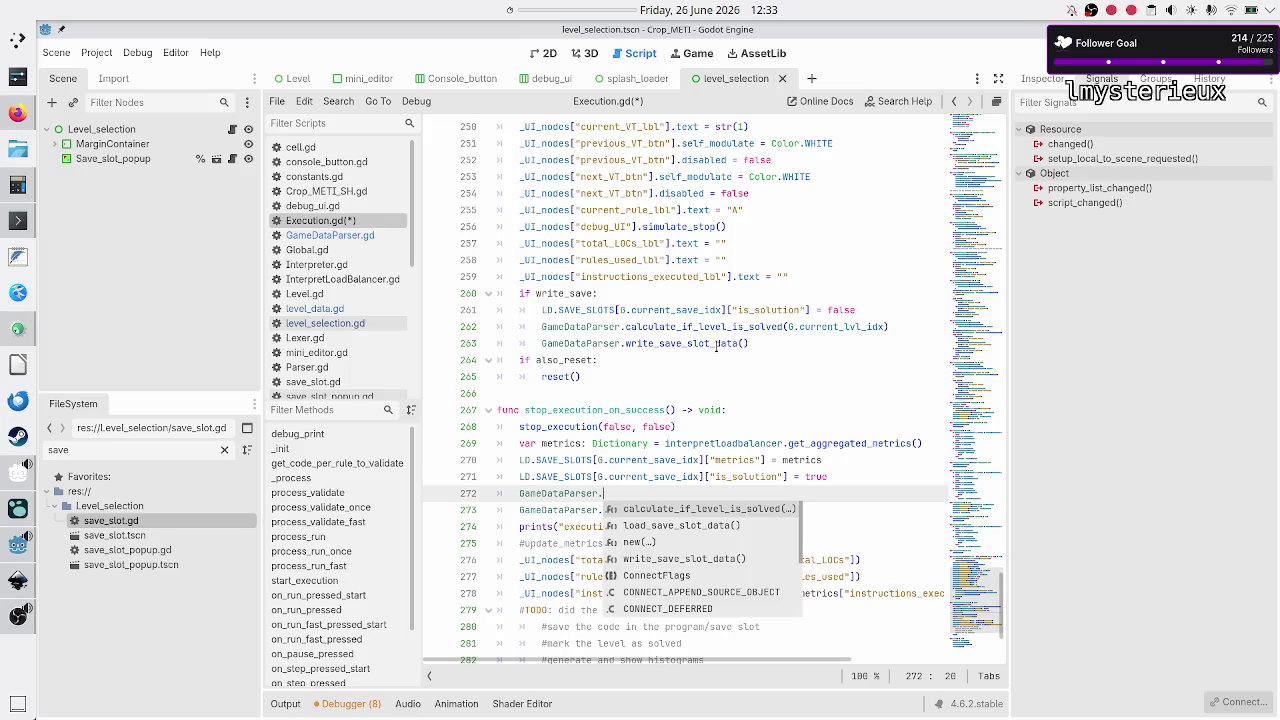
{"action": "type", "text": "ca"}
{"action": "key", "text": "Return"}
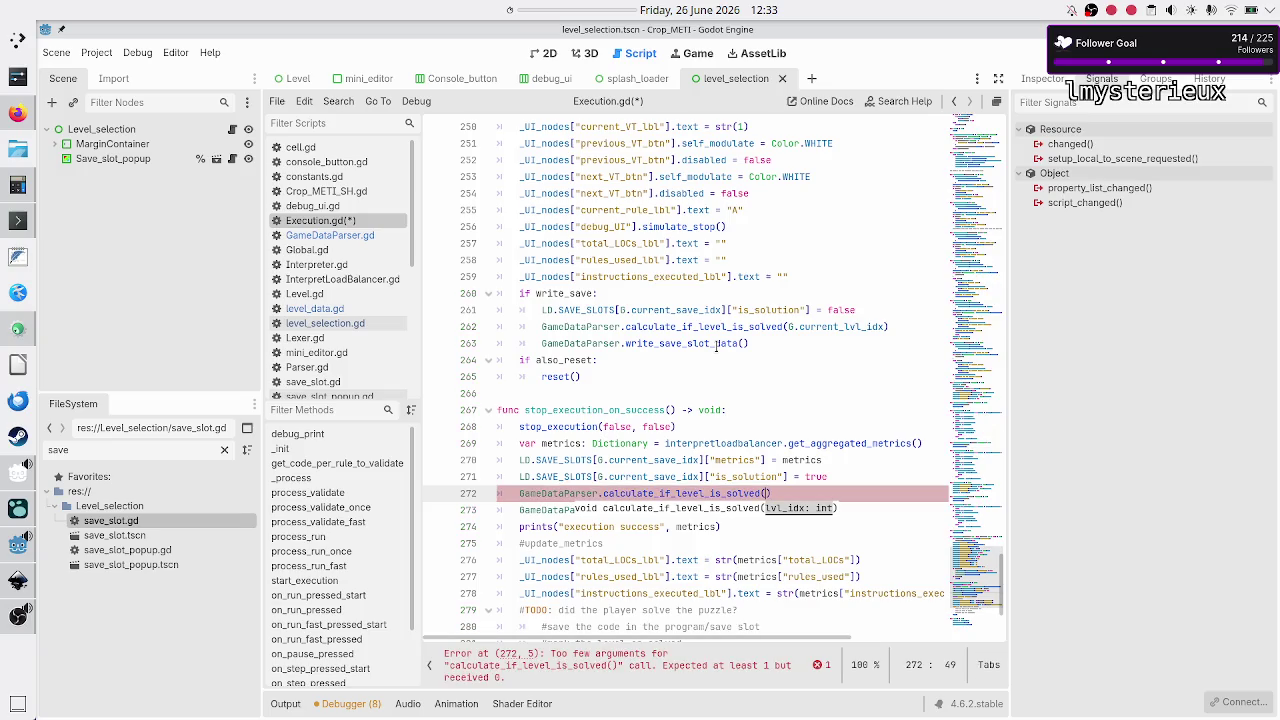
{"action": "type", "text": "G.curr"}
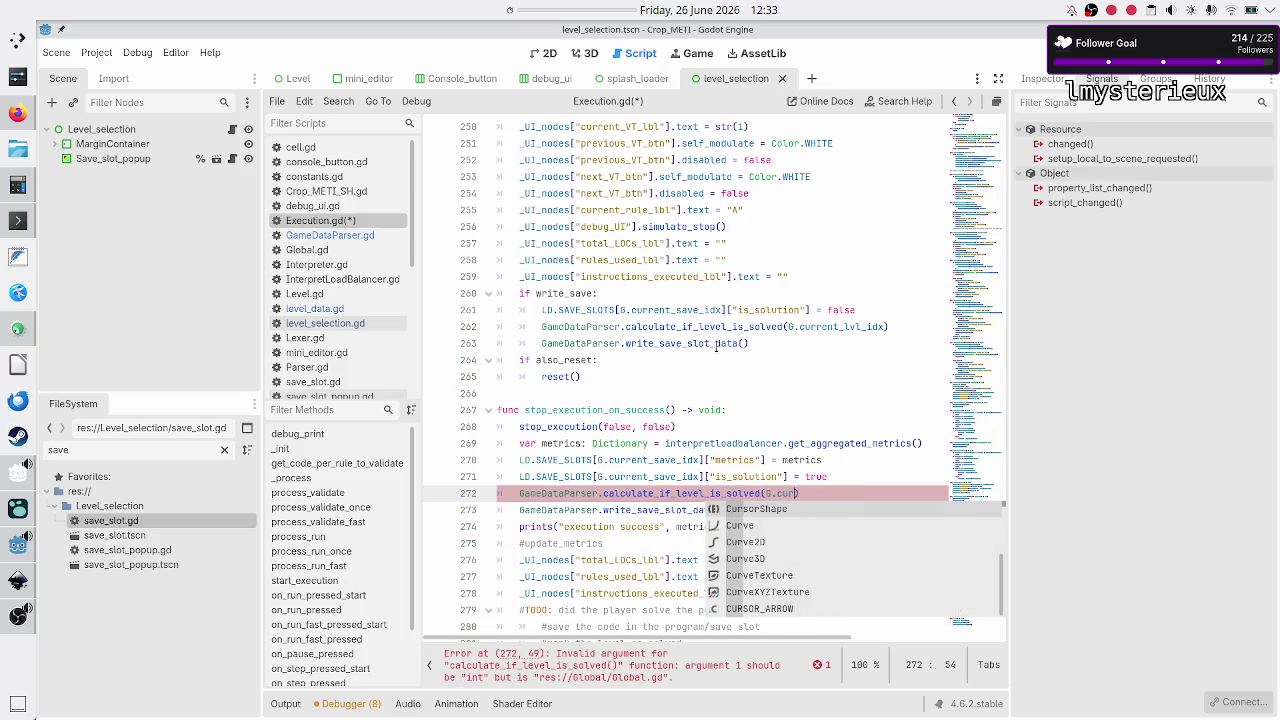
{"action": "type", "text": "rent_lvl_idx"}
{"action": "key", "text": "Return"}
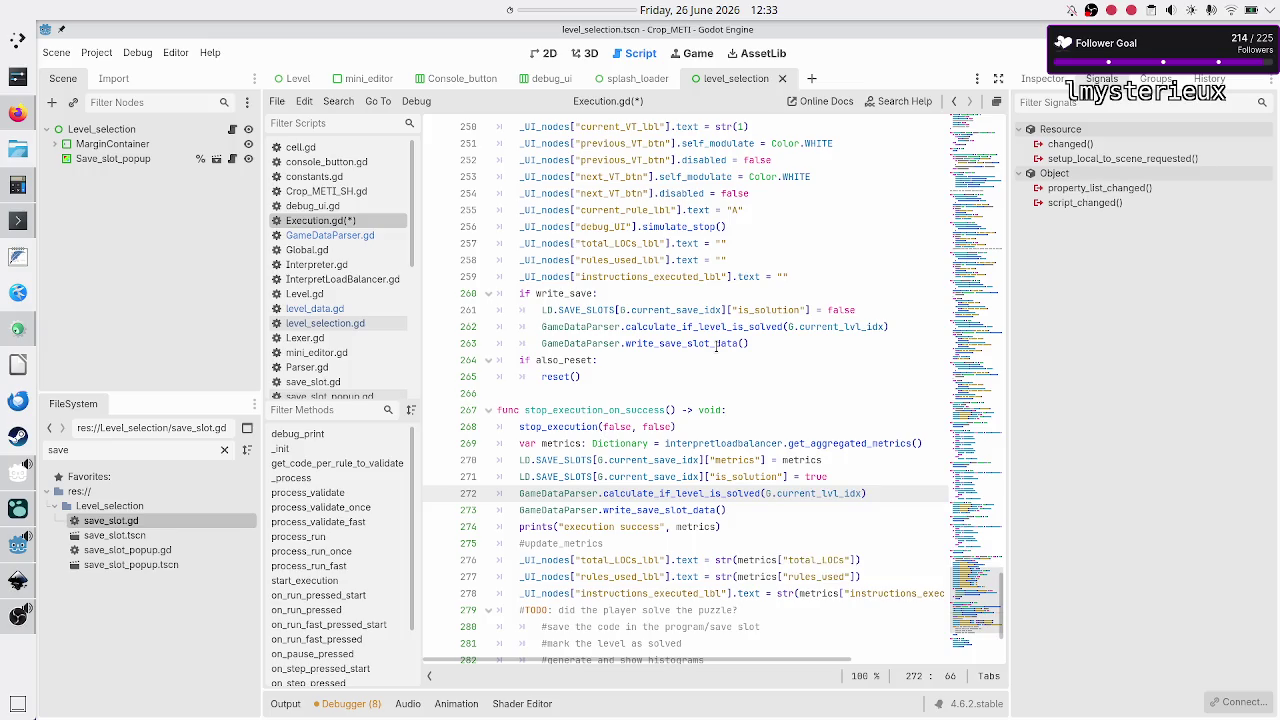
{"action": "key", "text": "Right"}
{"action": "key", "text": "ctrl+s"}
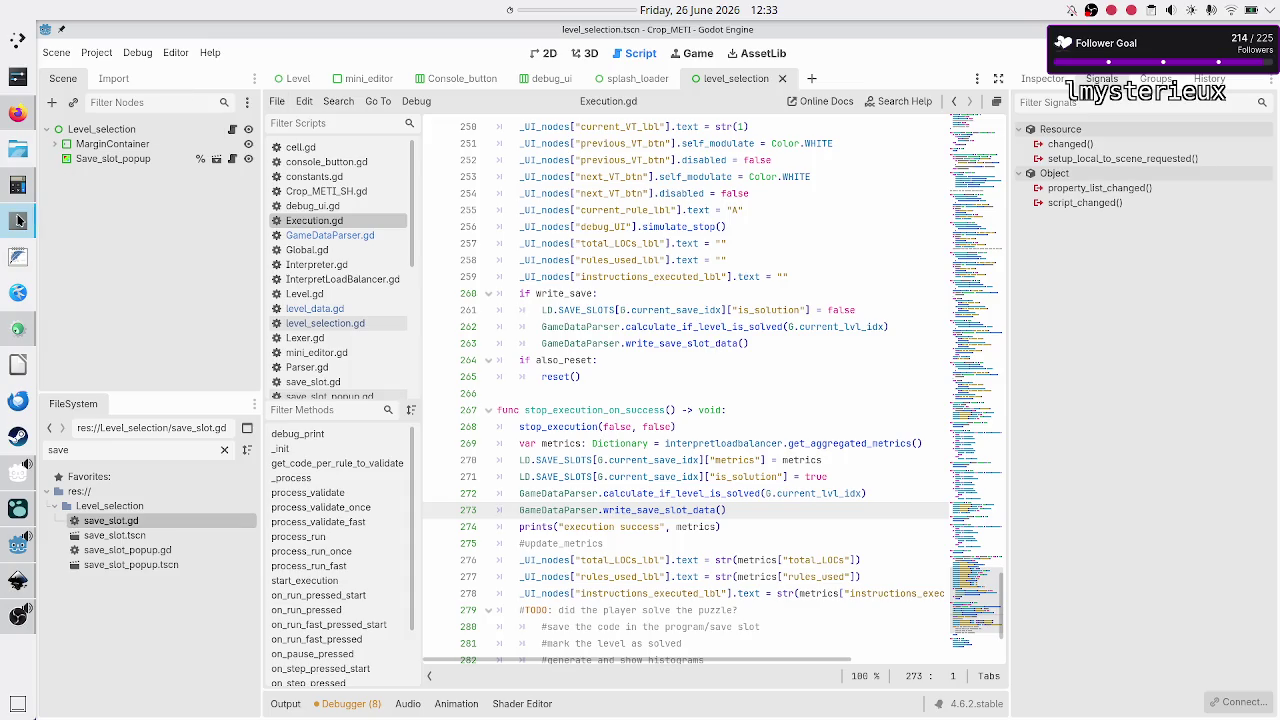
{"action": "left_click", "coordinate": [18, 220]}
Step: Delete save_data.json with rm in Konsole and rerun the project with F5
{"action": "type", "text": "rm save_data.json"}
{"action": "key", "text": "Return"}
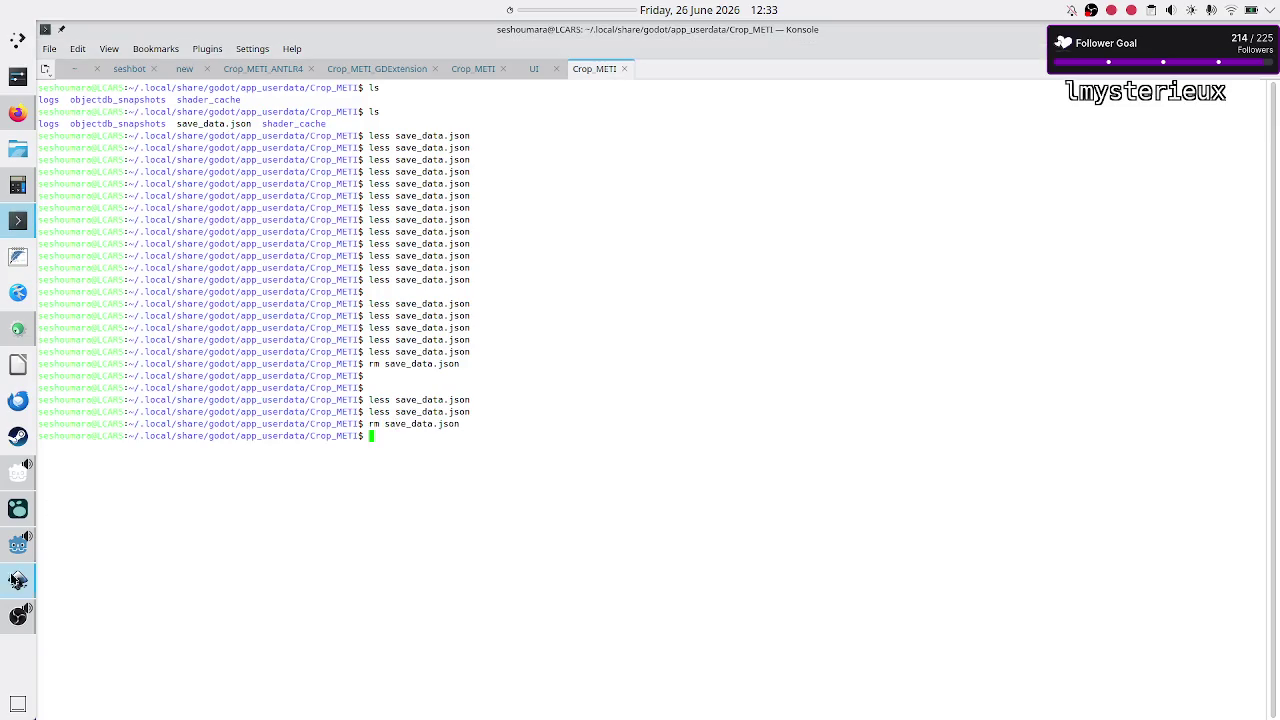
{"action": "left_click", "coordinate": [18, 545]}
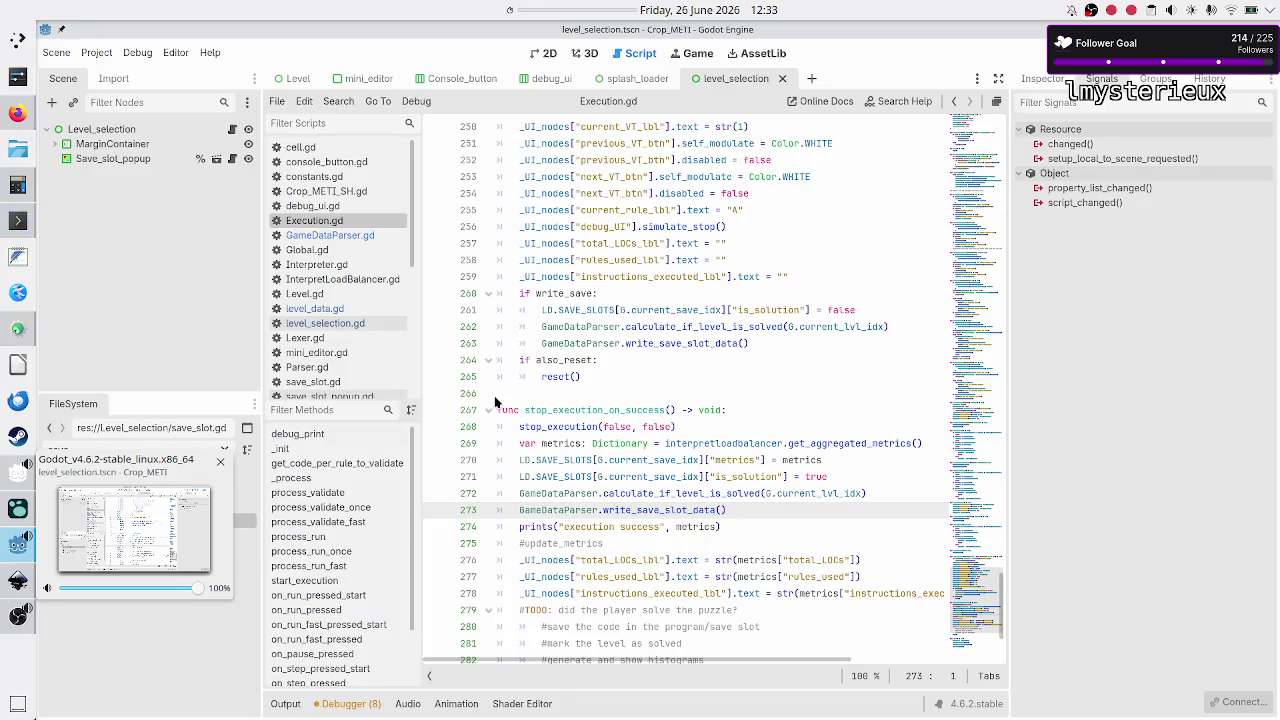
{"action": "key", "text": "F5"}
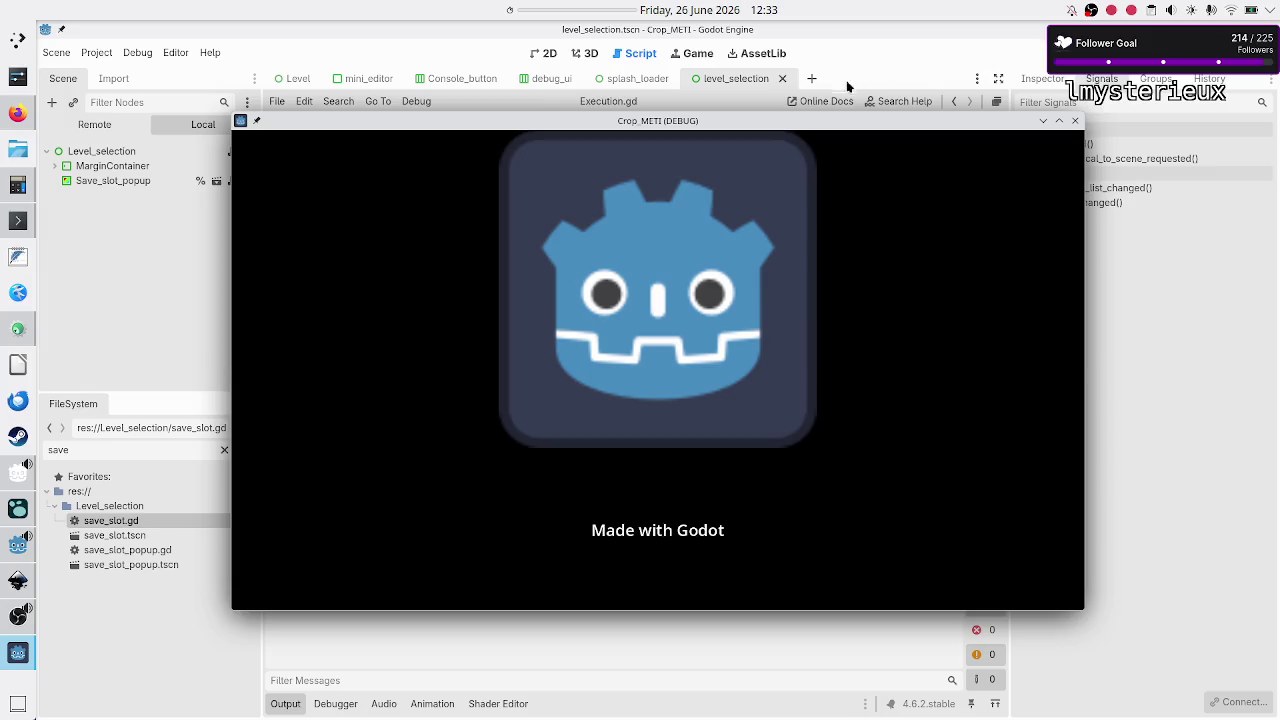
Step: Create a new Binary manipulation > Flip bit program named 'Bit flipper' and open it
{"action": "mouse_move", "coordinate": [800, 120]}
{"action": "left_mouse_down"}
{"action": "mouse_move", "coordinate": [840, 56]}
{"action": "mouse_move", "coordinate": [830, 47]}
{"action": "left_mouse_up"}
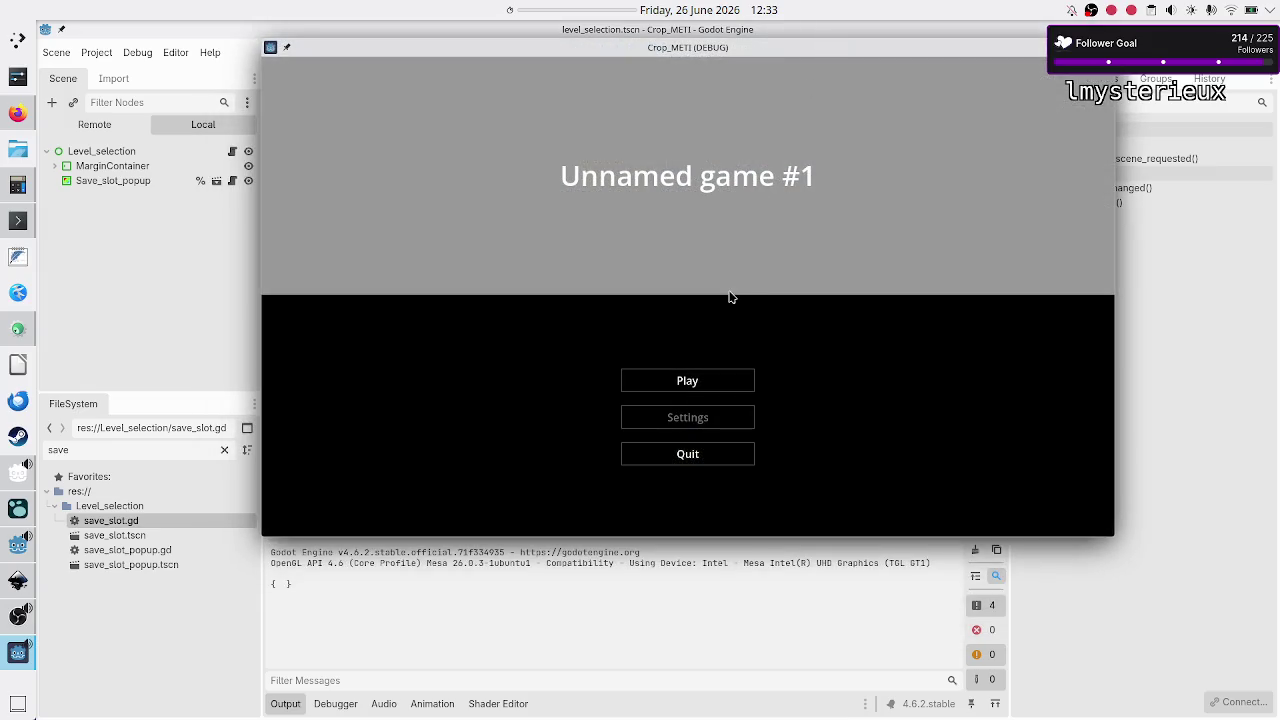
{"action": "left_click", "coordinate": [705, 378]}
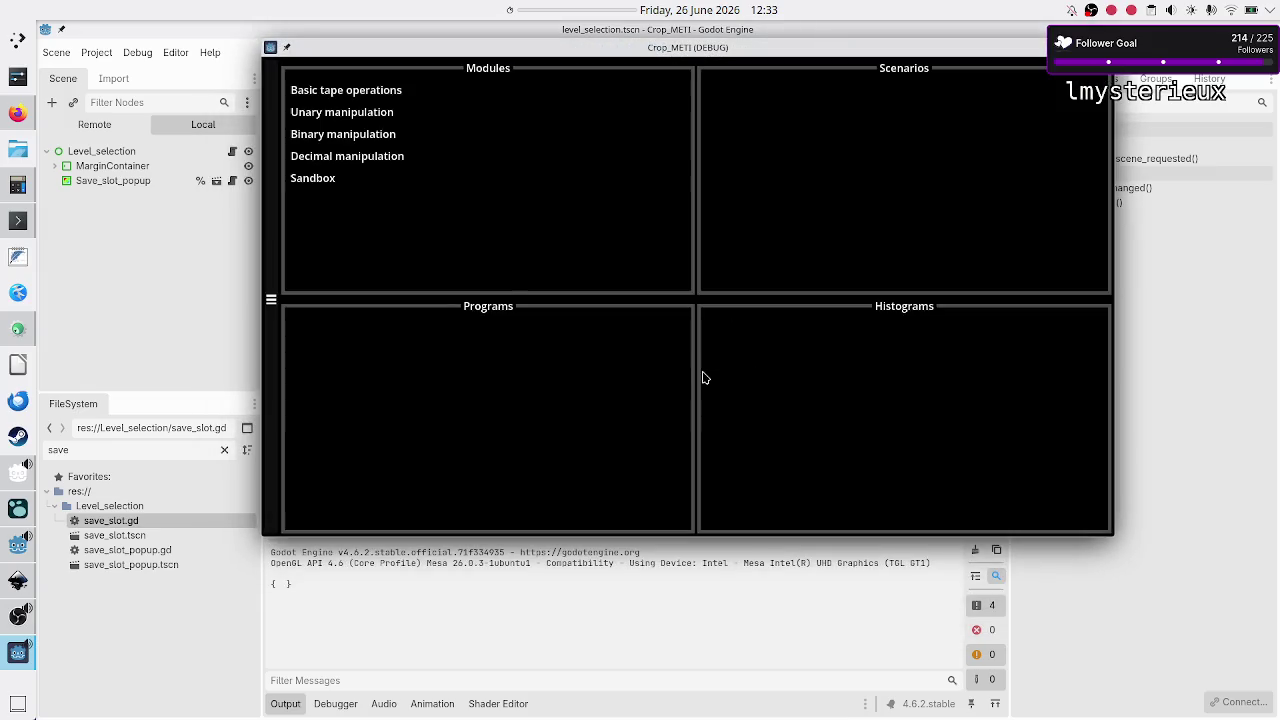
{"action": "left_click", "coordinate": [400, 134]}
{"action": "left_click", "coordinate": [775, 128]}
{"action": "left_click", "coordinate": [547, 416]}
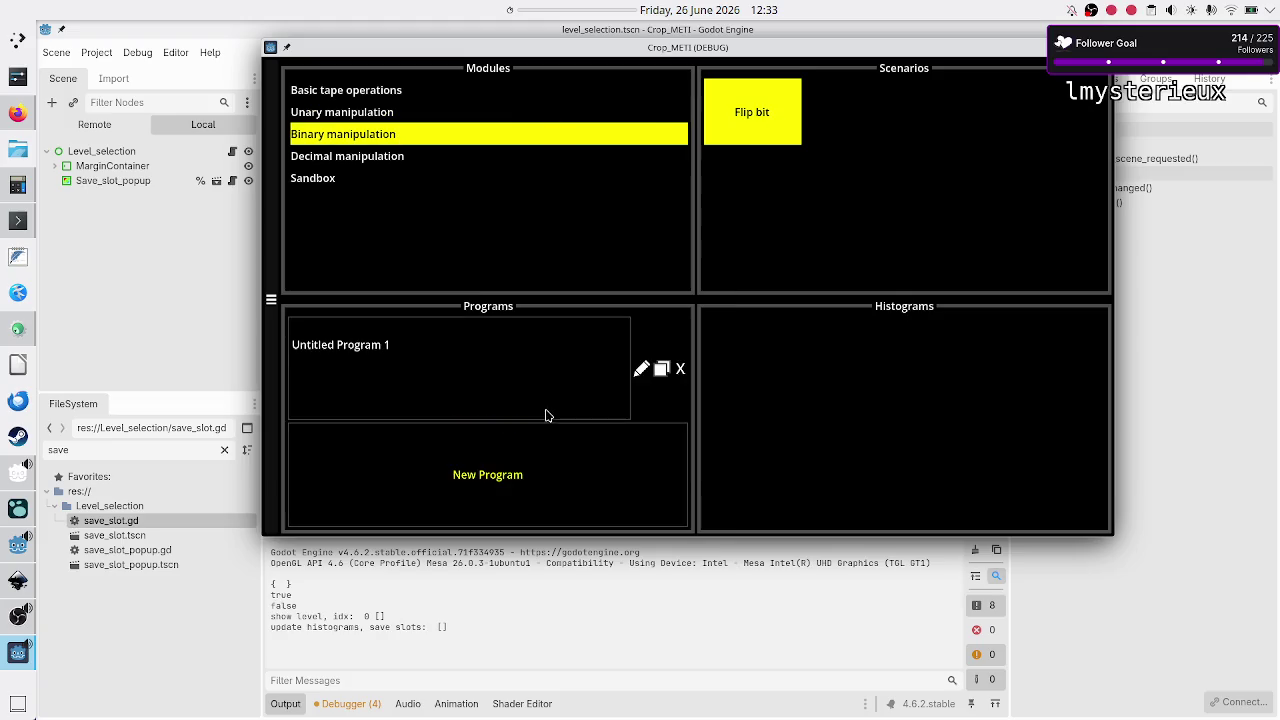
{"action": "left_click", "coordinate": [639, 370]}
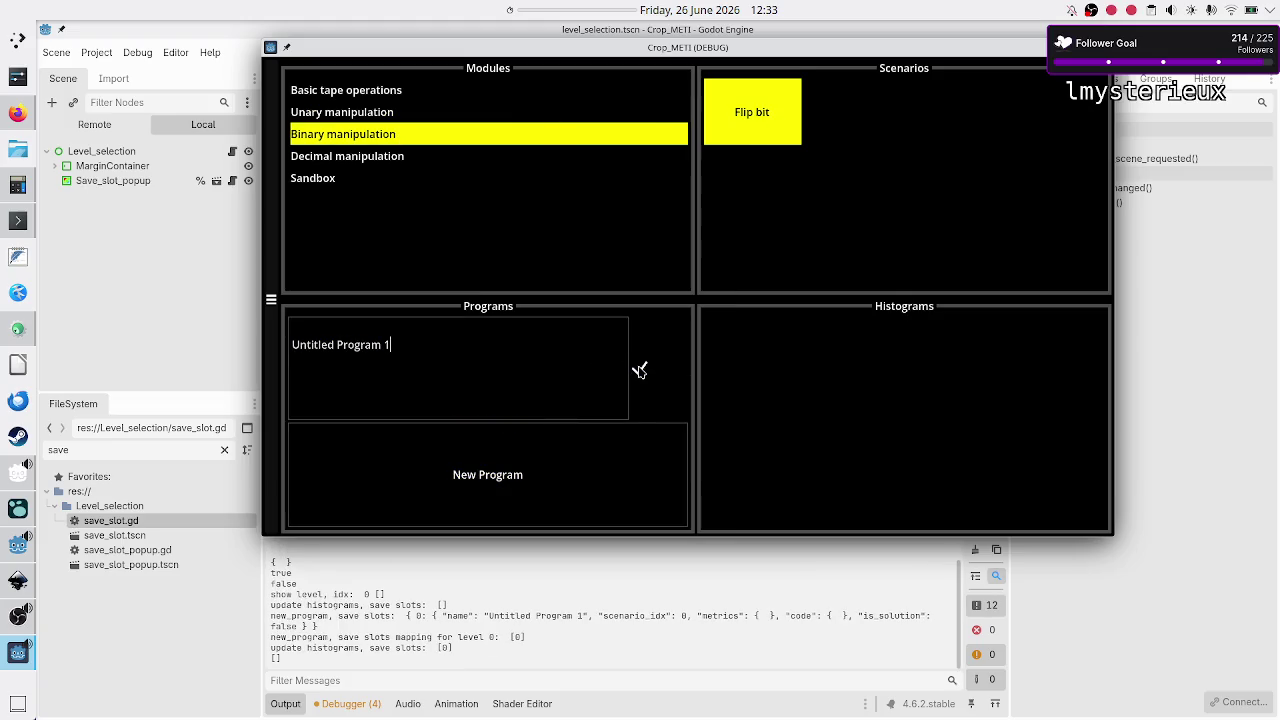
{"action": "key", "text": "ctrl+a"}
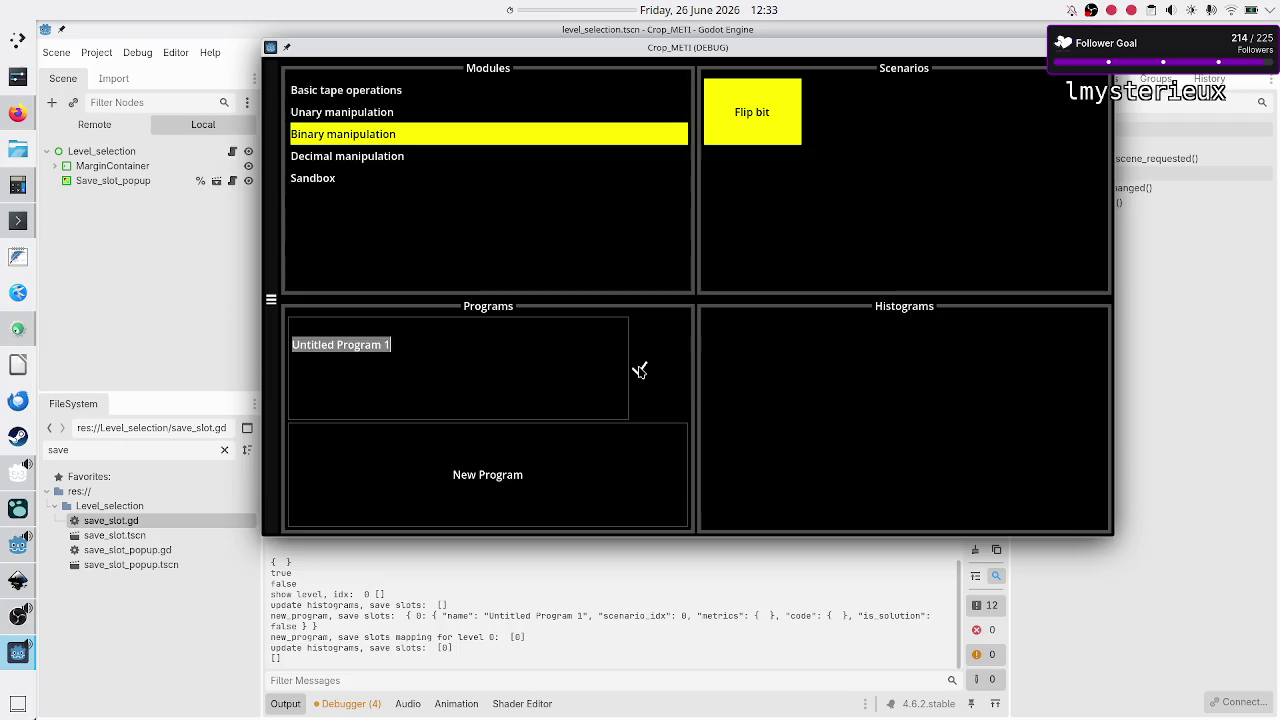
{"action": "type", "text": "Bit flipper"}
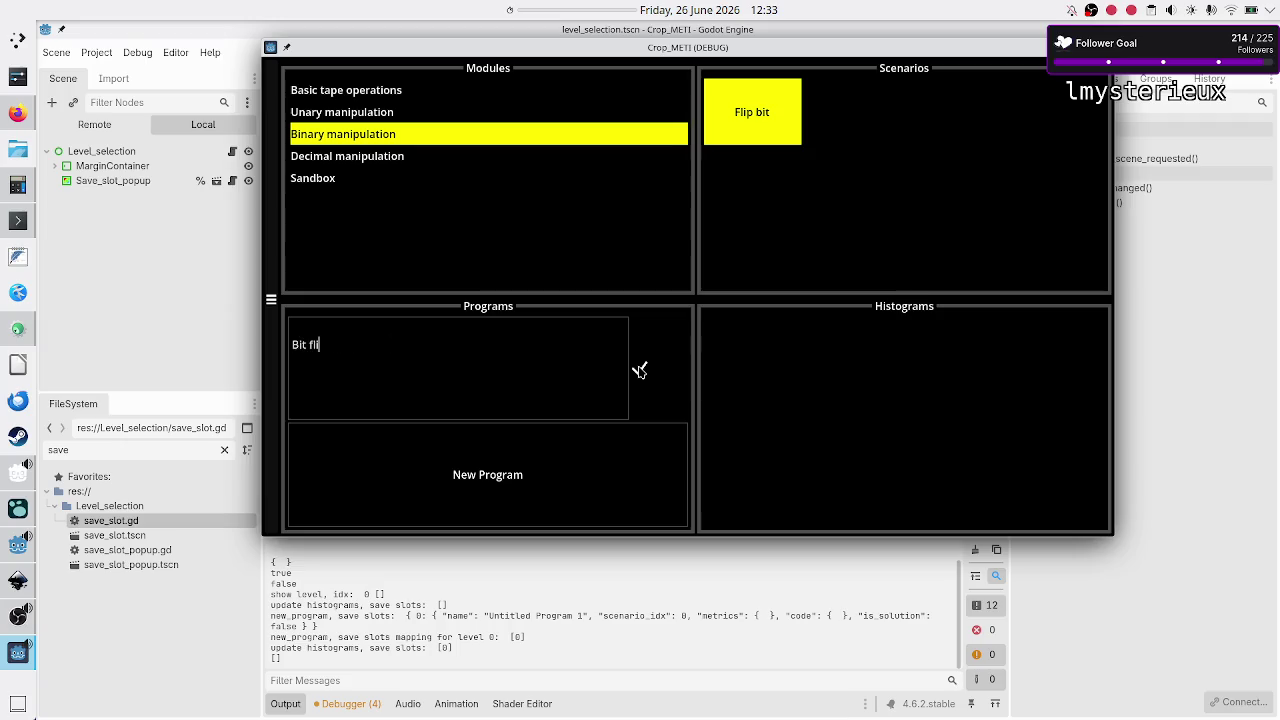
{"action": "key", "text": "Return"}
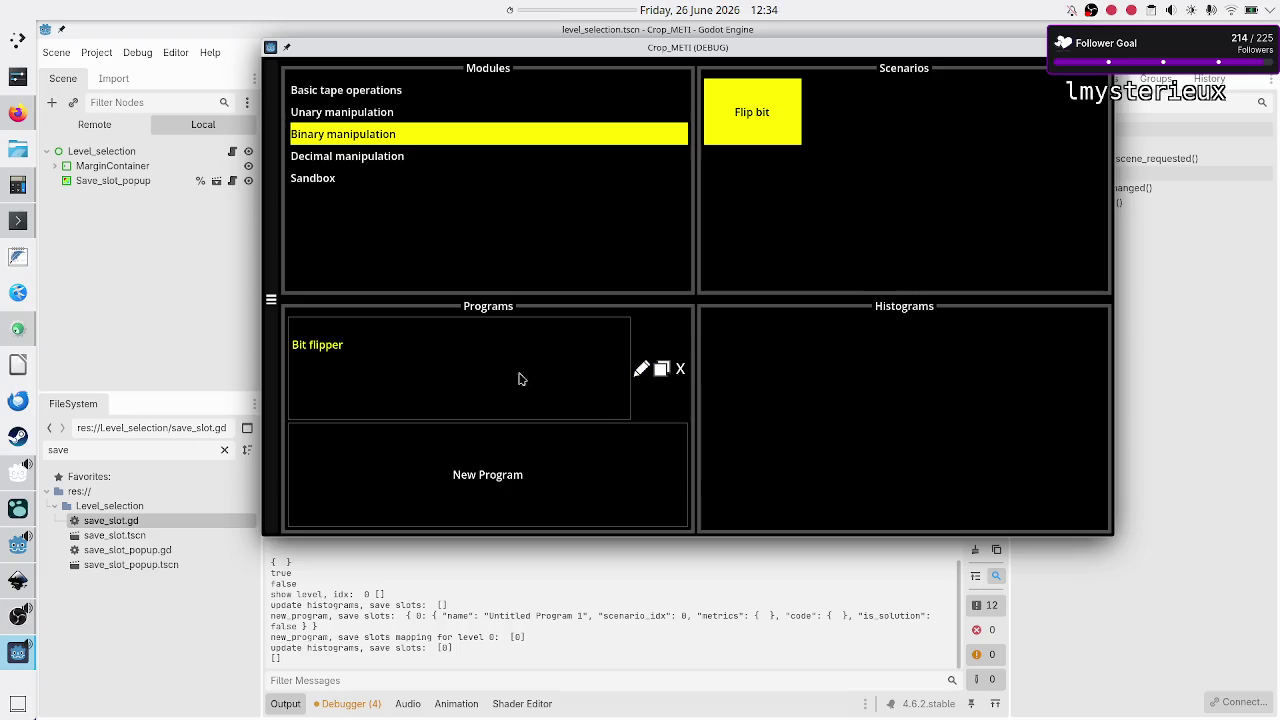
{"action": "left_click", "coordinate": [504, 371]}
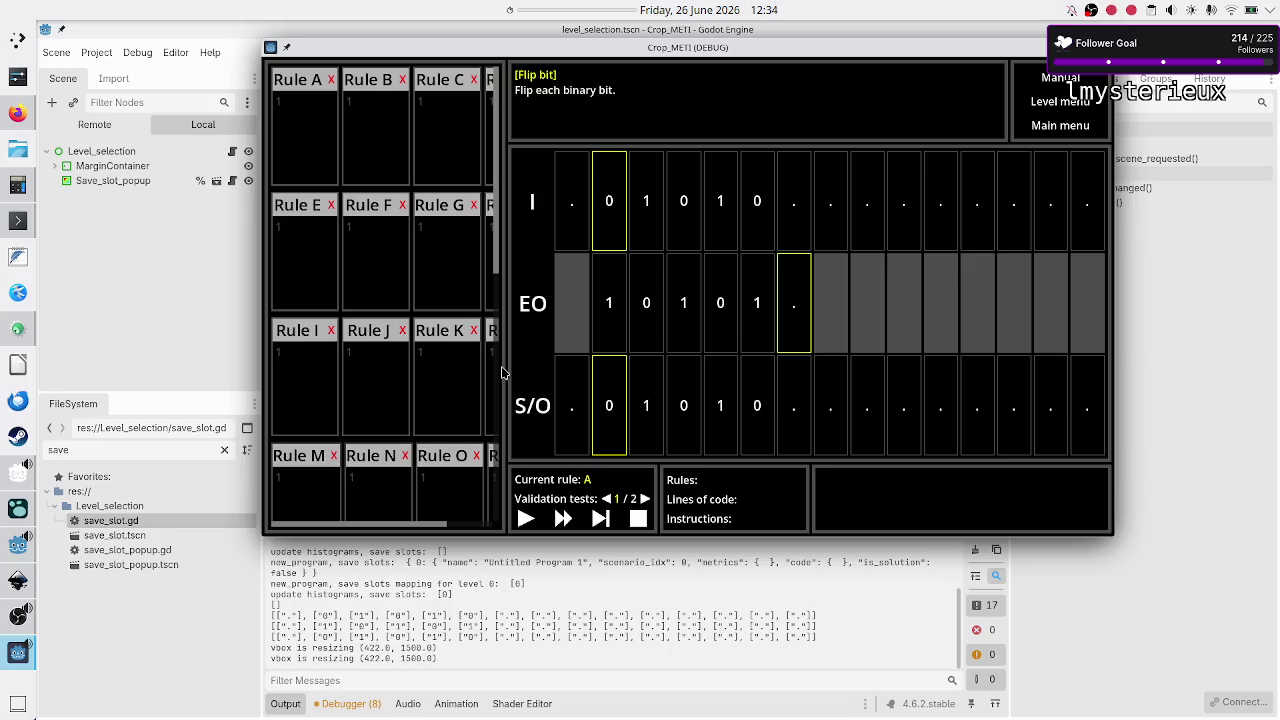
Step: Reopen Bit flipper under Flip bit and give Rule A the code 10R, 01R, ..$
{"action": "left_click", "coordinate": [1071, 110]}
{"action": "left_click", "coordinate": [399, 145]}
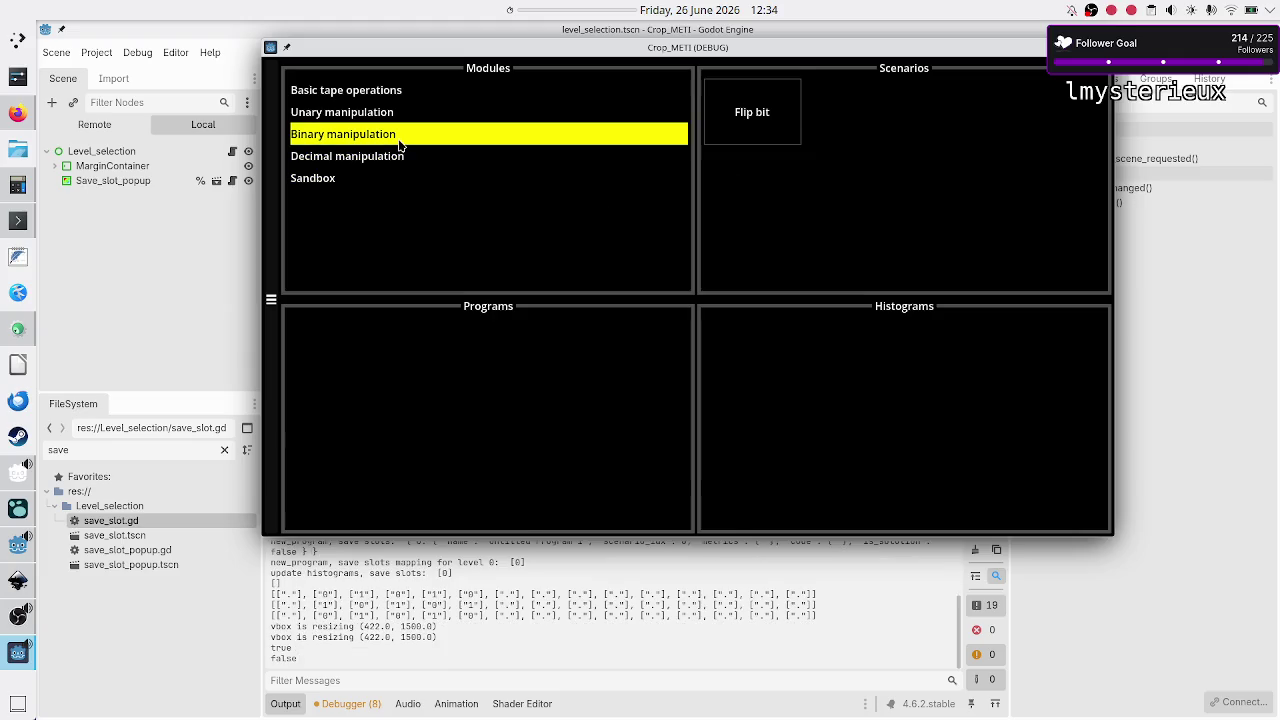
{"action": "left_click", "coordinate": [762, 122]}
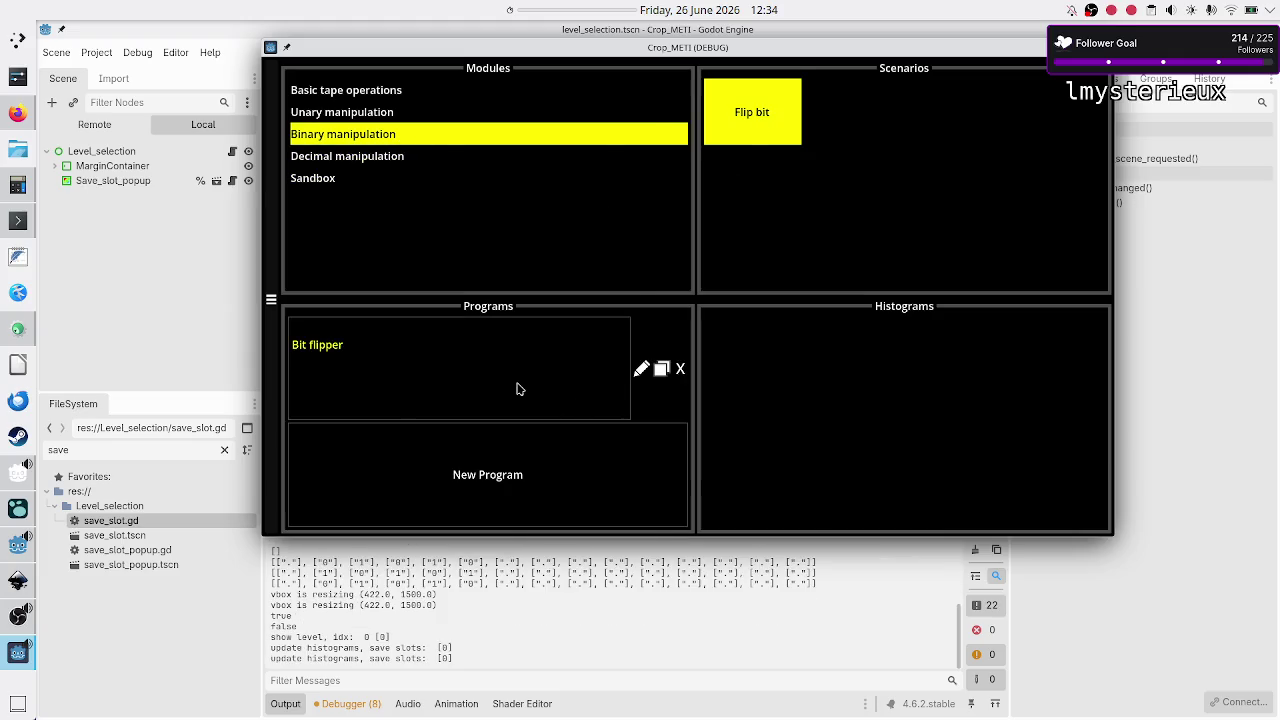
{"action": "left_click", "coordinate": [520, 388]}
{"action": "left_click", "coordinate": [322, 124]}
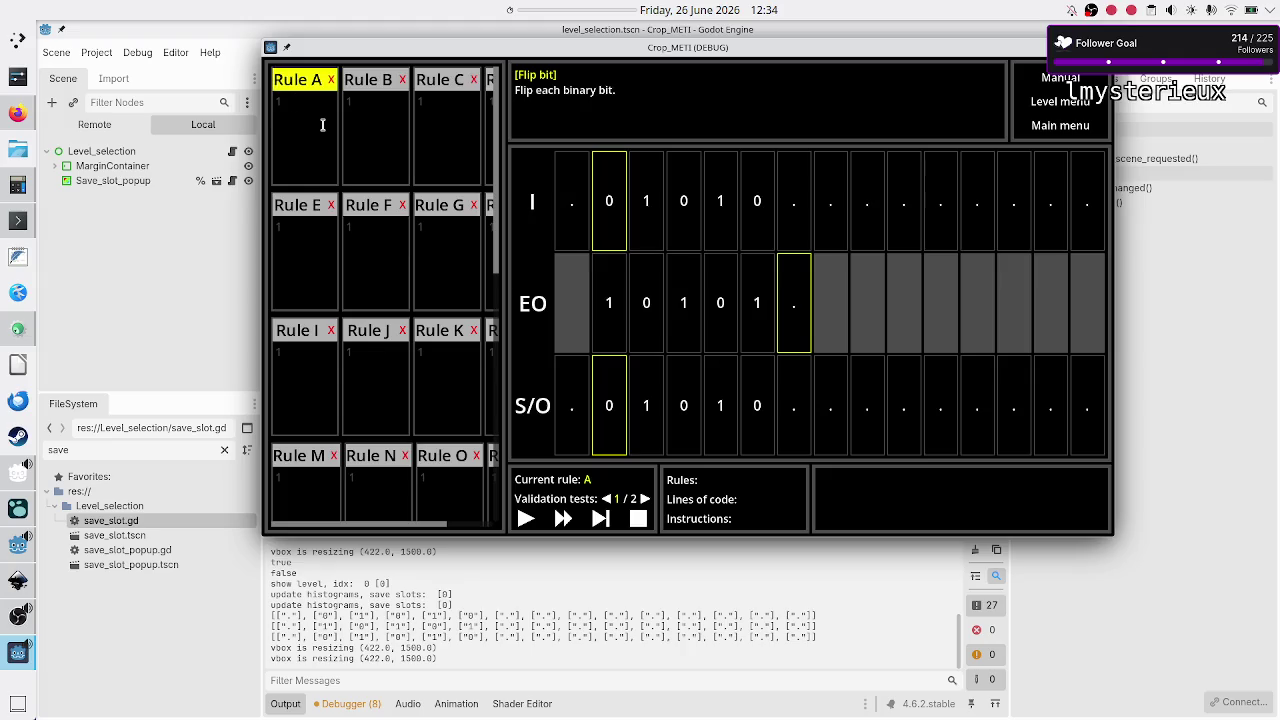
{"action": "type", "text": "01"}
{"action": "type", "text": "R"}
{"action": "key", "text": "Return"}
{"action": "type", "text": "01R"}
{"action": "key", "text": "Return"}
{"action": "type", "text": "..$"}
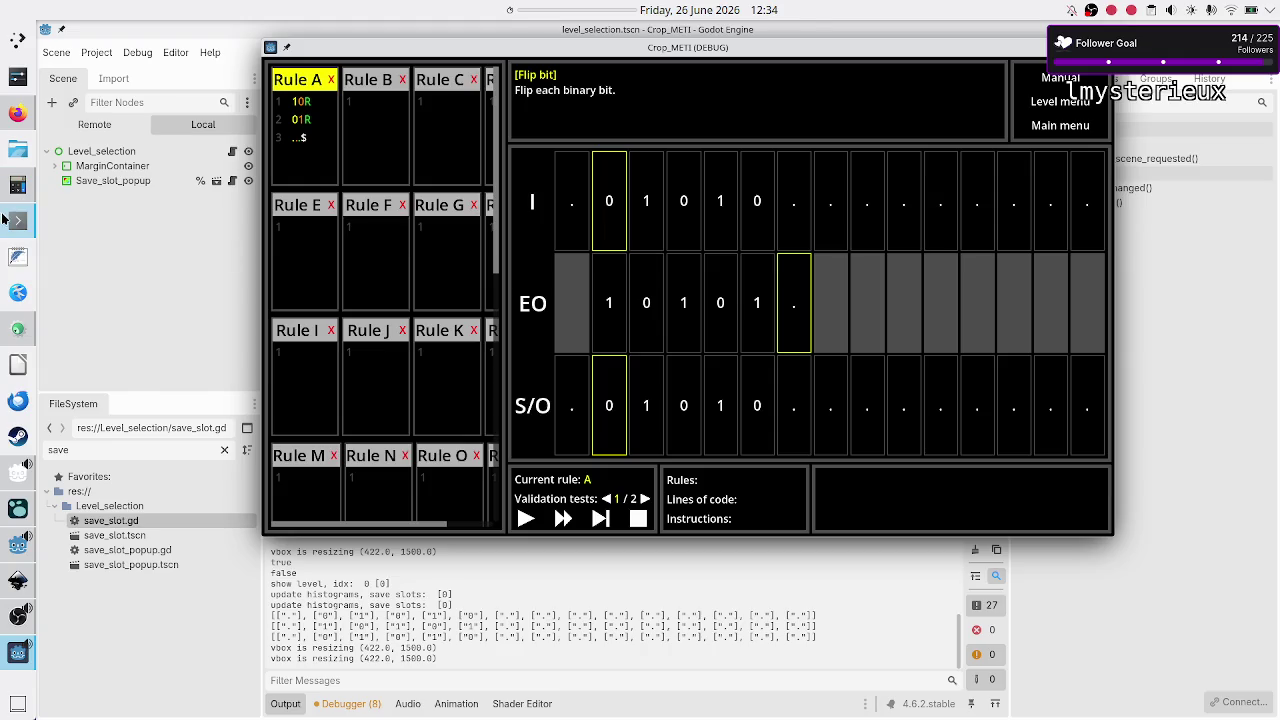
Step: In Konsole, reopen save_data.json with less, still showing is_solution false
{"action": "key", "text": "alt+Tab"}
{"action": "key", "text": "Return"}
{"action": "key", "text": "Return"}
{"action": "key", "text": "Up"}
{"action": "key", "text": "Up"}
{"action": "key", "text": "Return"}
{"action": "key", "text": "Up"}
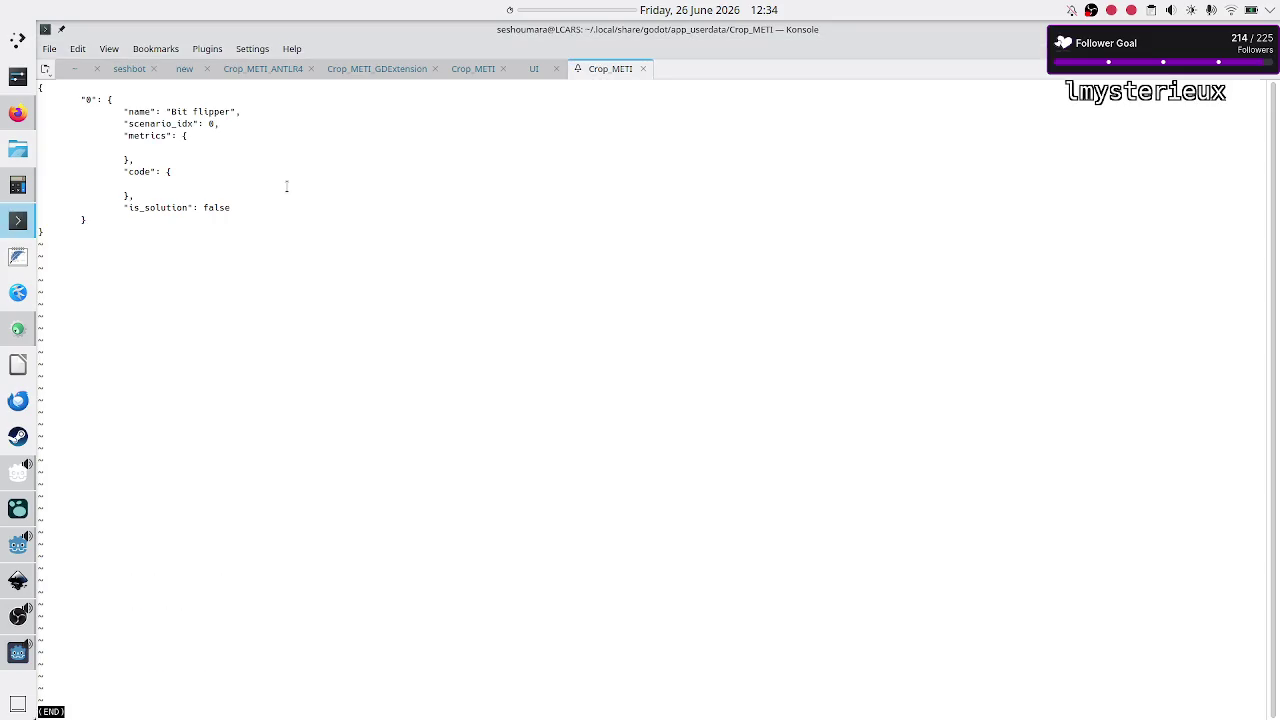
Step: Close the save file viewer and run Bit flipper on the tests in the game
{"action": "mouse_move", "coordinate": [140, 138]}
{"action": "left_mouse_down"}
{"action": "mouse_move", "coordinate": [186, 140]}
{"action": "mouse_move", "coordinate": [172, 192]}
{"action": "mouse_move", "coordinate": [240, 200]}
{"action": "left_mouse_up"}
{"action": "left_click", "coordinate": [240, 200]}
{"action": "key", "text": "q"}
{"action": "key", "text": "alt+Tab"}
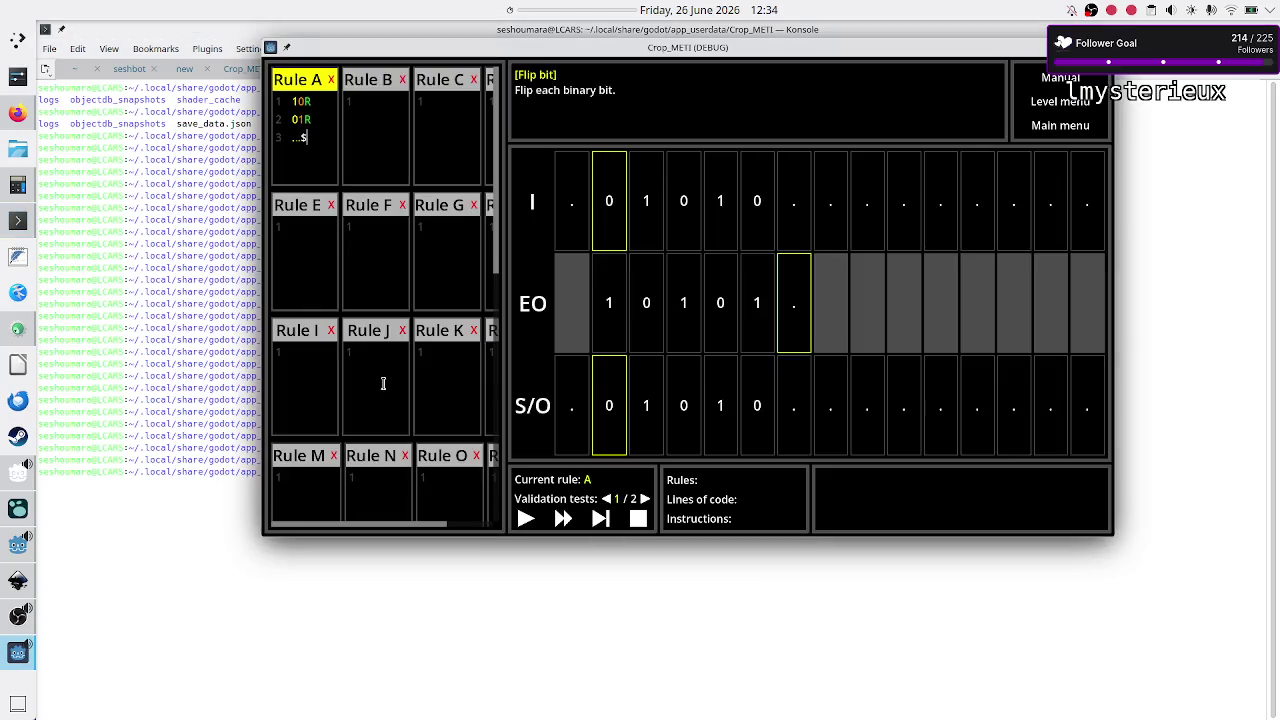
{"action": "left_click", "coordinate": [528, 516]}
{"action": "left_click", "coordinate": [533, 516]}
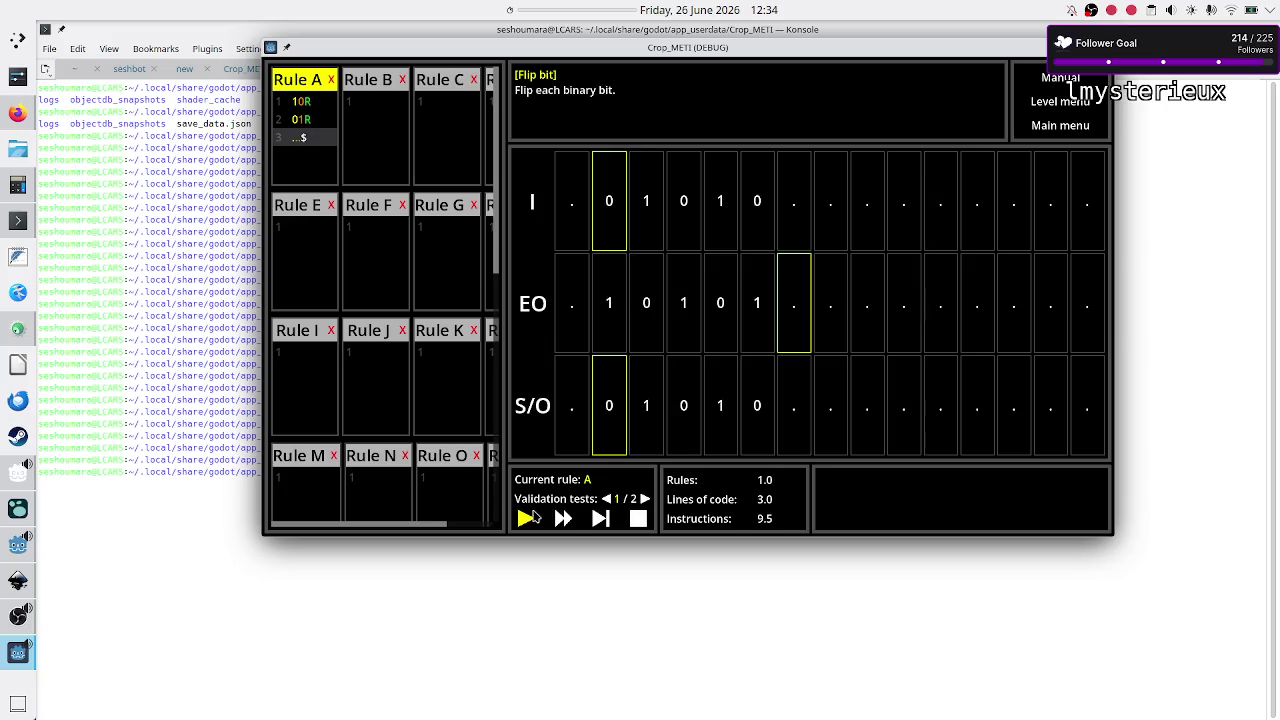
Step: Reopen save_data.json in Konsole and confirm is_solution is now true
{"action": "left_click", "coordinate": [482, 600]}
{"action": "key", "text": "Up"}
{"action": "key", "text": "Return"}
{"action": "key", "text": "g"}
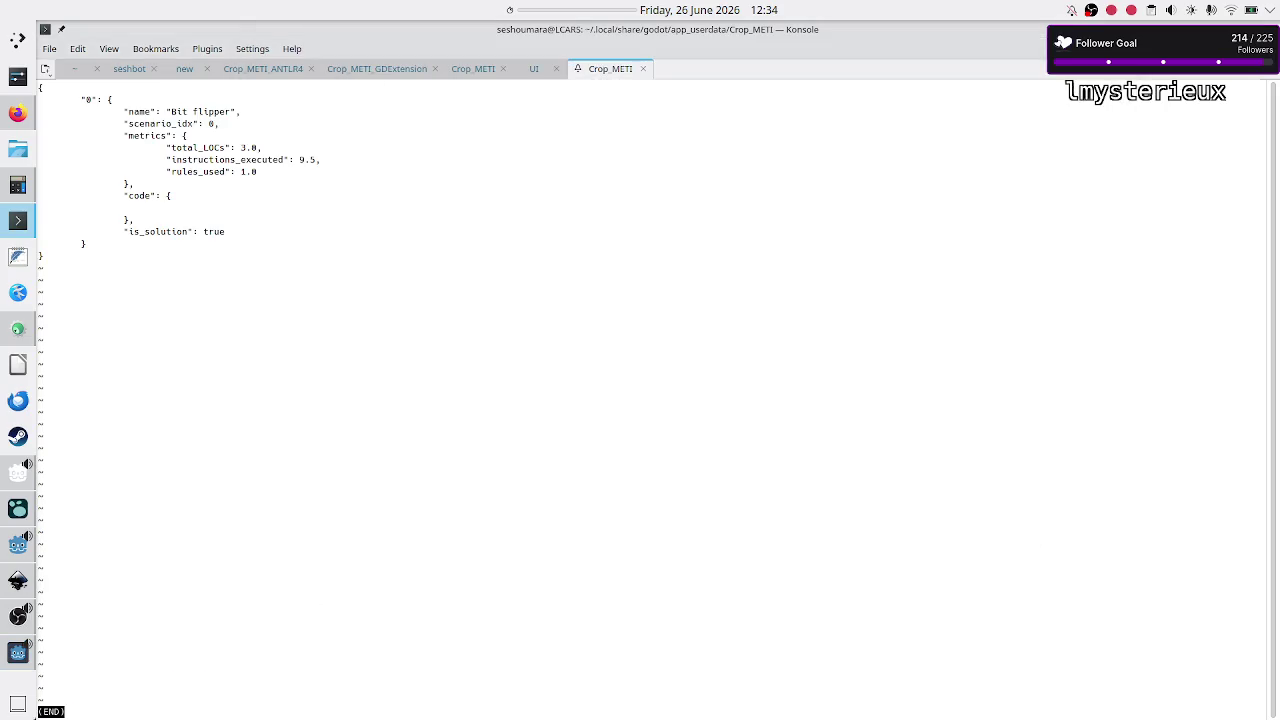
{"action": "double_click", "coordinate": [216, 234]}
{"action": "key", "text": "q"}
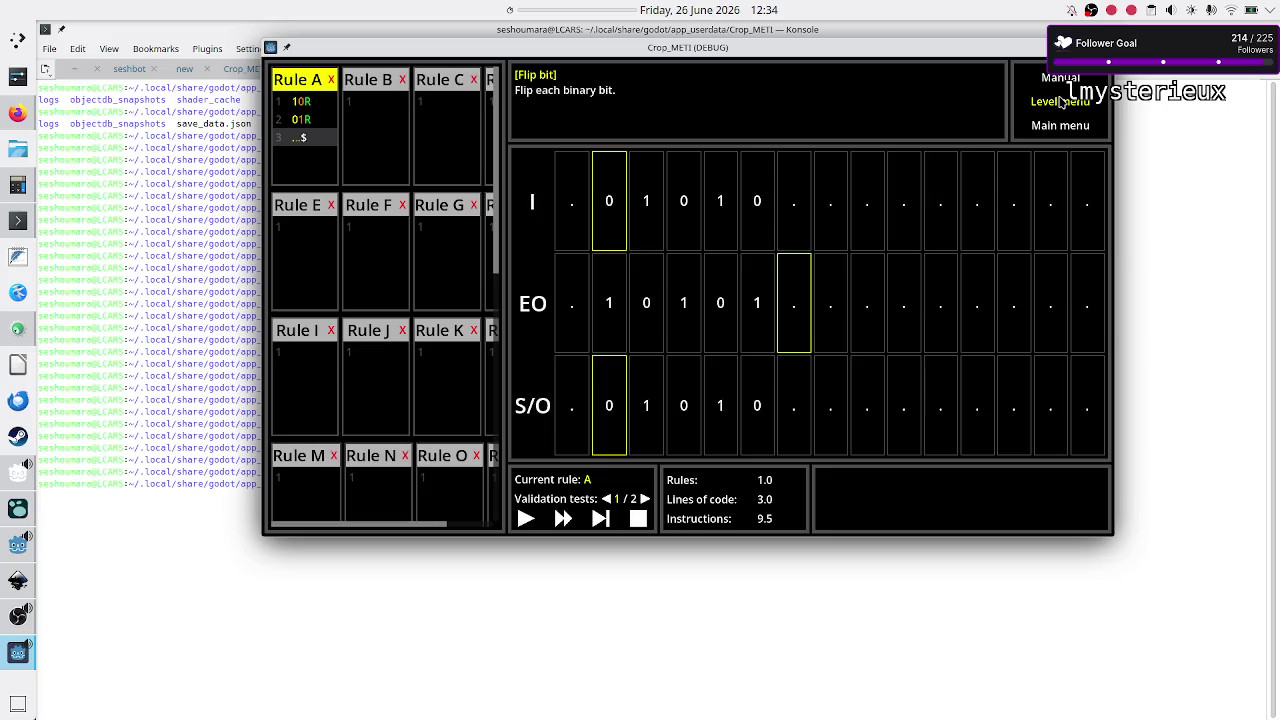
Step: In Flip bit, add and delete Untitled Program 1, then duplicate and delete a Bit flipper copy
{"action": "left_click", "coordinate": [1062, 103]}
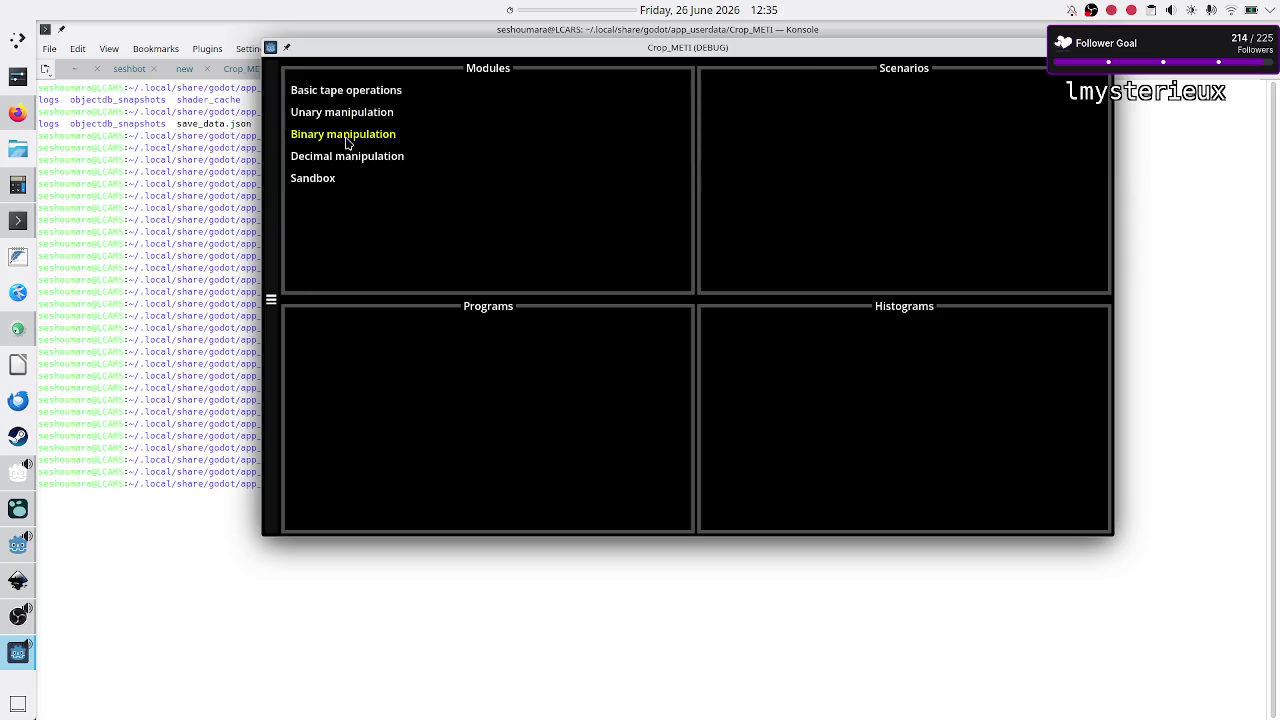
{"action": "left_click", "coordinate": [347, 143]}
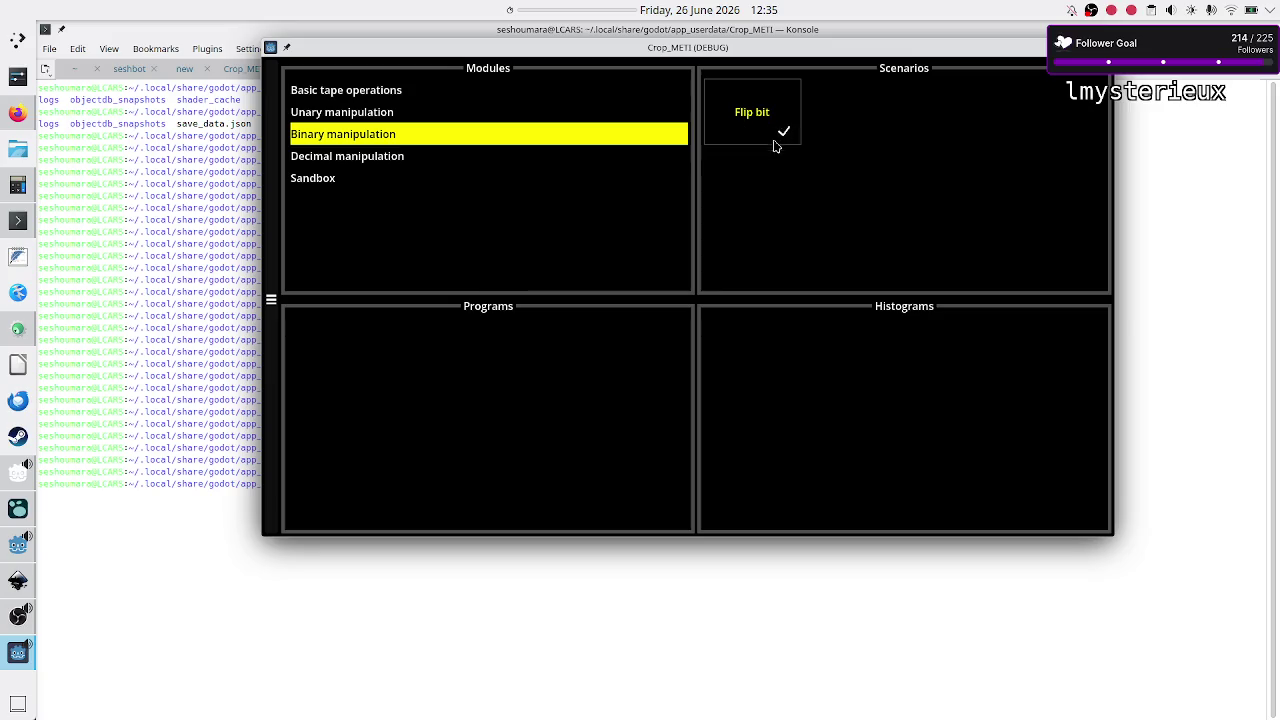
{"action": "left_click", "coordinate": [757, 118]}
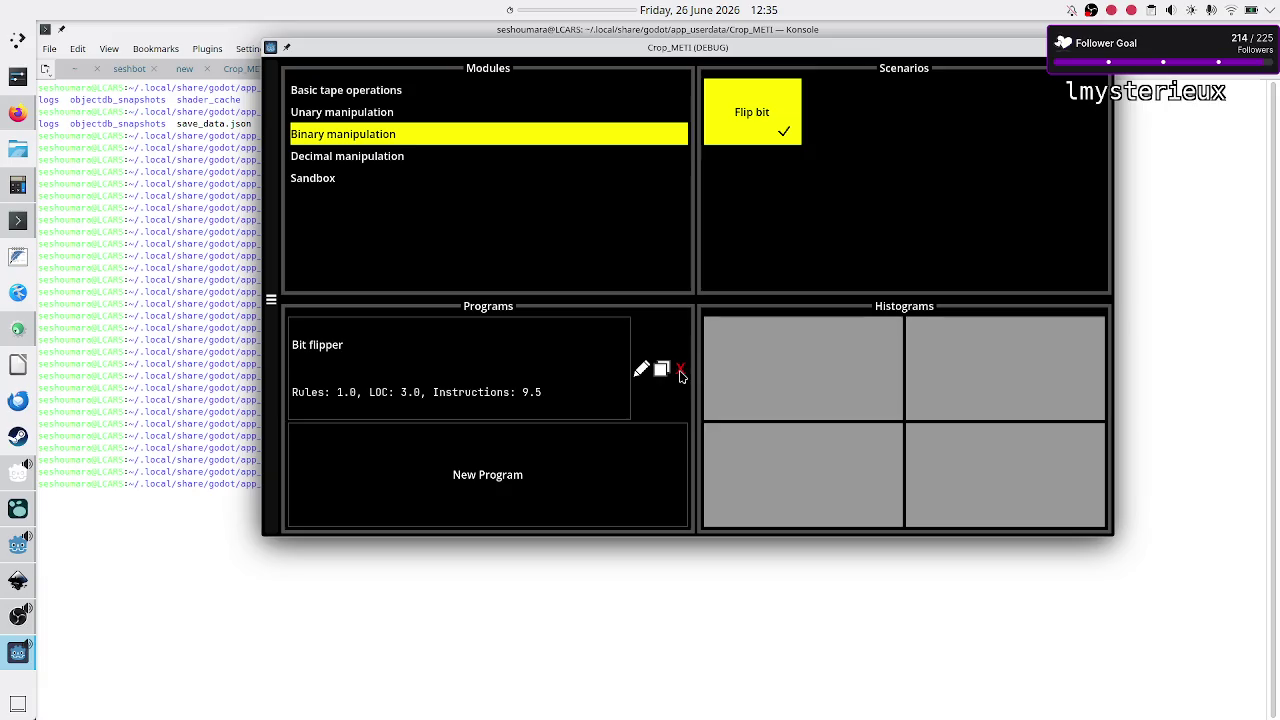
{"action": "left_click", "coordinate": [592, 450]}
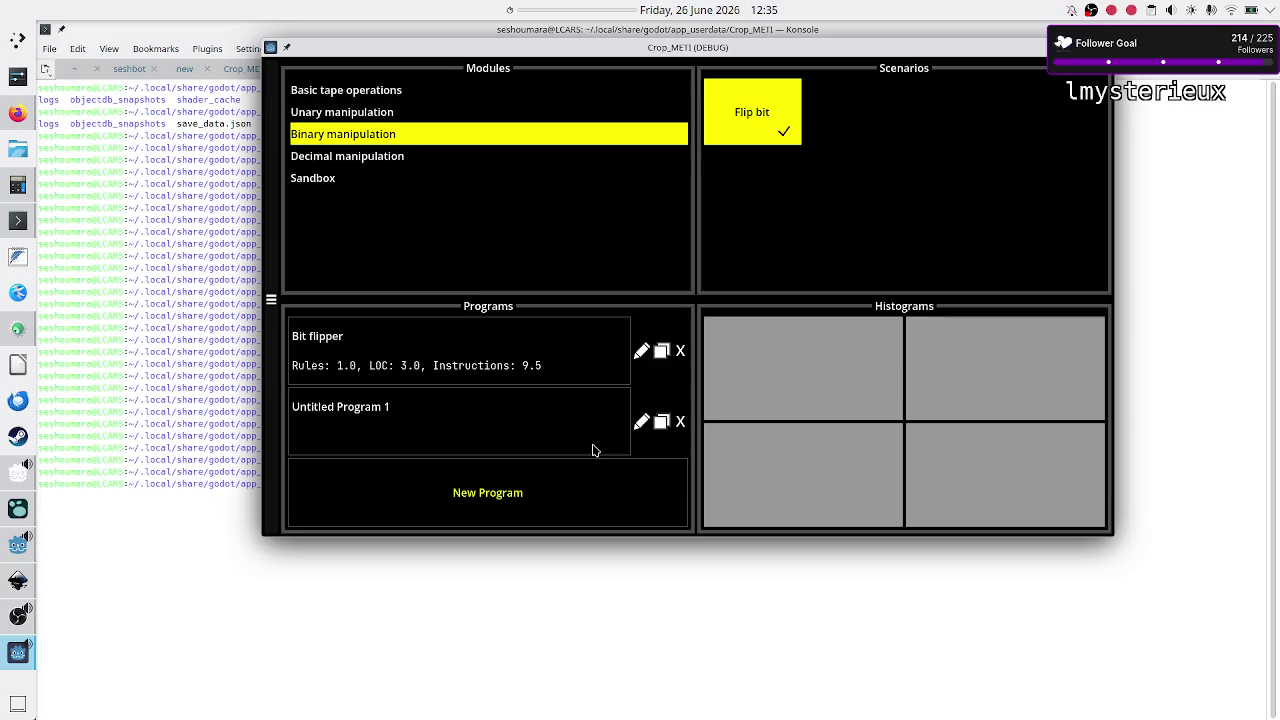
{"action": "left_click", "coordinate": [680, 424]}
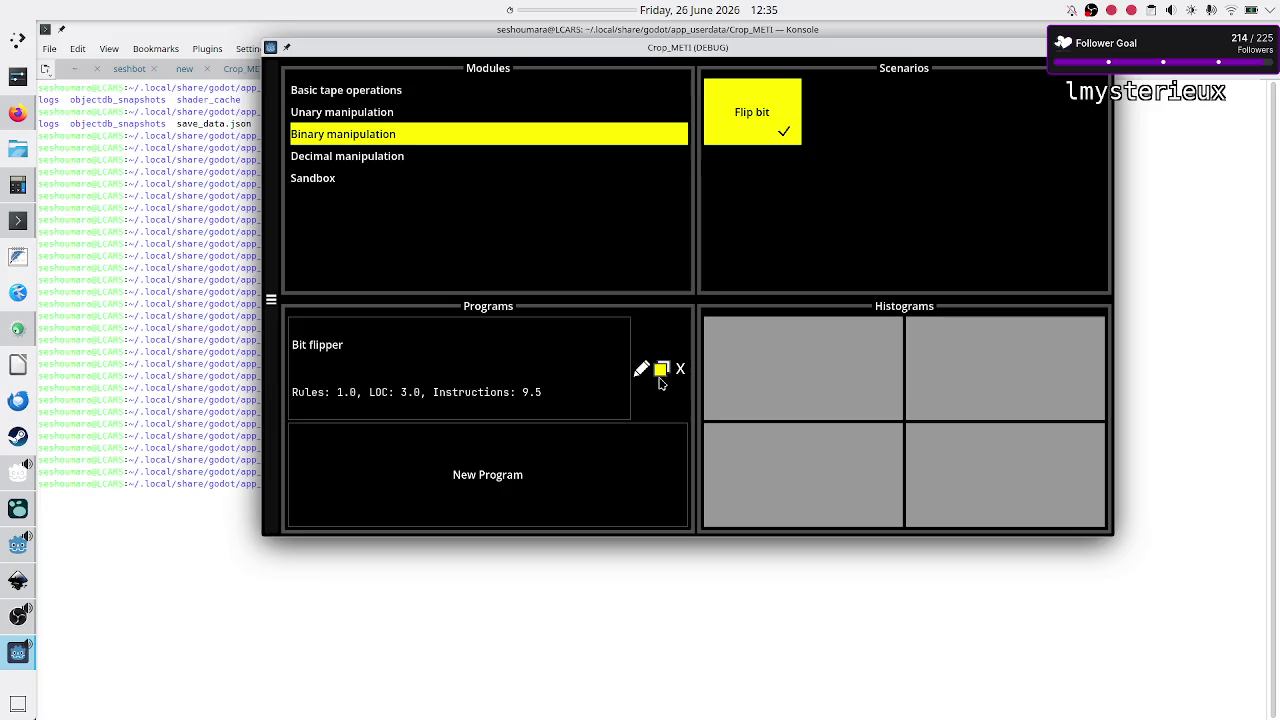
{"action": "left_click", "coordinate": [660, 370]}
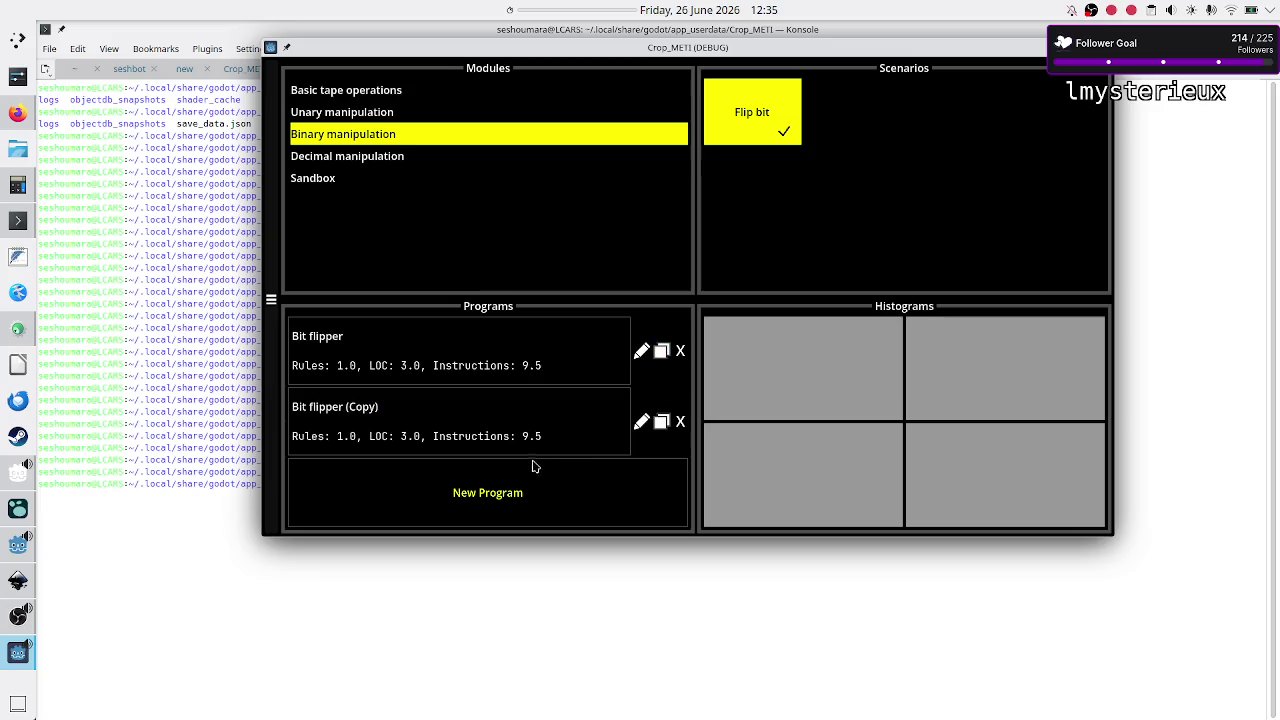
{"action": "left_click", "coordinate": [681, 423]}
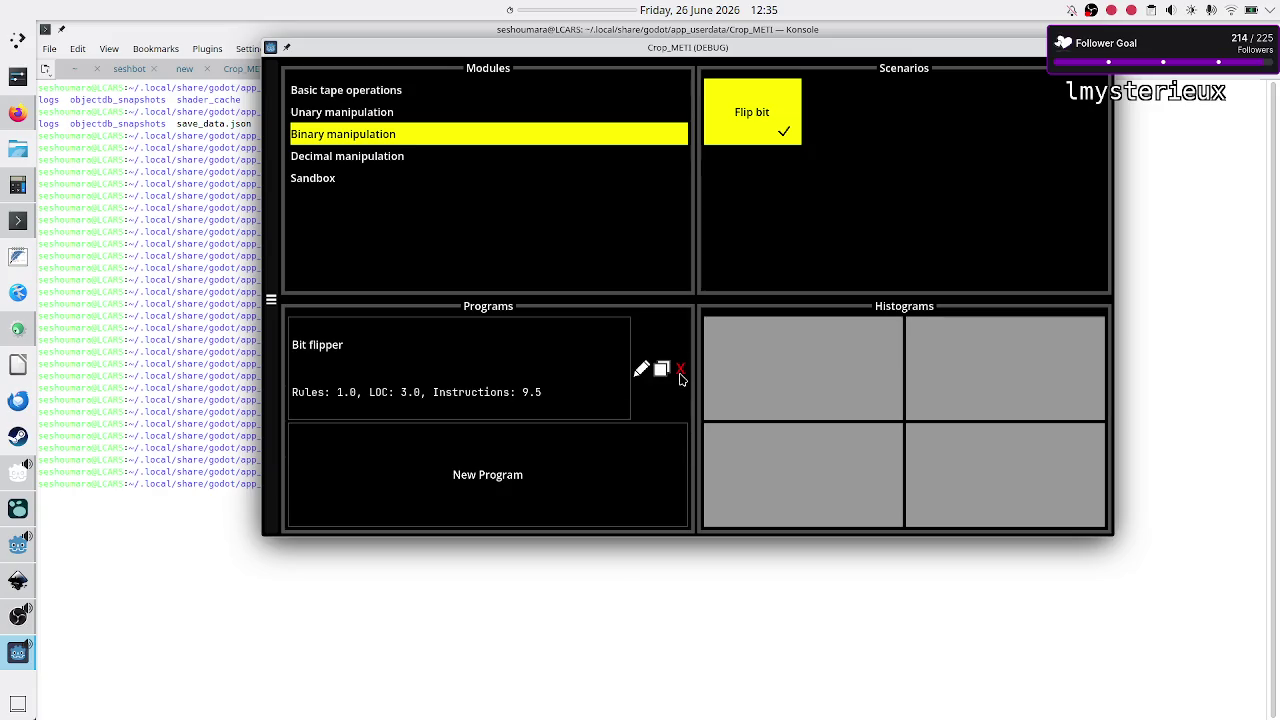
Step: Delete both Bit flipper programs, leaving only Untitled Program 1 so Flip bit loses its checkmark
{"action": "left_click", "coordinate": [635, 458]}
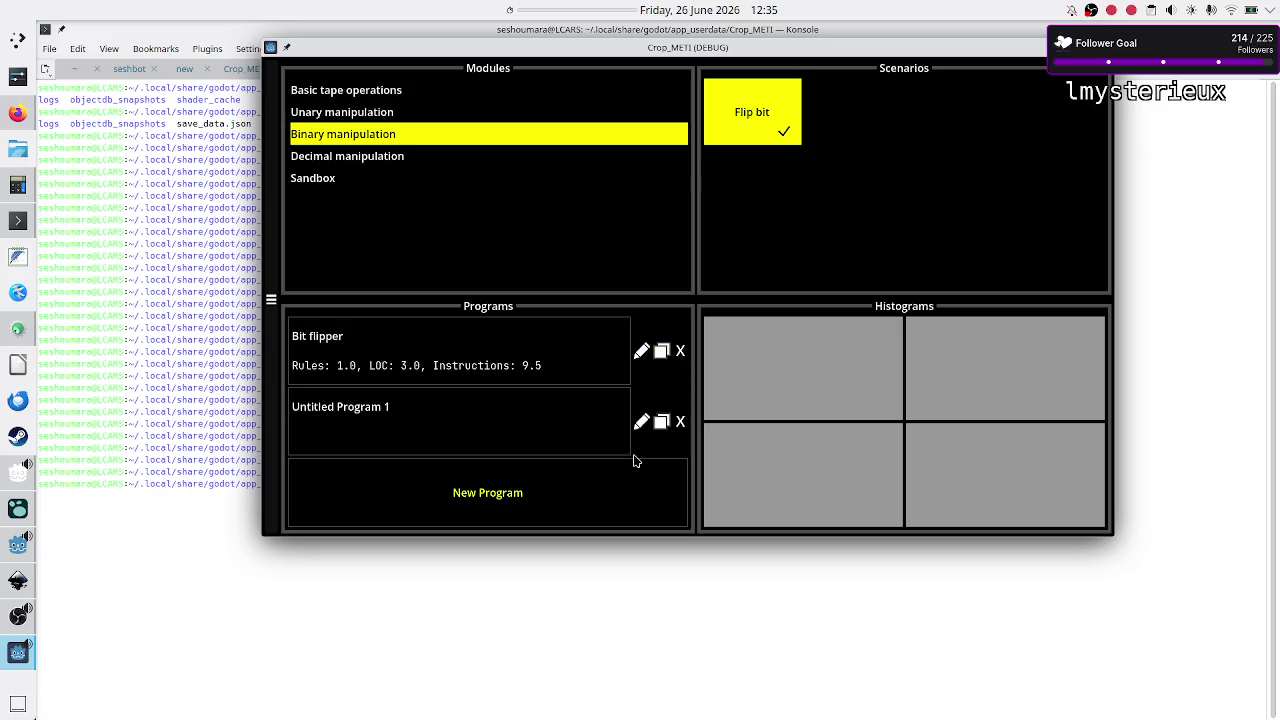
{"action": "left_click", "coordinate": [680, 422]}
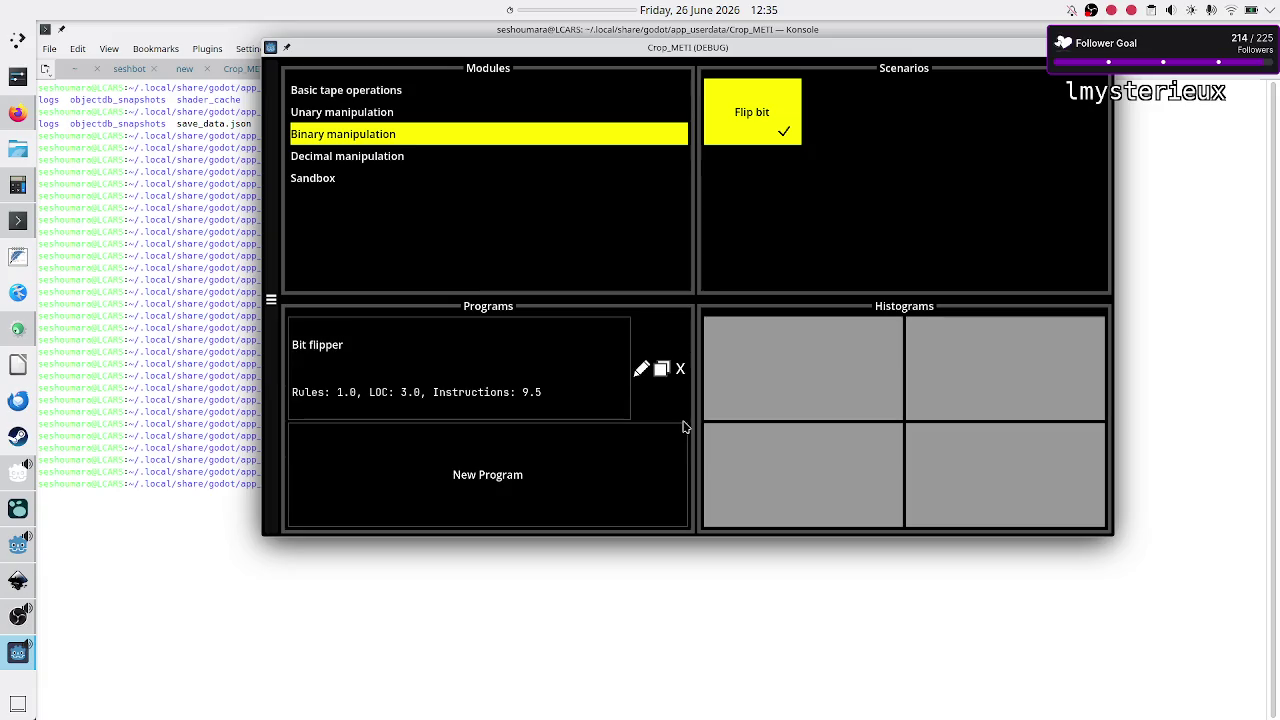
{"action": "left_click", "coordinate": [660, 369]}
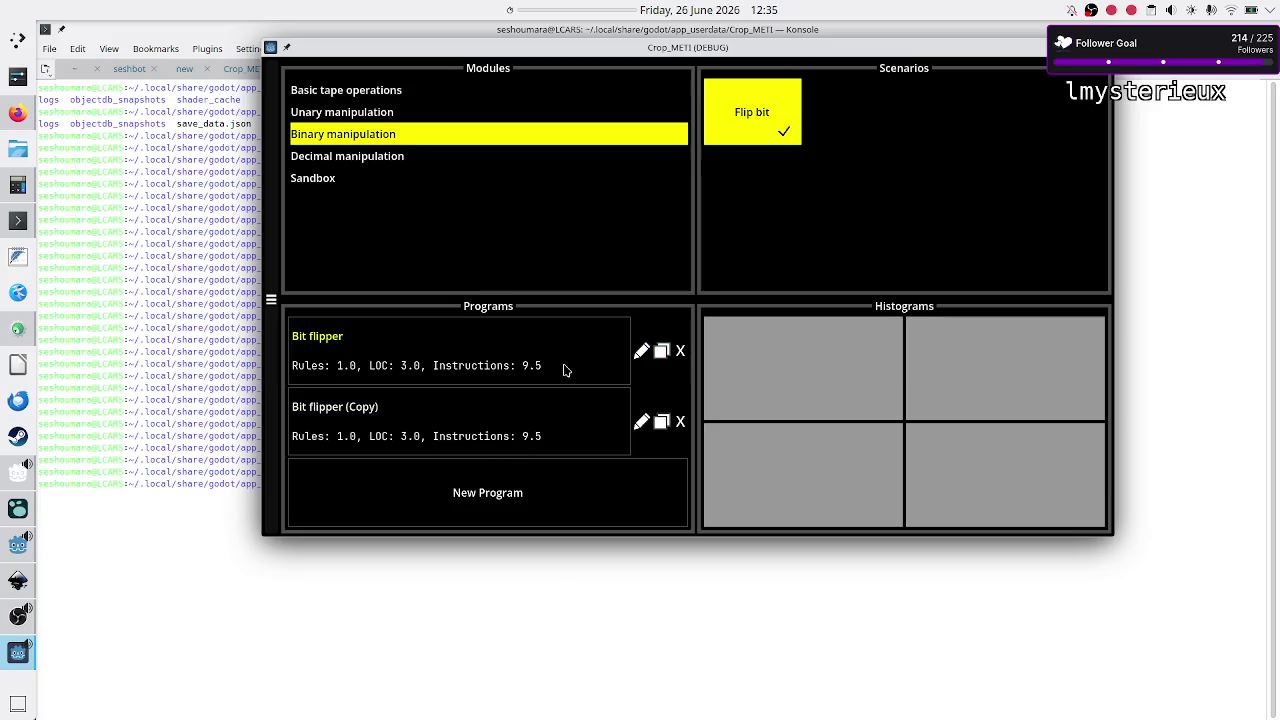
{"action": "left_click", "coordinate": [681, 353]}
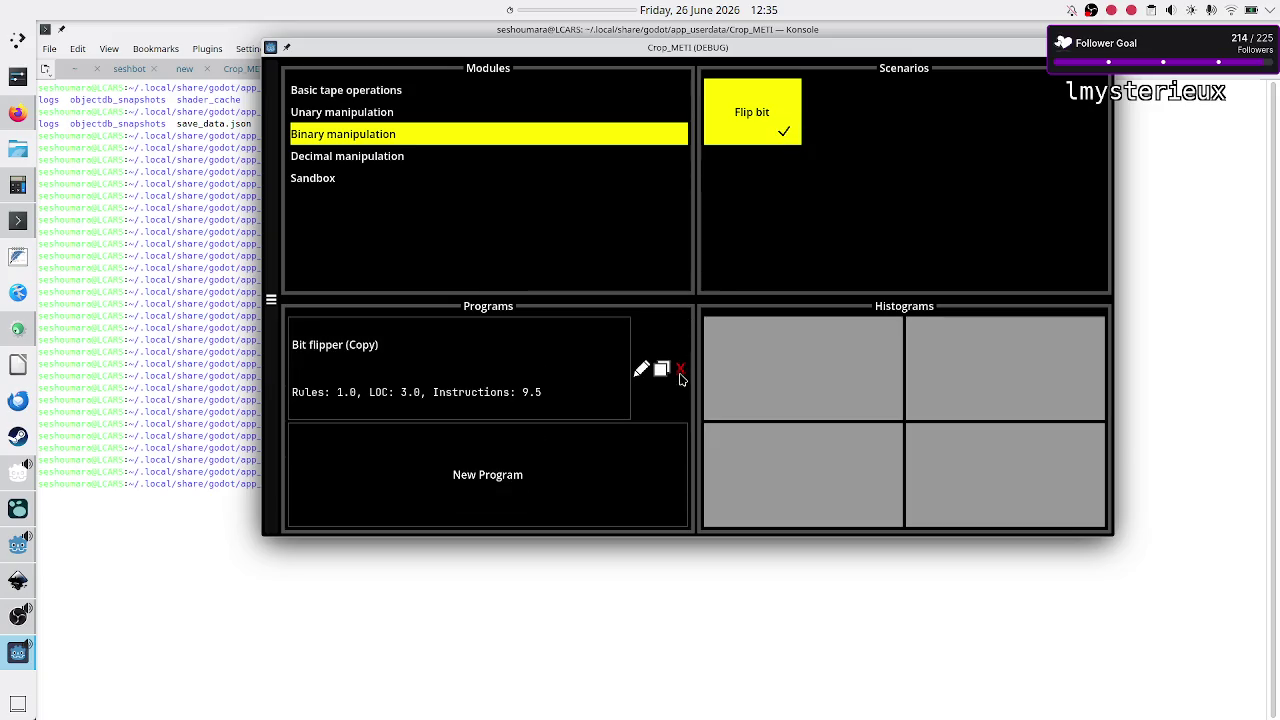
{"action": "left_click", "coordinate": [612, 490]}
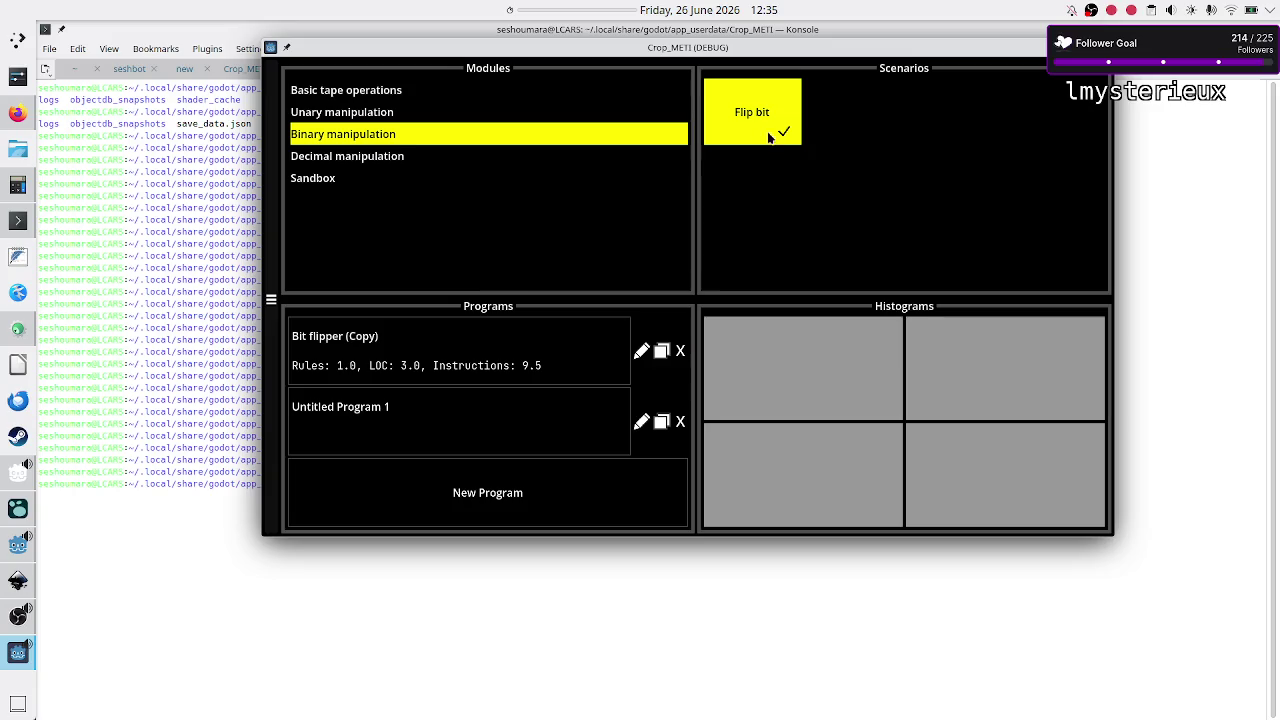
{"action": "left_click", "coordinate": [682, 352]}
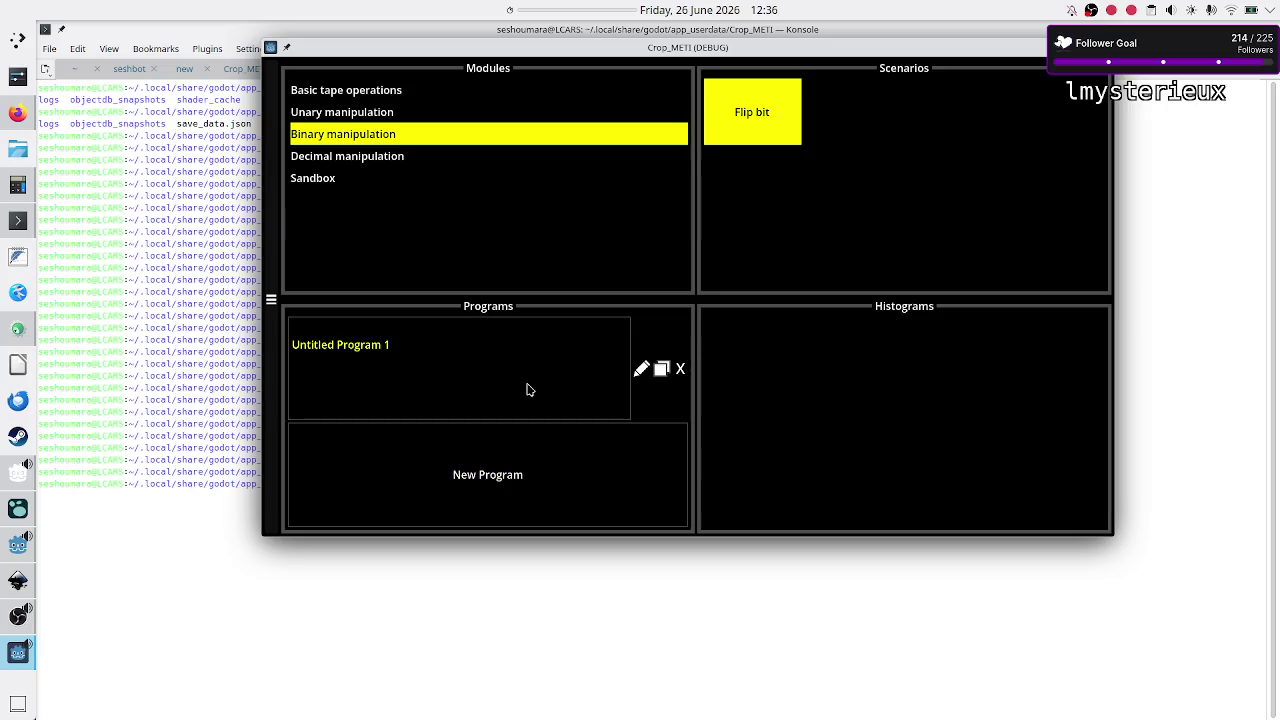
Step: Open Untitled Program 1 in the Flip bit scenario, then close the Crop_METI debug window
{"action": "left_click", "coordinate": [529, 390]}
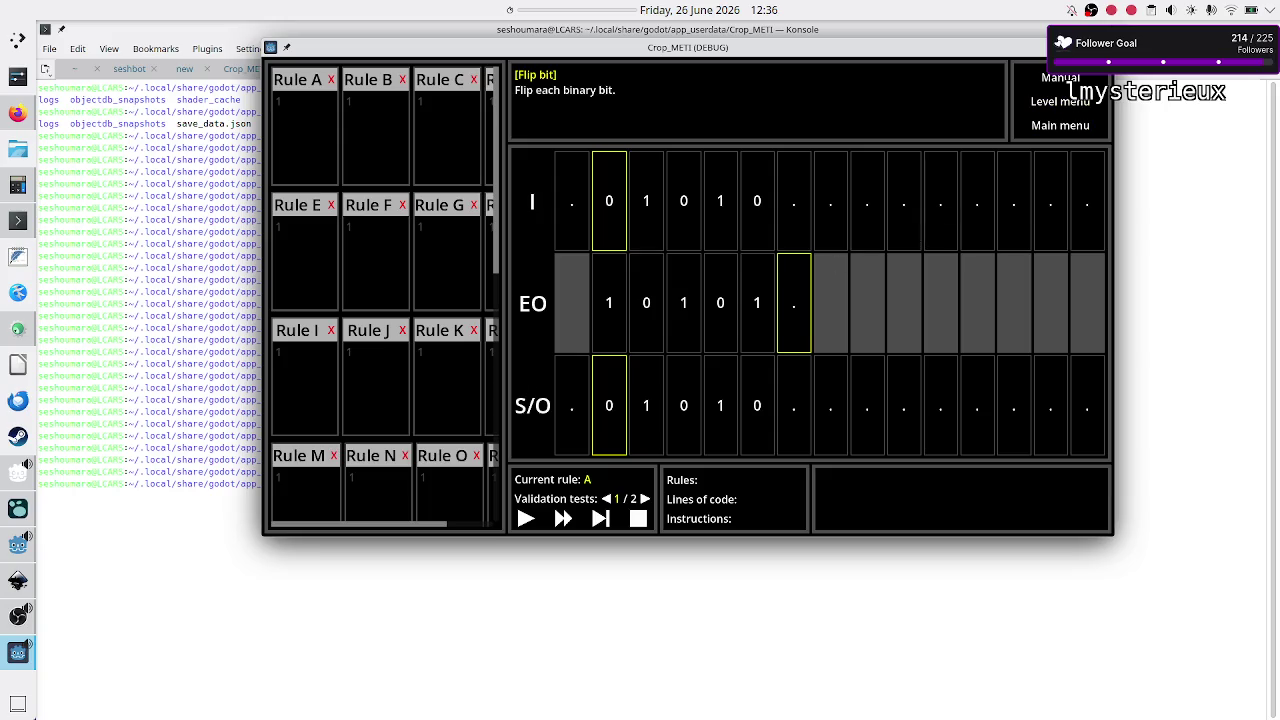
{"action": "left_click", "coordinate": [1103, 47]}
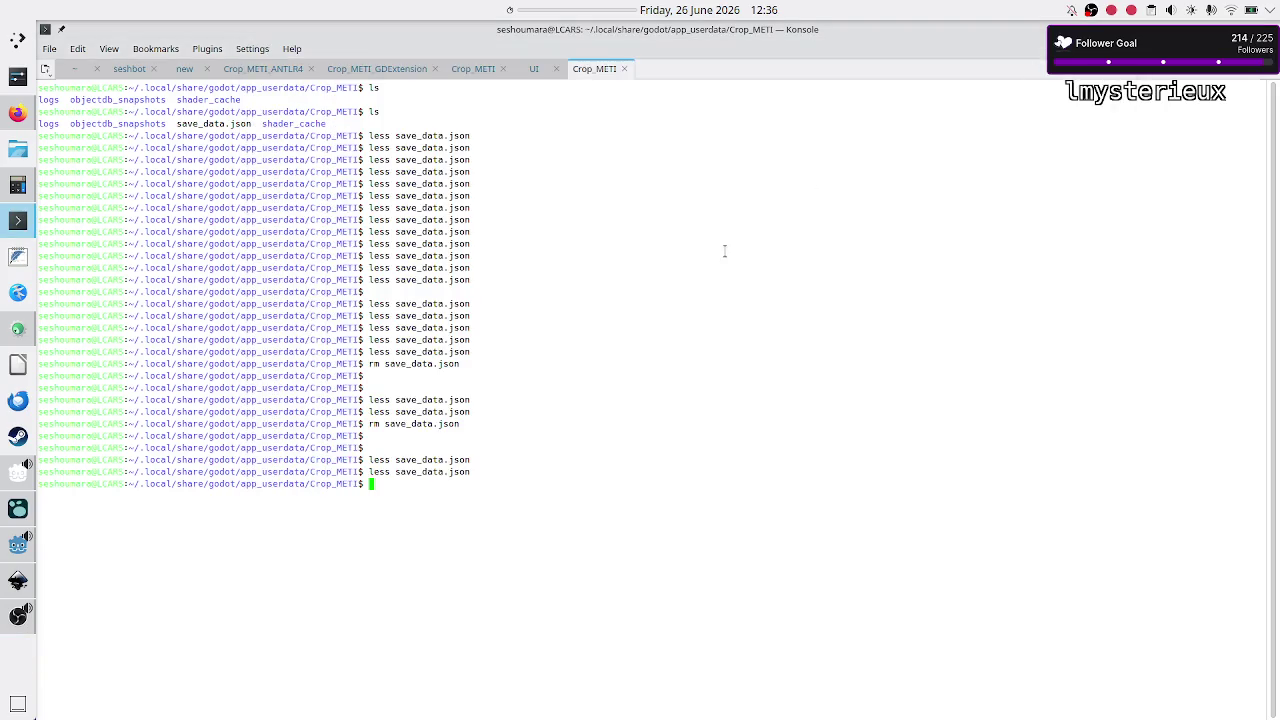
{"action": "left_click", "coordinate": [17, 544]}
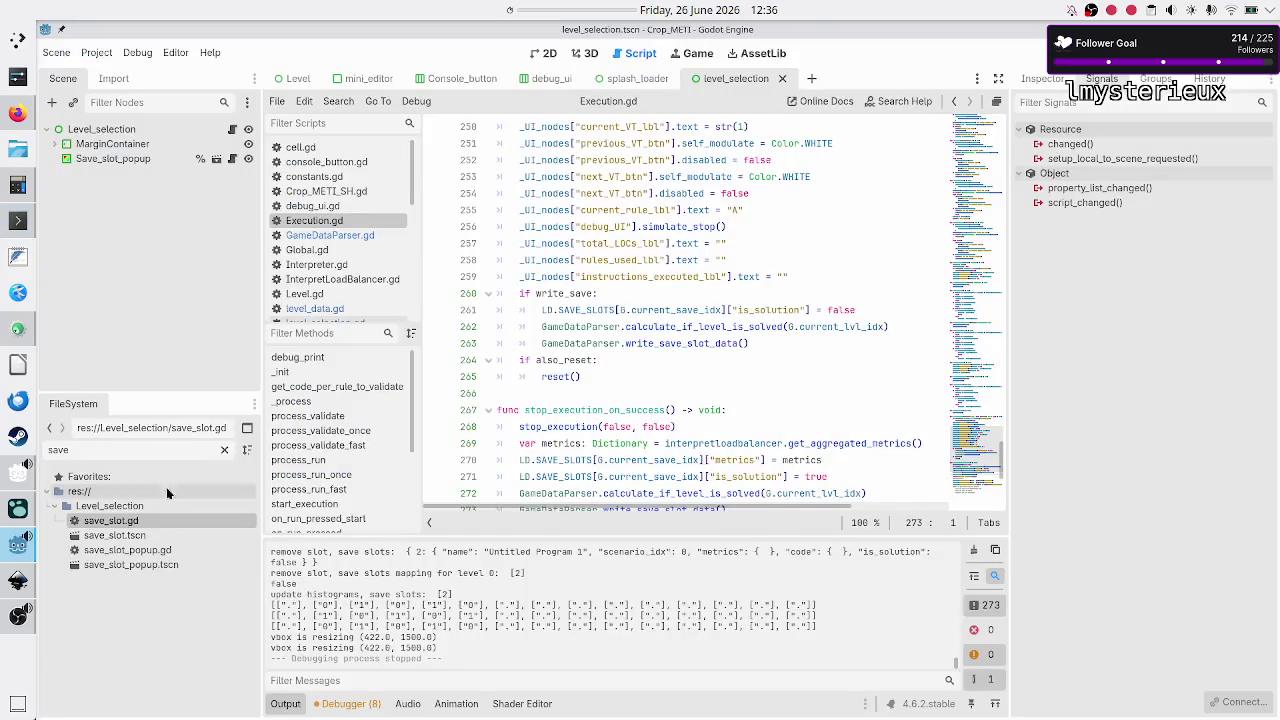
{"action": "left_click", "coordinate": [606, 380]}
{"action": "left_click", "coordinate": [605, 396]}
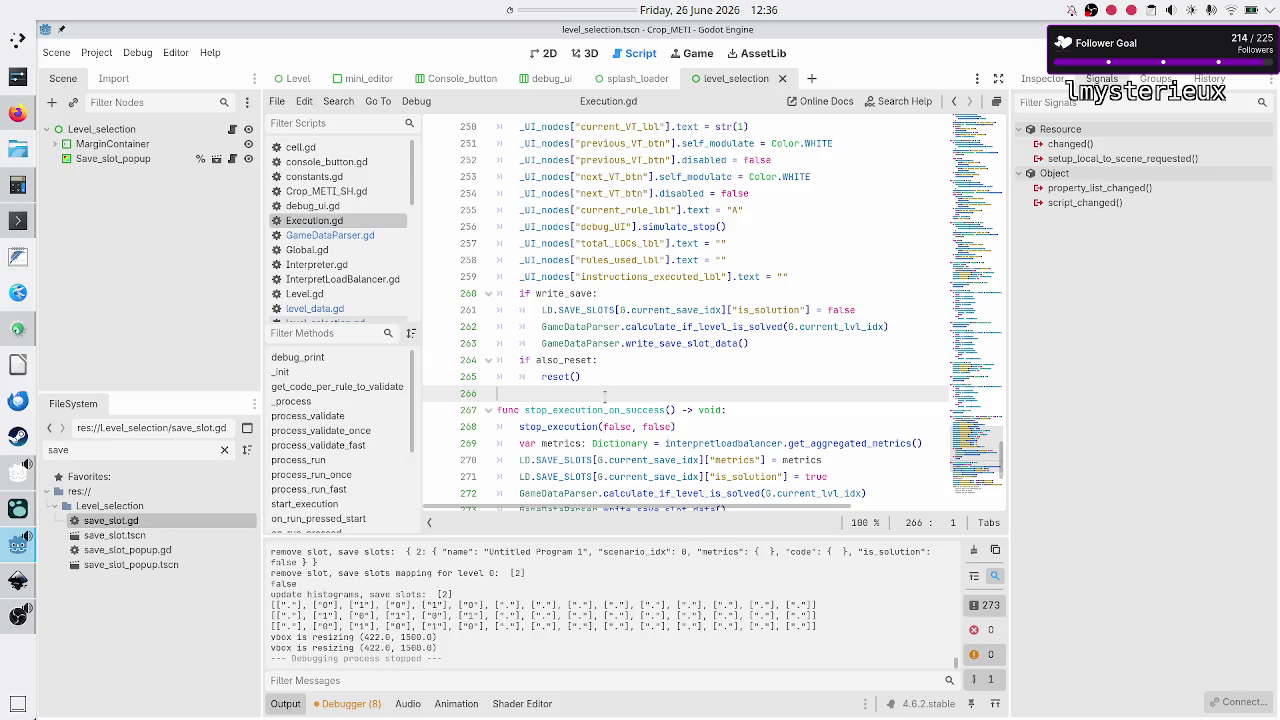
{"action": "scroll", "coordinate": [605, 398], "scroll_direction": "up", "scroll_amount": 5}
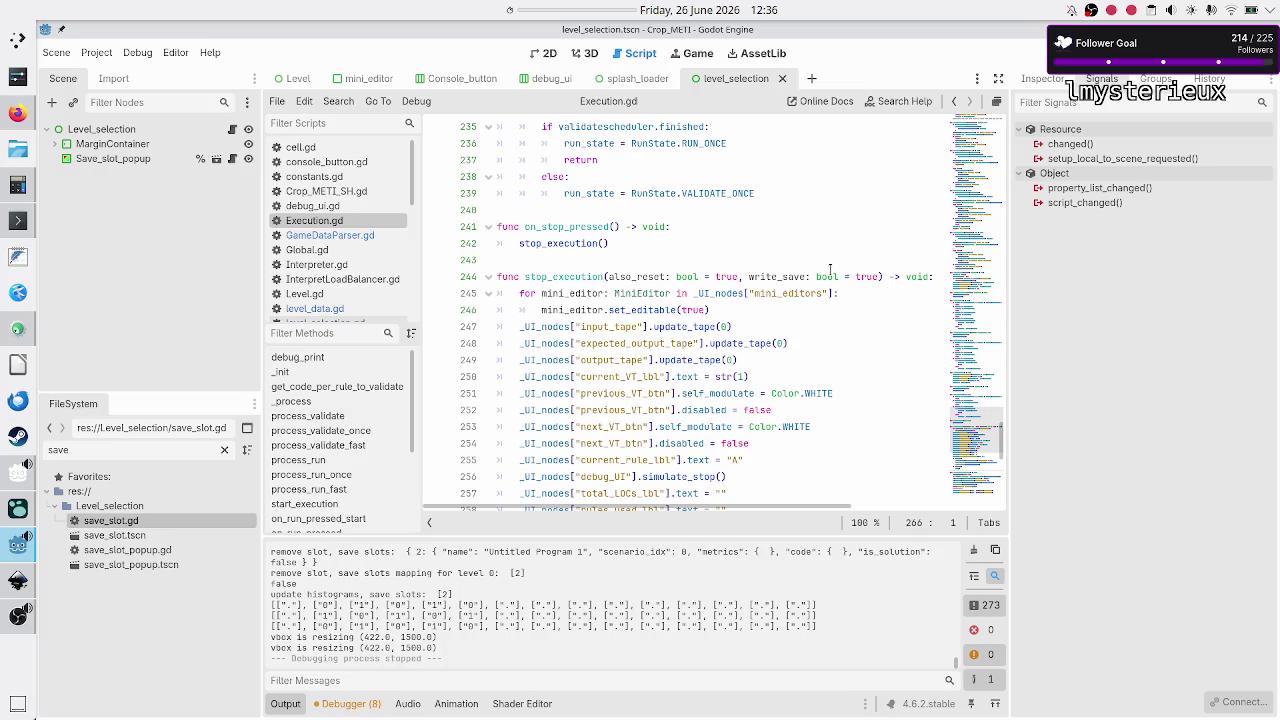
{"action": "scroll", "coordinate": [606, 455], "scroll_direction": "down", "scroll_amount": 7}
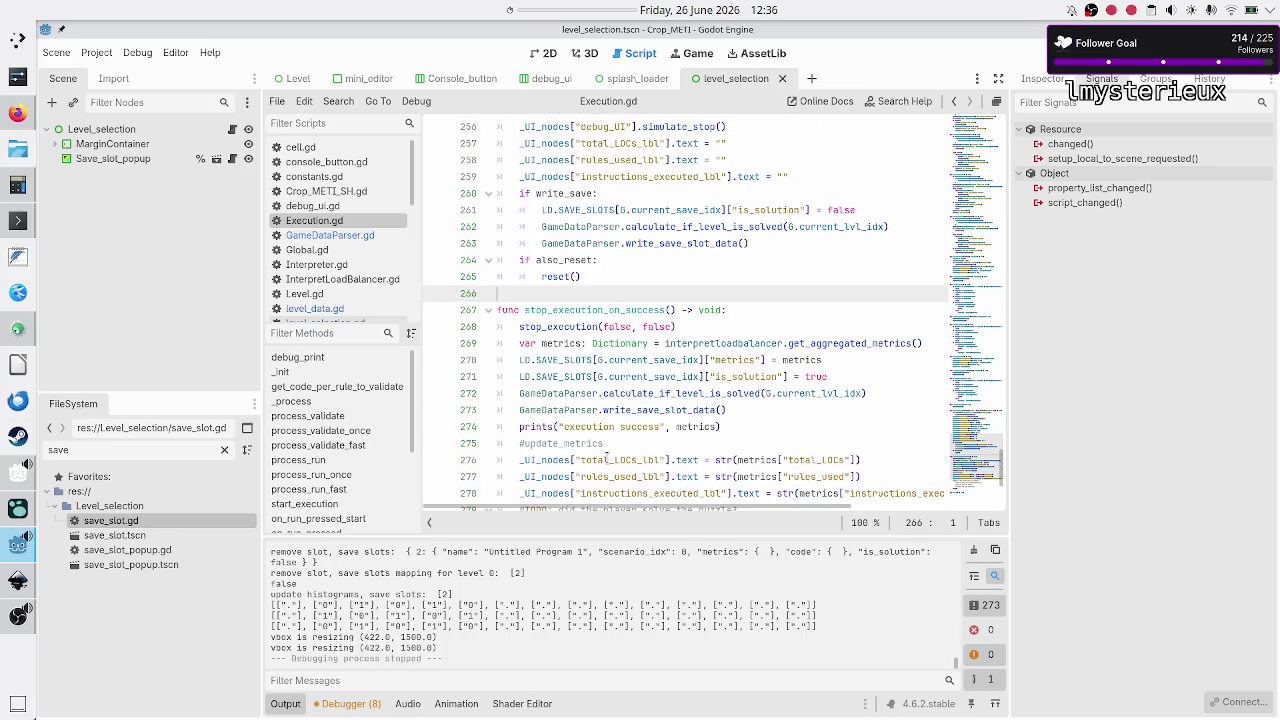
{"action": "scroll", "coordinate": [606, 456], "scroll_direction": "up", "scroll_amount": 1}
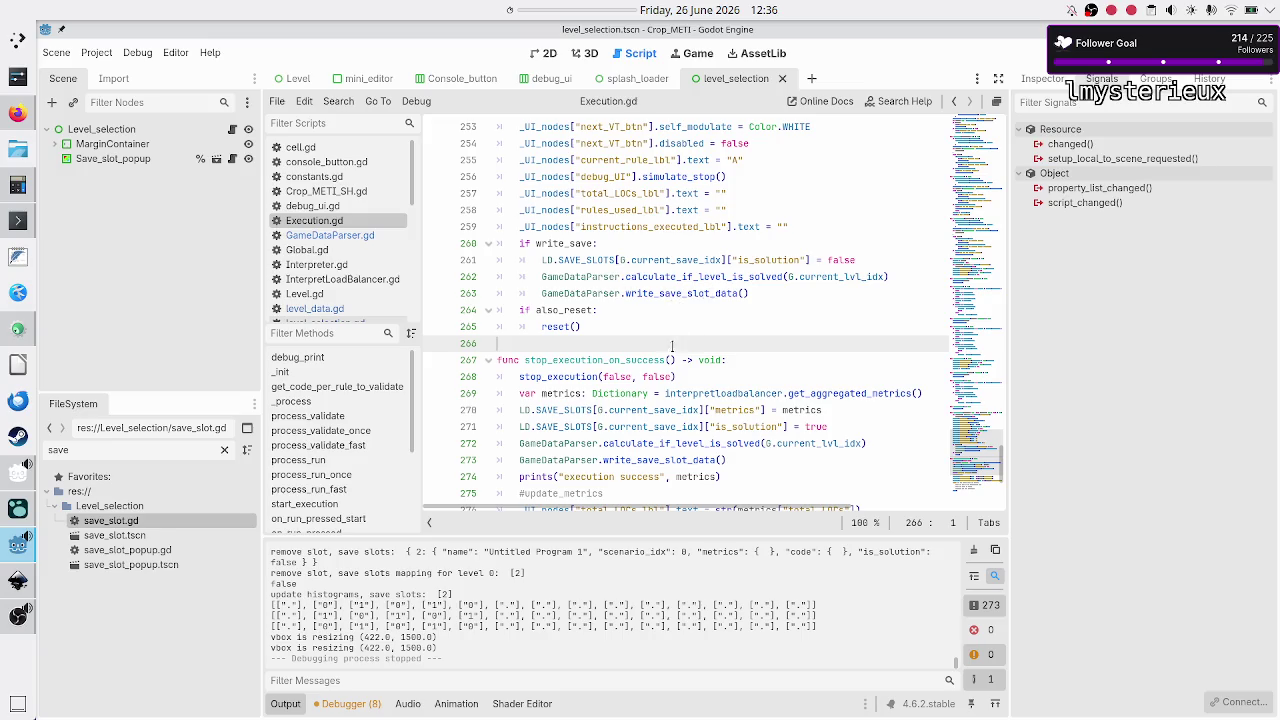
{"action": "scroll", "coordinate": [667, 360], "scroll_direction": "down", "scroll_amount": 1}
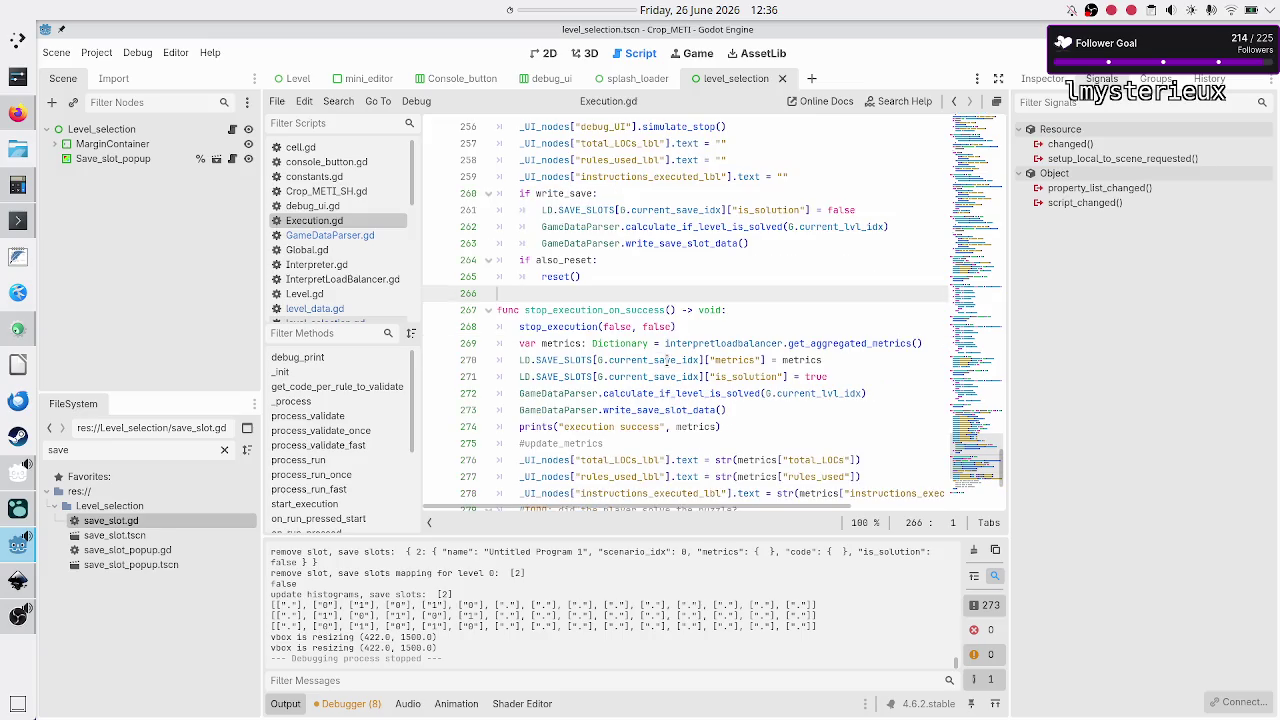
{"action": "scroll", "coordinate": [667, 360], "scroll_direction": "down", "scroll_amount": 1}
{"action": "left_click", "coordinate": [667, 360]}
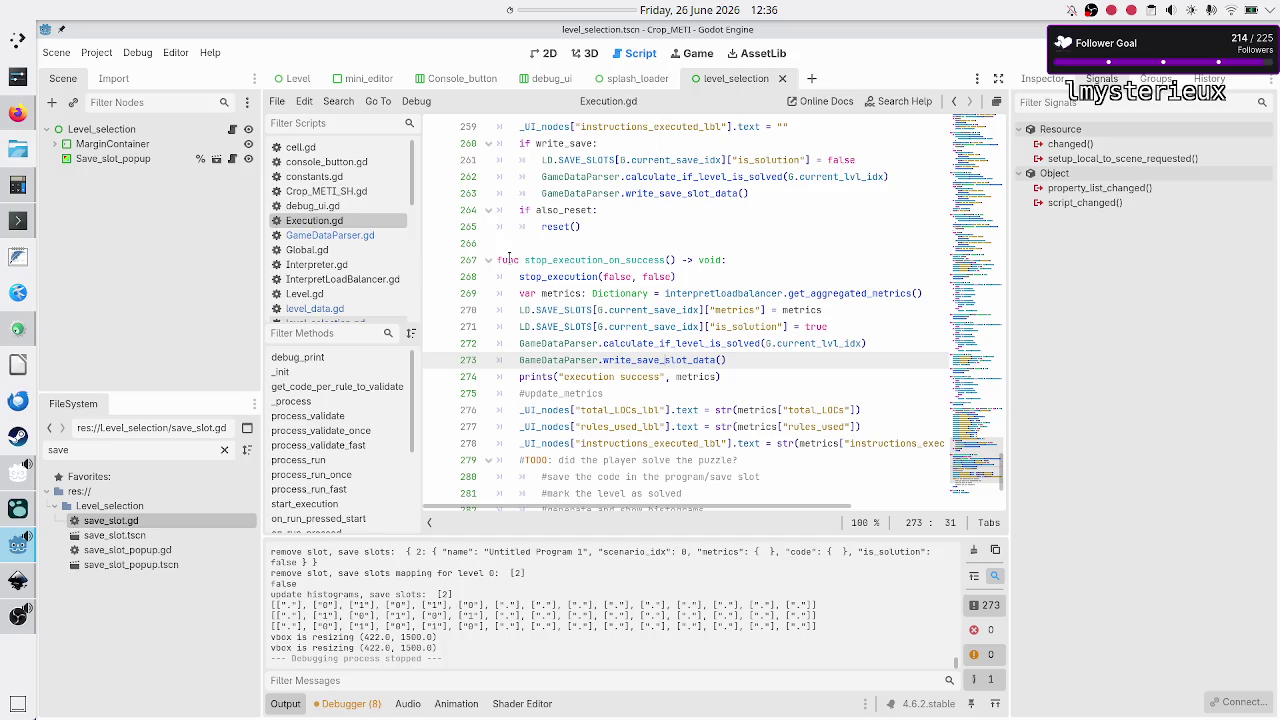
{"action": "left_click", "coordinate": [561, 241]}
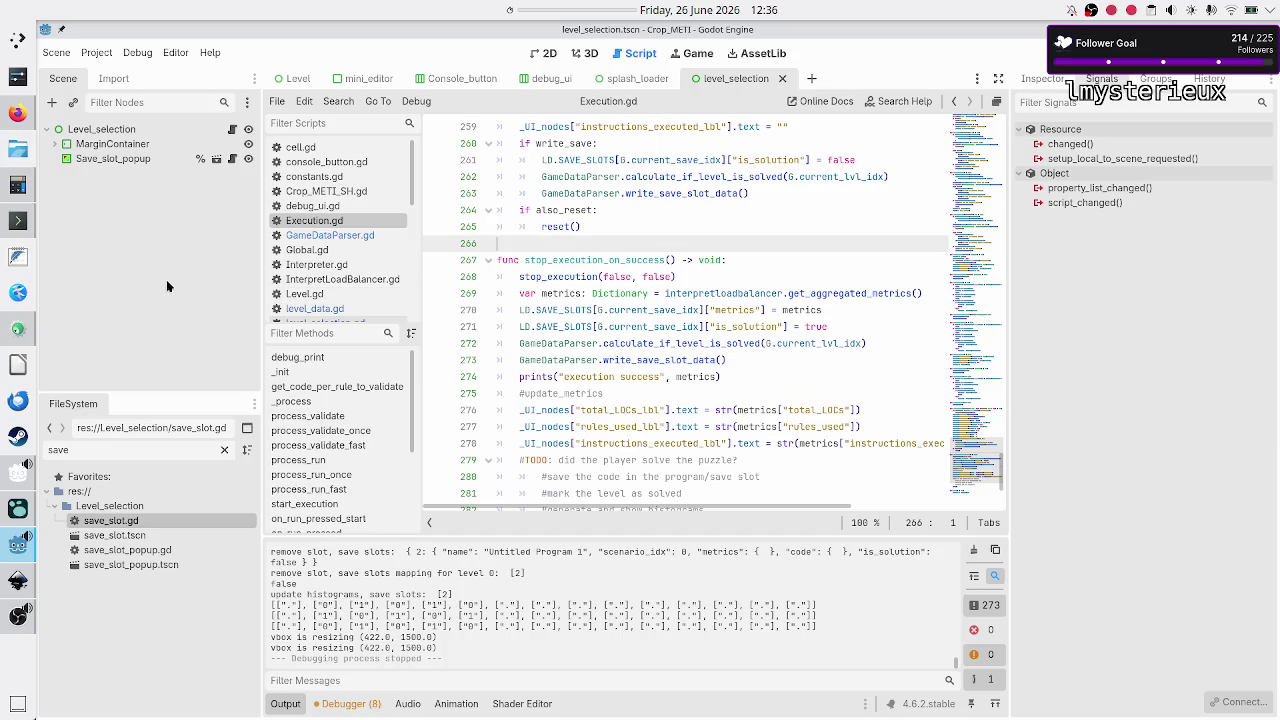
{"action": "left_click", "coordinate": [18, 186]}
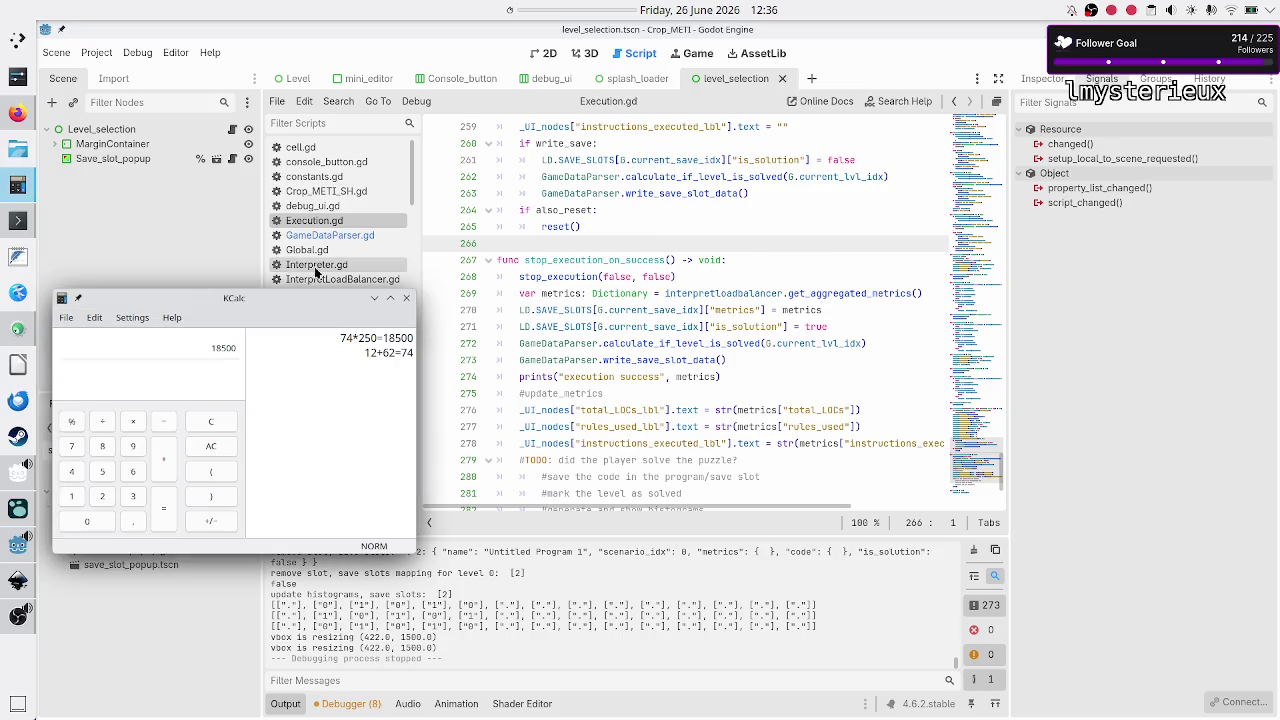
{"action": "left_click", "coordinate": [407, 298]}
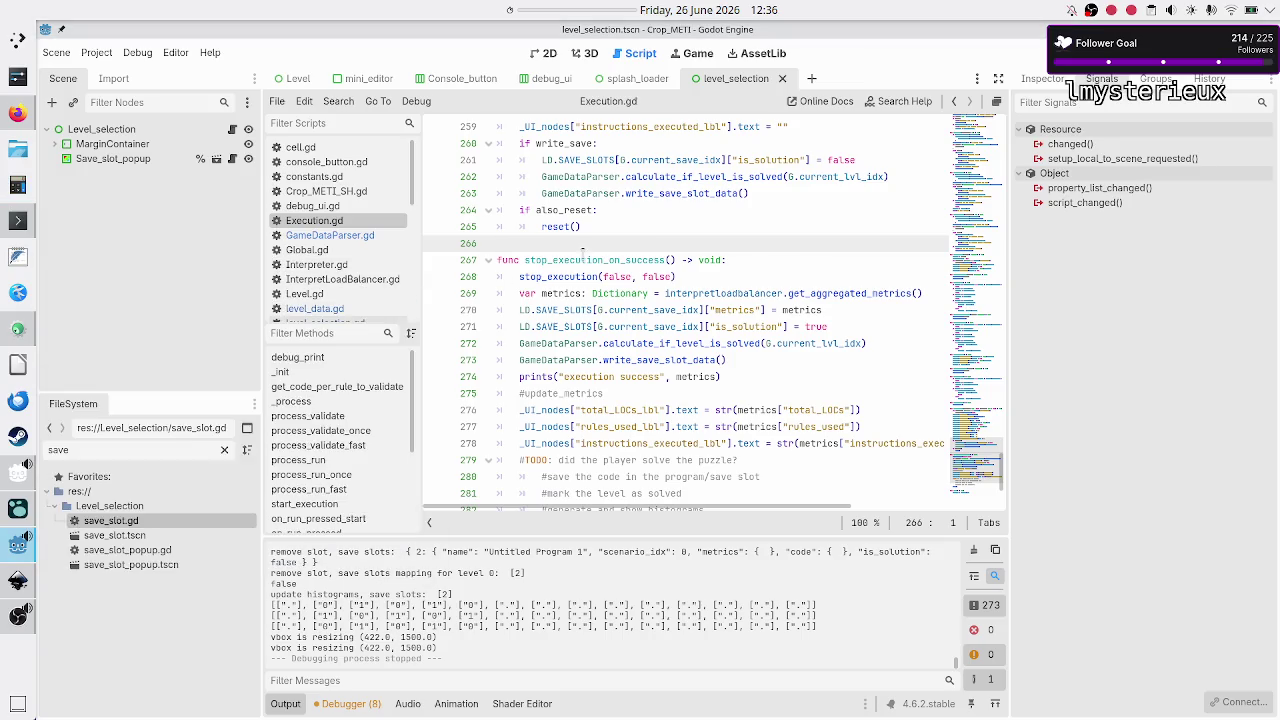
{"action": "left_click", "coordinate": [18, 220]}
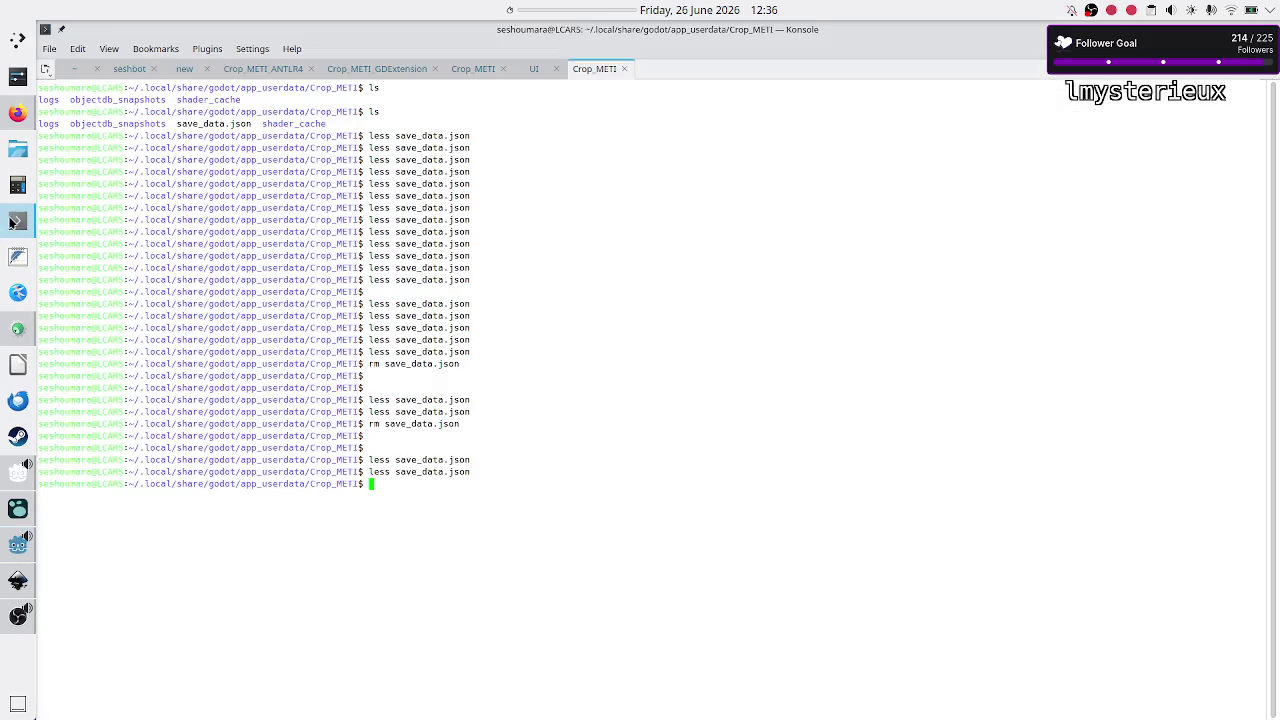
Step: View save_data.json and highlight its empty metrics, empty code and is_solution: false entries, then return to Godot
{"action": "key", "text": "Up"}
{"action": "key", "text": "Return"}
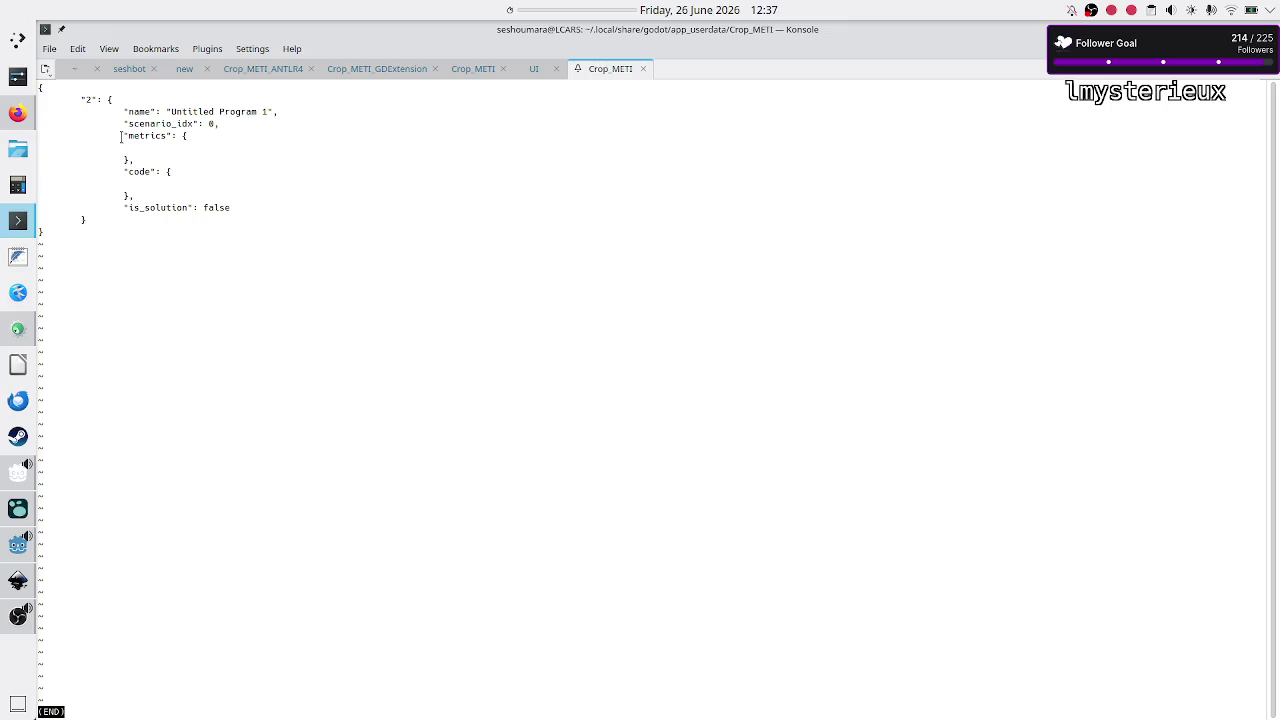
{"action": "left_click_drag", "start_coordinate": [124, 137], "coordinate": [193, 142]}
{"action": "left_click", "coordinate": [138, 148]}
{"action": "left_click_drag", "start_coordinate": [121, 139], "coordinate": [134, 161]}
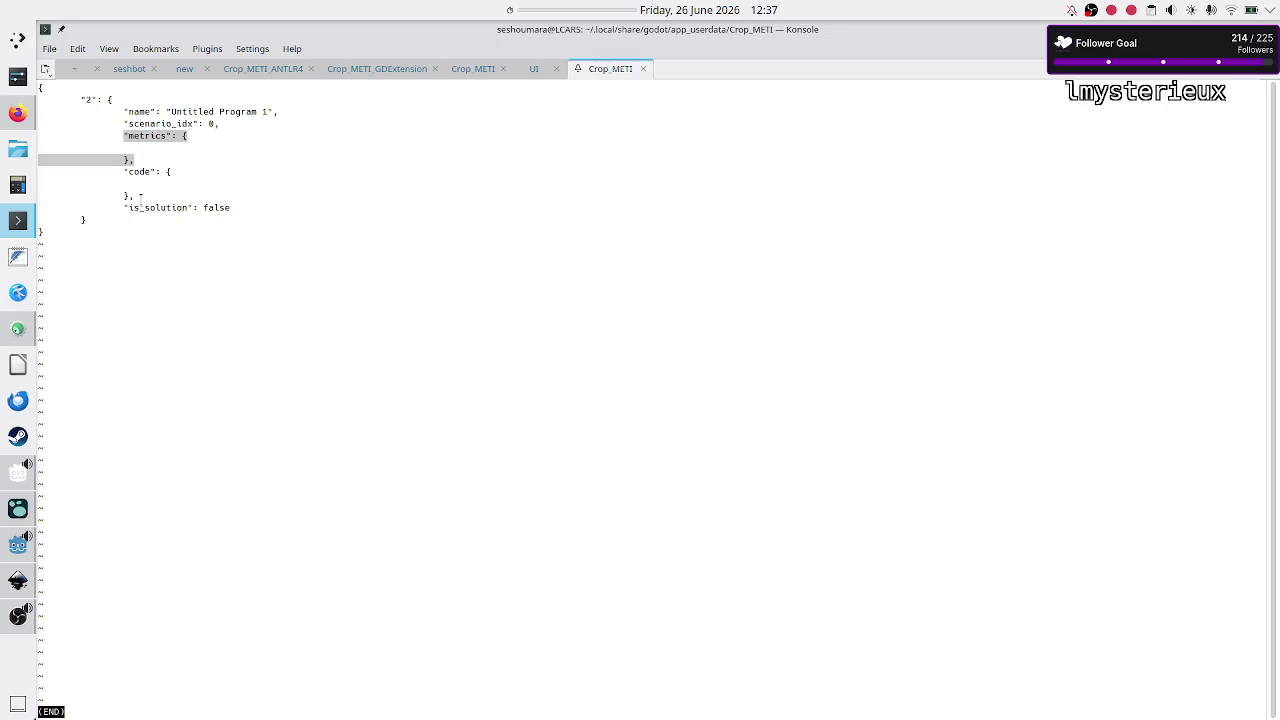
{"action": "mouse_move", "coordinate": [133, 211]}
{"action": "left_mouse_down"}
{"action": "mouse_move", "coordinate": [229, 211]}
{"action": "mouse_move", "coordinate": [120, 207]}
{"action": "left_mouse_up"}
{"action": "left_click", "coordinate": [249, 211]}
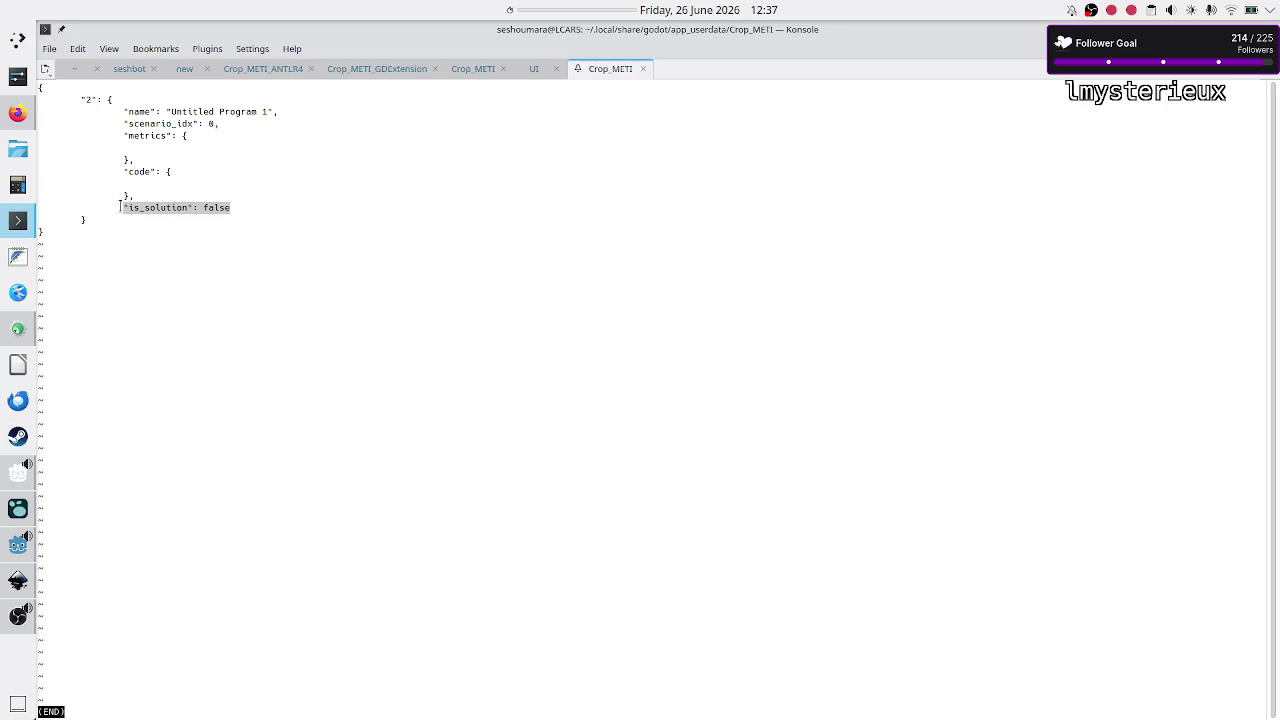
{"action": "left_click", "coordinate": [120, 207]}
{"action": "mouse_move", "coordinate": [120, 171]}
{"action": "left_mouse_down"}
{"action": "mouse_move", "coordinate": [172, 171]}
{"action": "mouse_move", "coordinate": [142, 195]}
{"action": "left_mouse_up"}
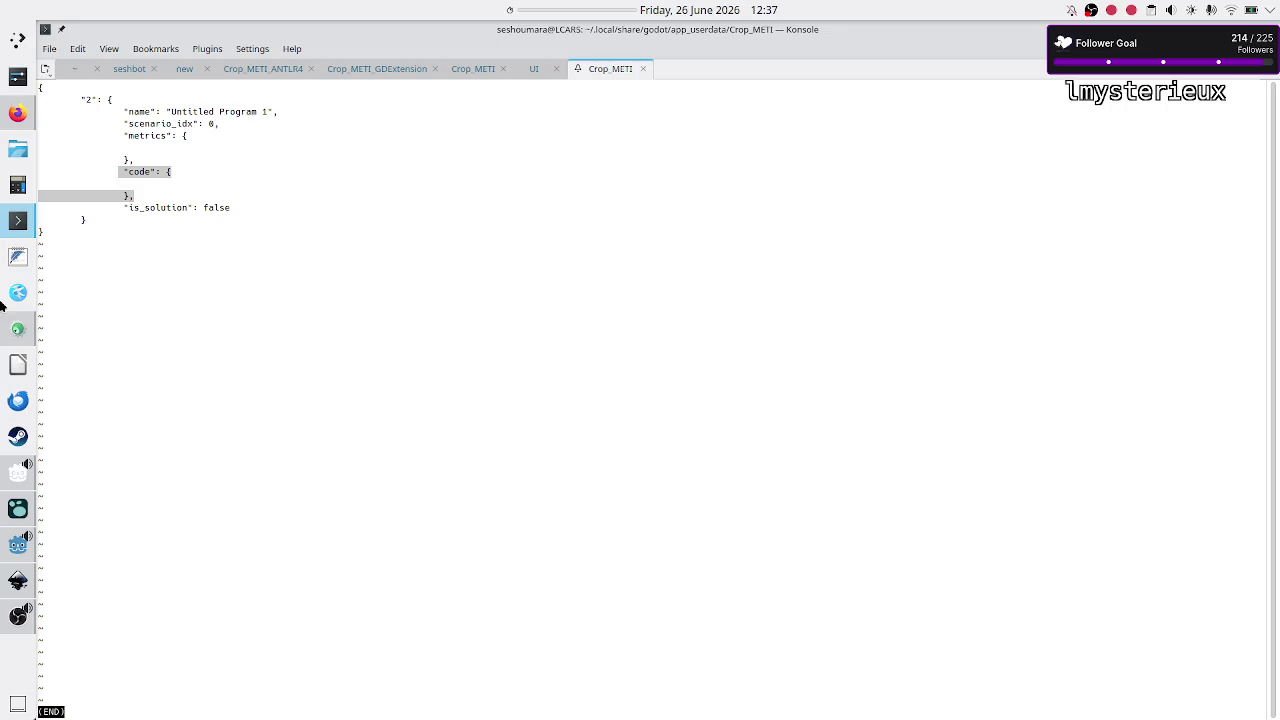
{"action": "left_click", "coordinate": [16, 548]}
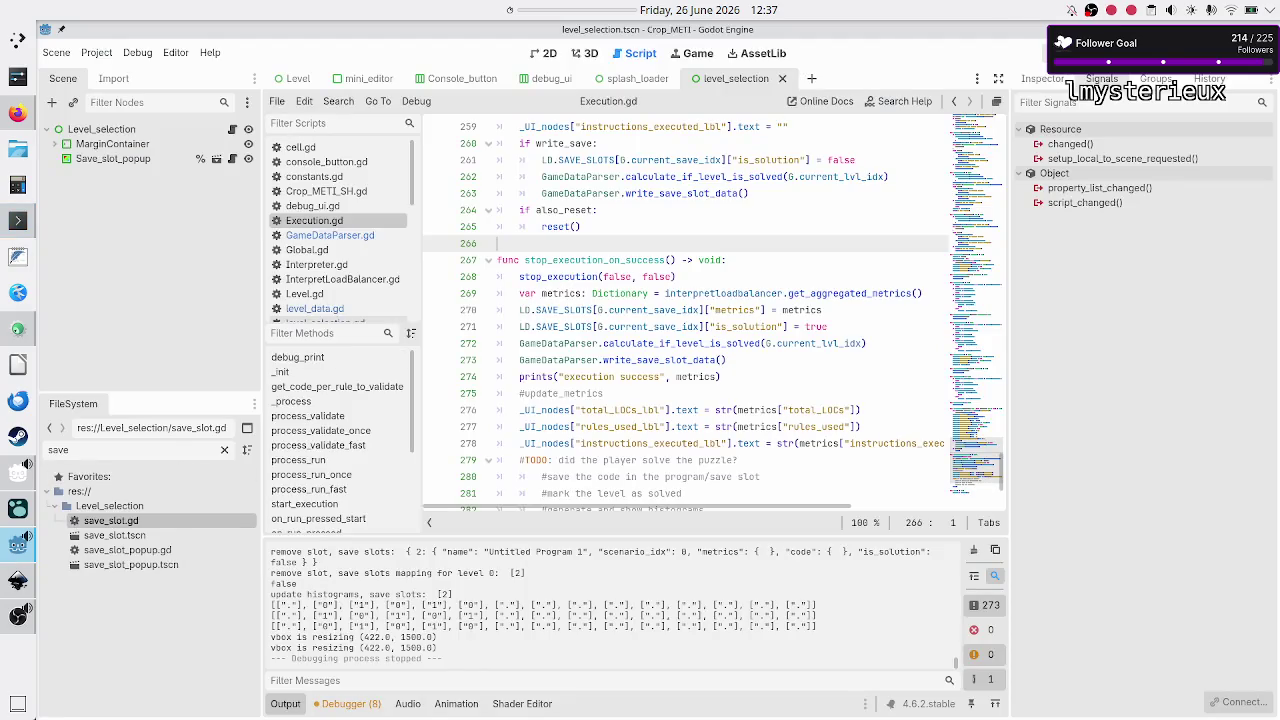
Step: Run the game and jump from the Debugger error to failing line 39 in GameDataParser.gd
{"action": "left_click", "coordinate": [1065, 53]}
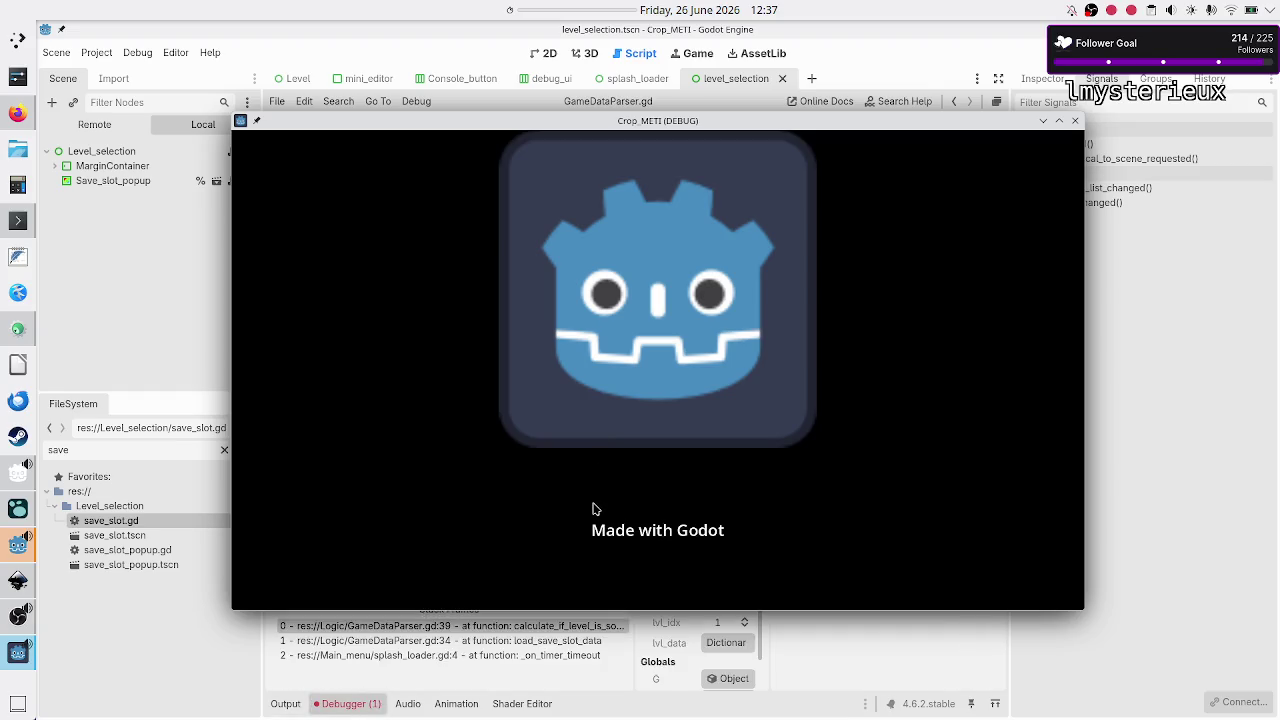
{"action": "left_click", "coordinate": [1121, 359]}
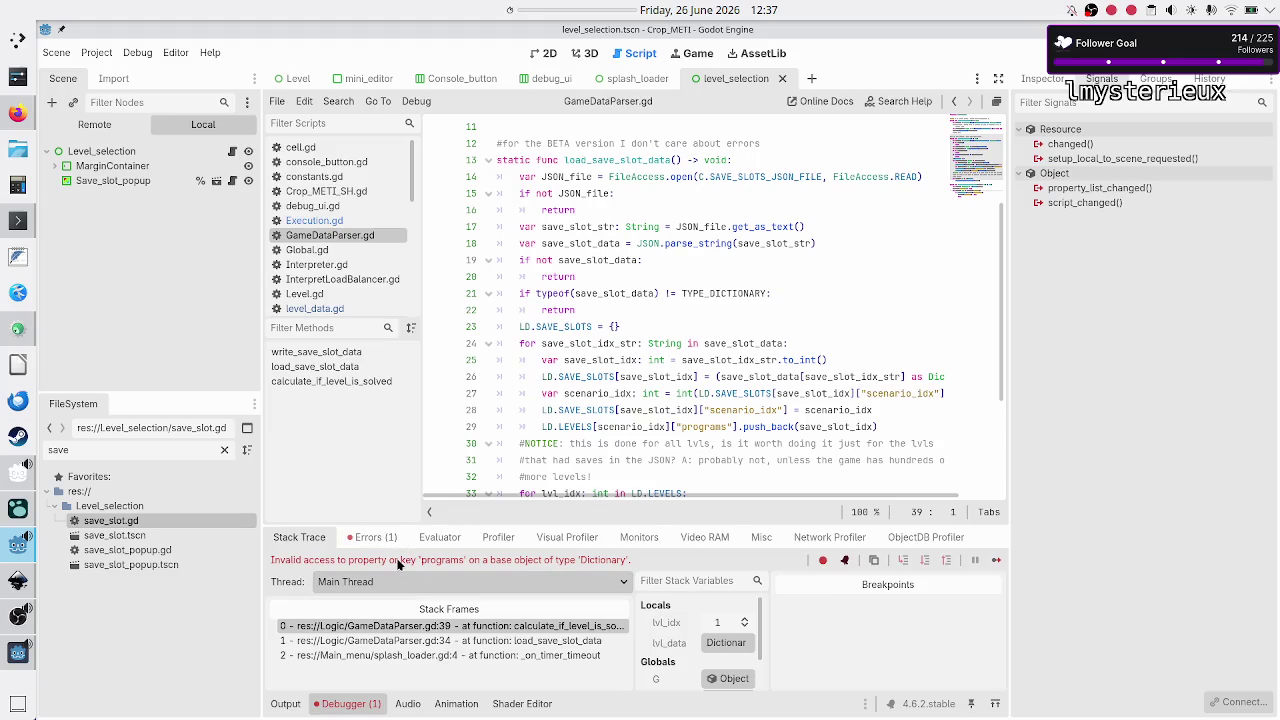
{"action": "left_click", "coordinate": [376, 539]}
{"action": "left_click", "coordinate": [476, 588]}
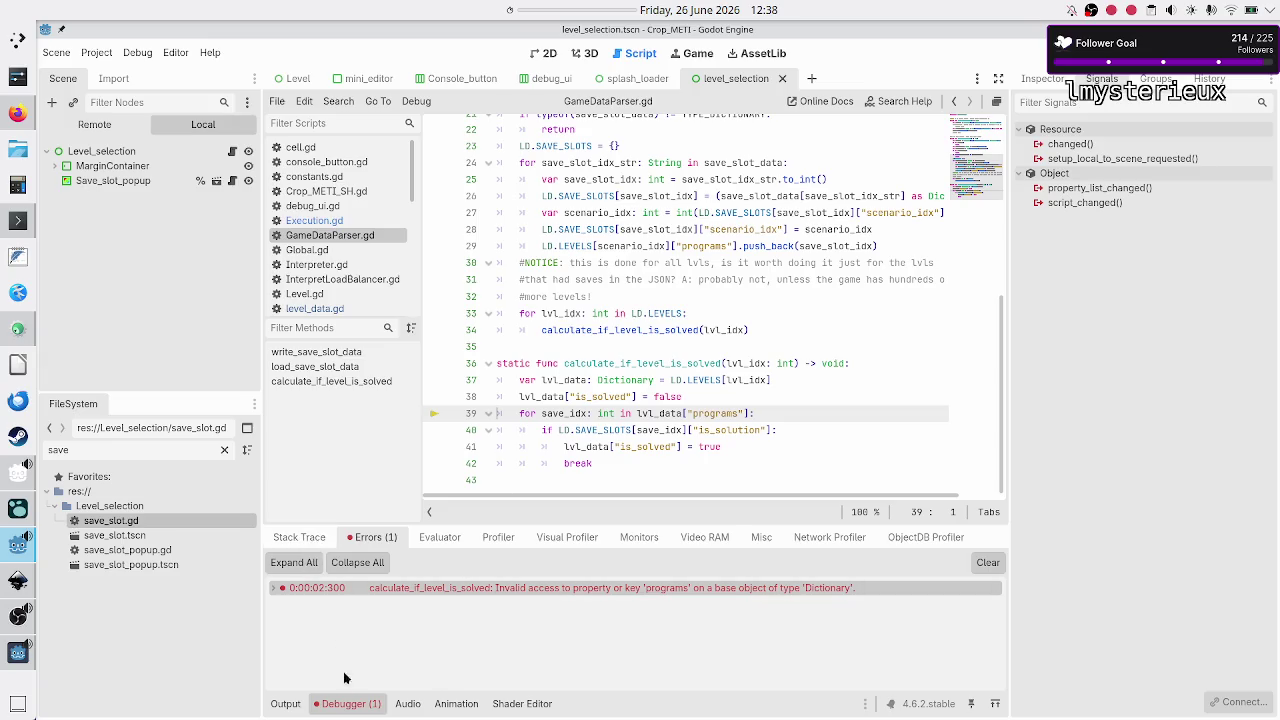
{"action": "left_click", "coordinate": [285, 705]}
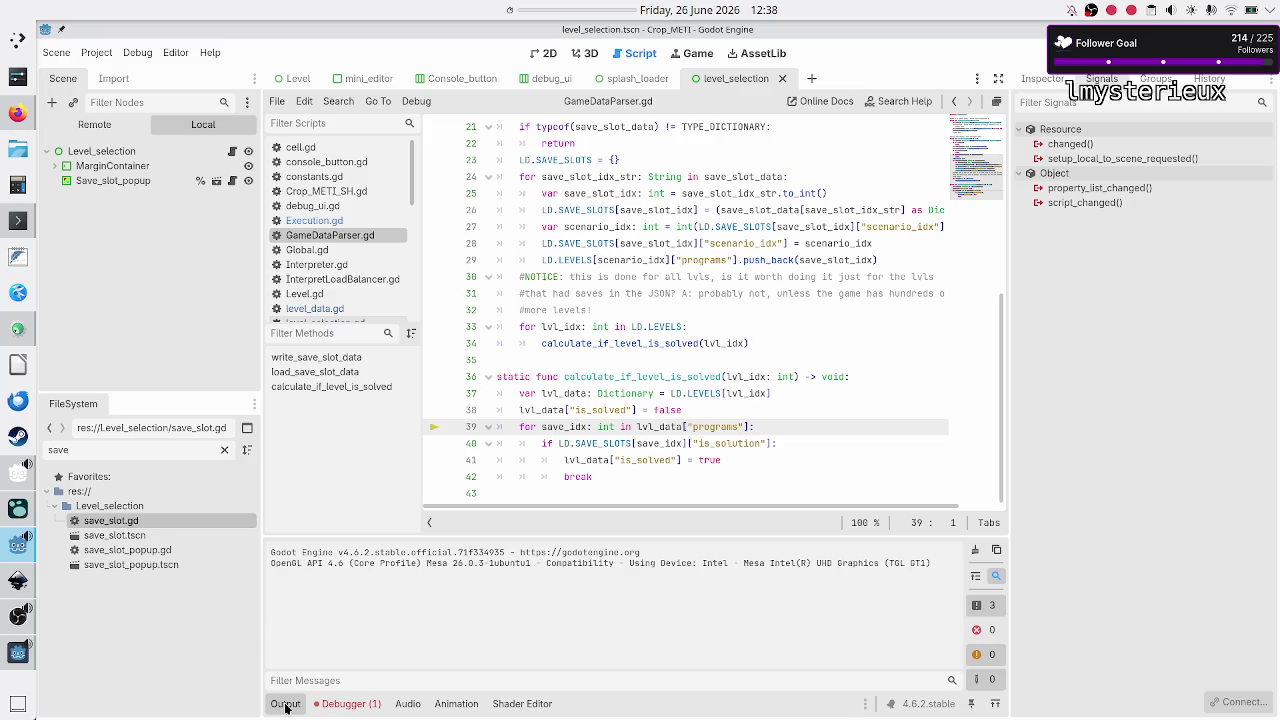
{"action": "left_click", "coordinate": [328, 703]}
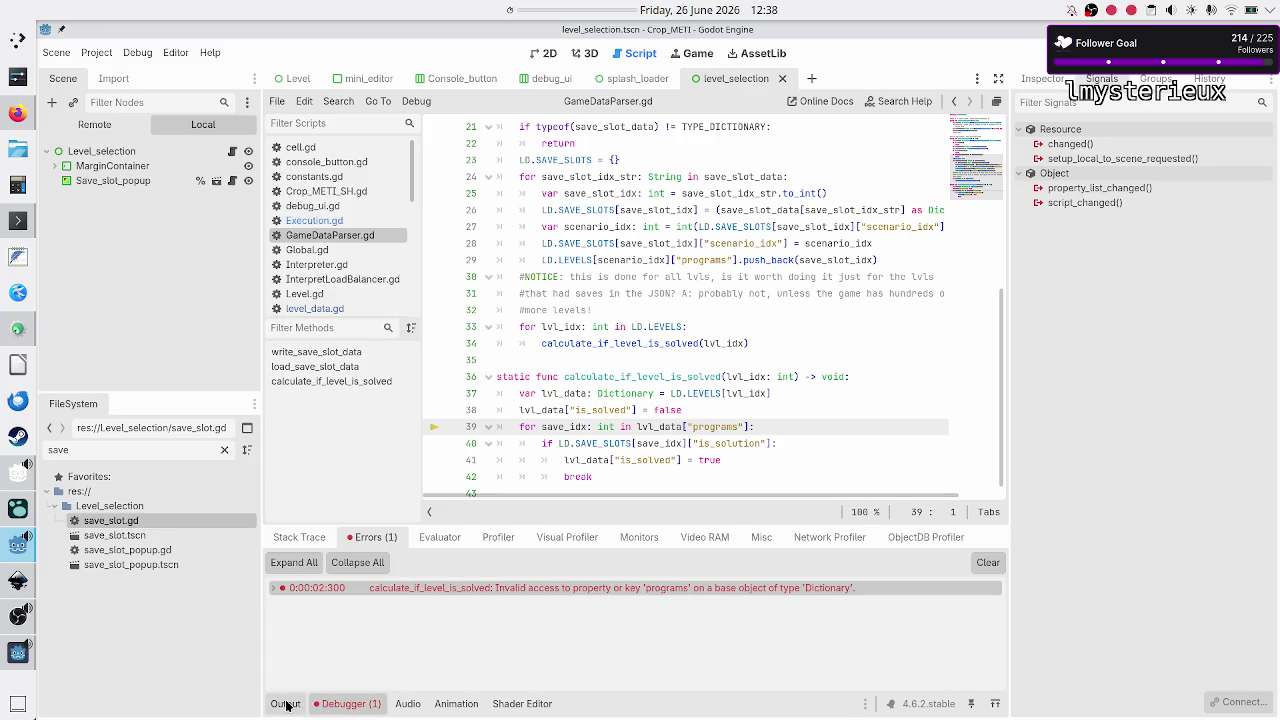
{"action": "left_click", "coordinate": [285, 704]}
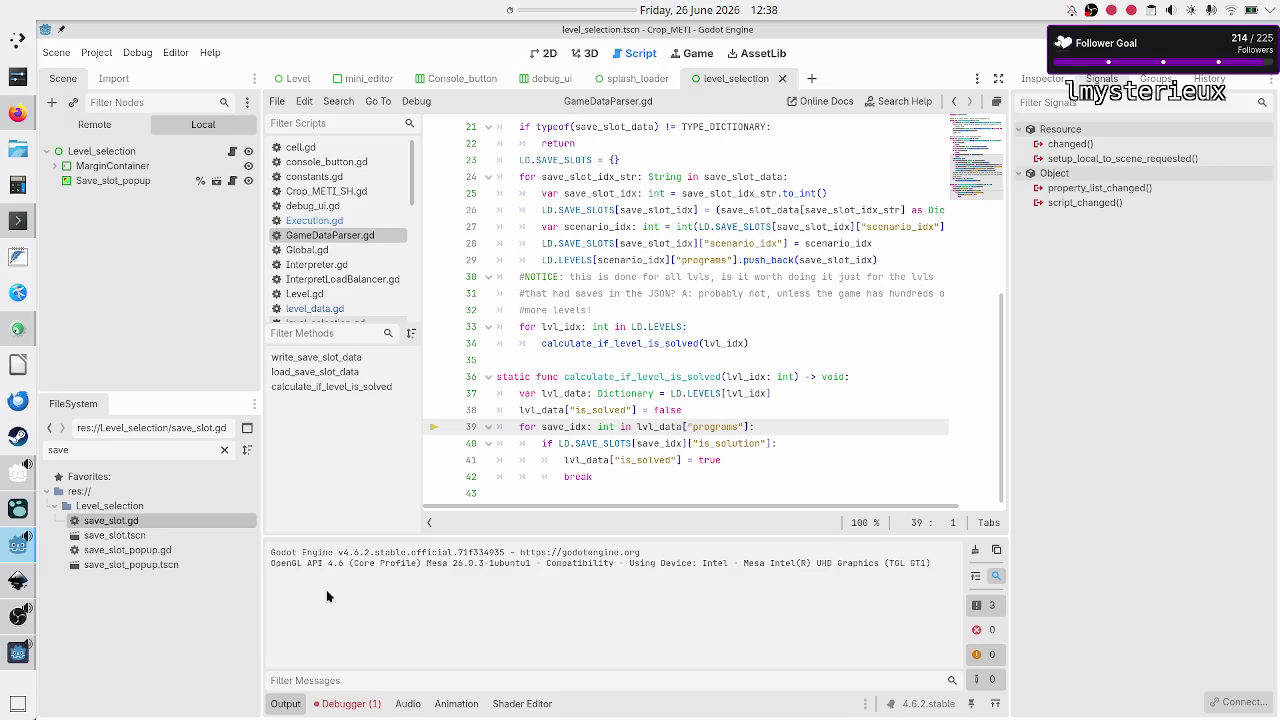
{"action": "left_click", "coordinate": [18, 220]}
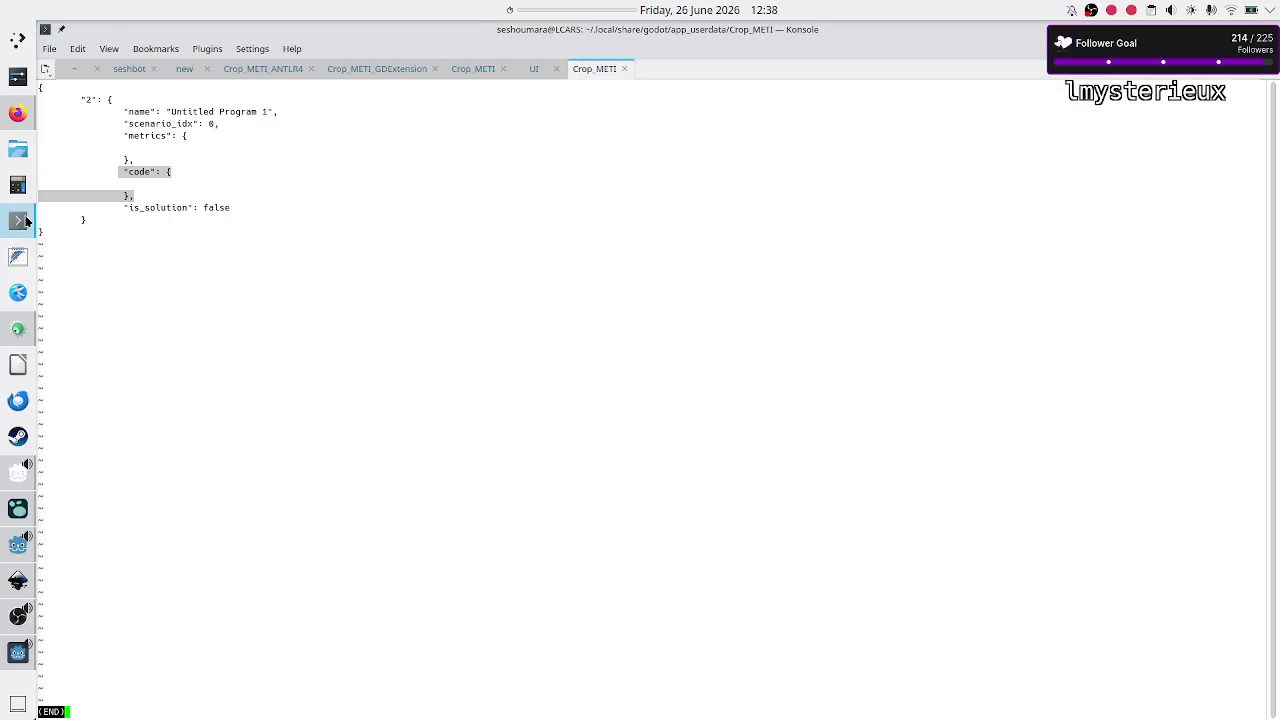
Step: Reopen save_data.json in less to re-check the saved program entry, then return to Godot
{"action": "left_click", "coordinate": [267, 306]}
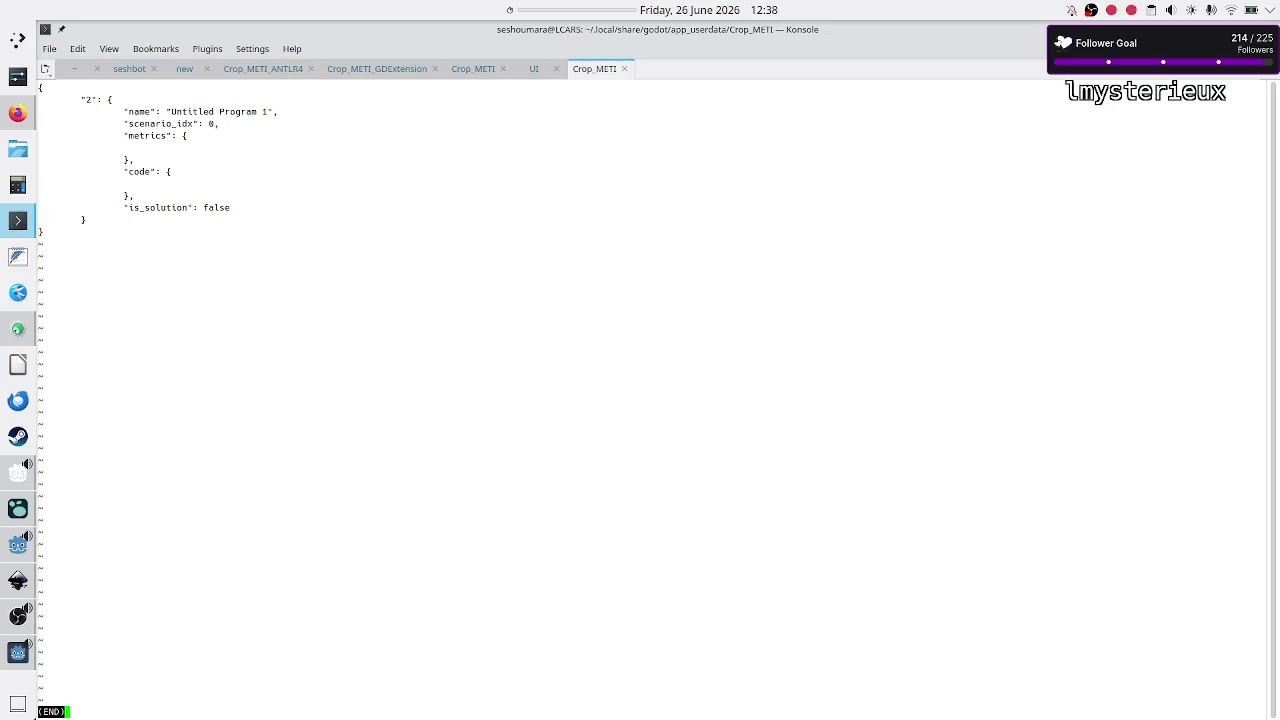
{"action": "key", "text": "q"}
{"action": "key", "text": "Return"}
{"action": "key", "text": "Up"}
{"action": "key", "text": "Return"}
{"action": "key", "text": "q"}
{"action": "key", "text": "alt+Tab"}
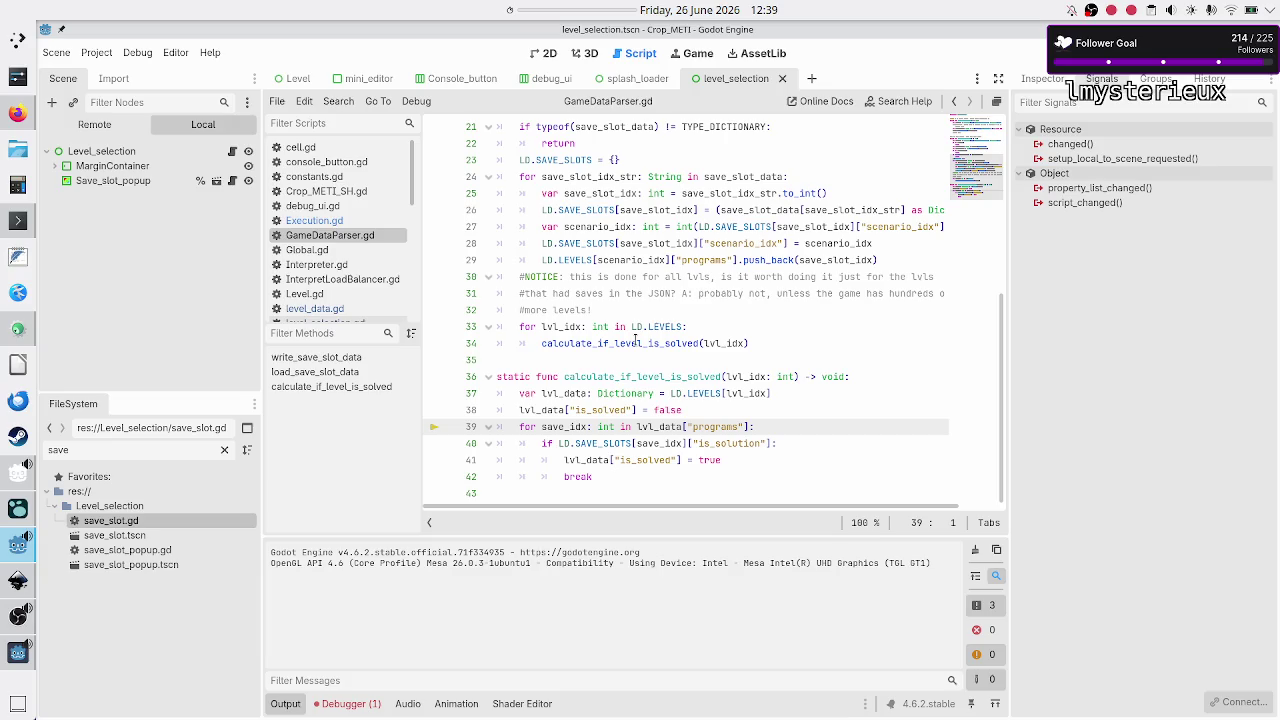
Step: Examine lvl_data and the programs access on line 39 of GameDataParser.gd
{"action": "mouse_move", "coordinate": [635, 340]}
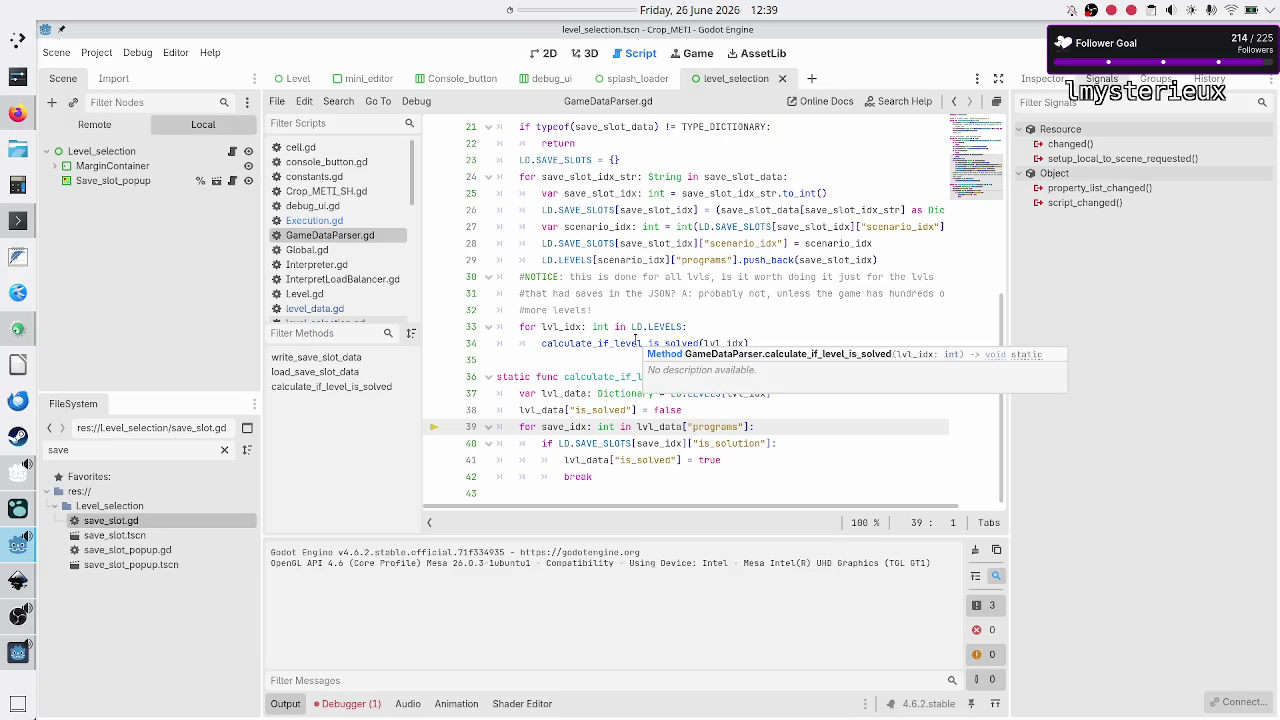
{"action": "mouse_move", "coordinate": [587, 443]}
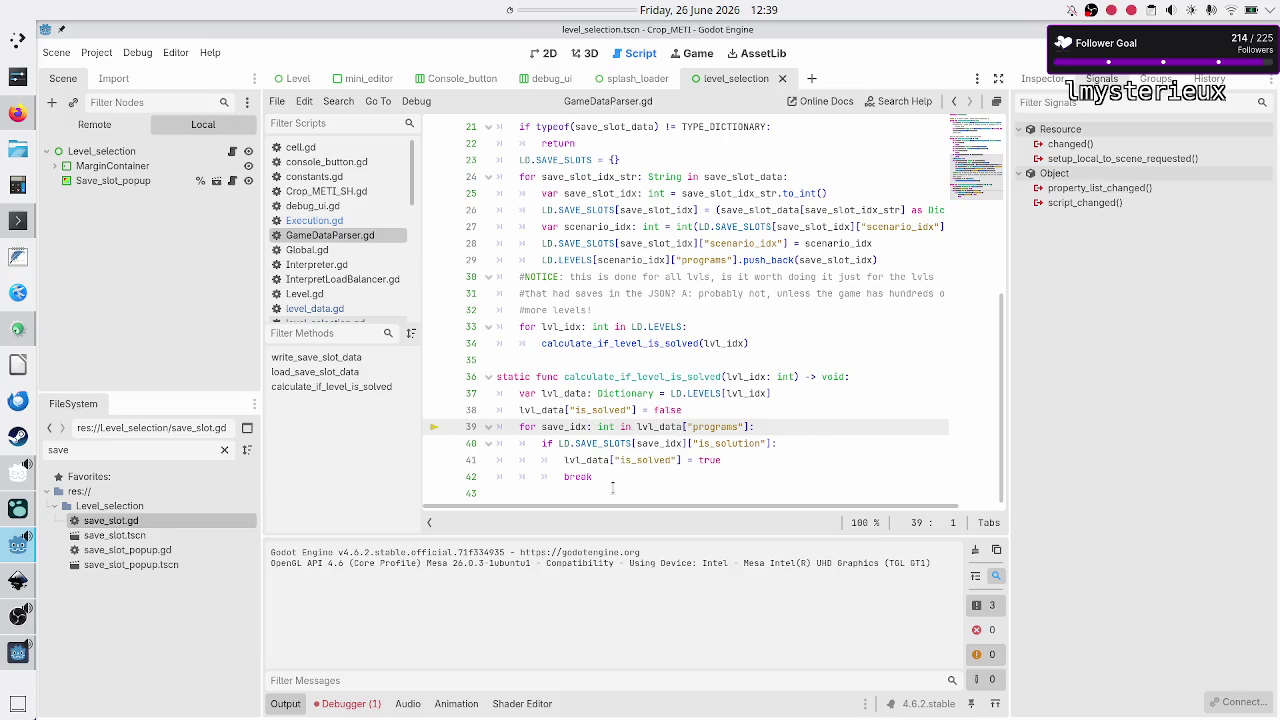
{"action": "left_click", "coordinate": [660, 427]}
{"action": "double_click", "coordinate": [660, 427]}
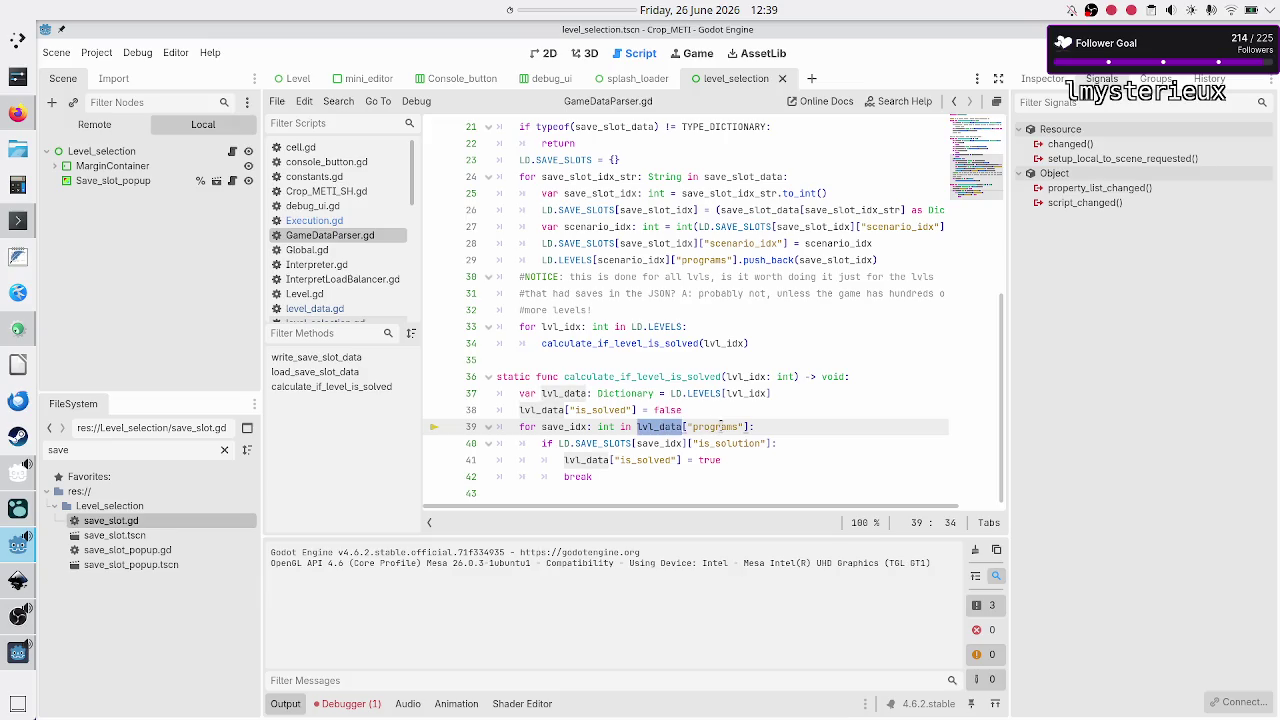
{"action": "double_click", "coordinate": [727, 428]}
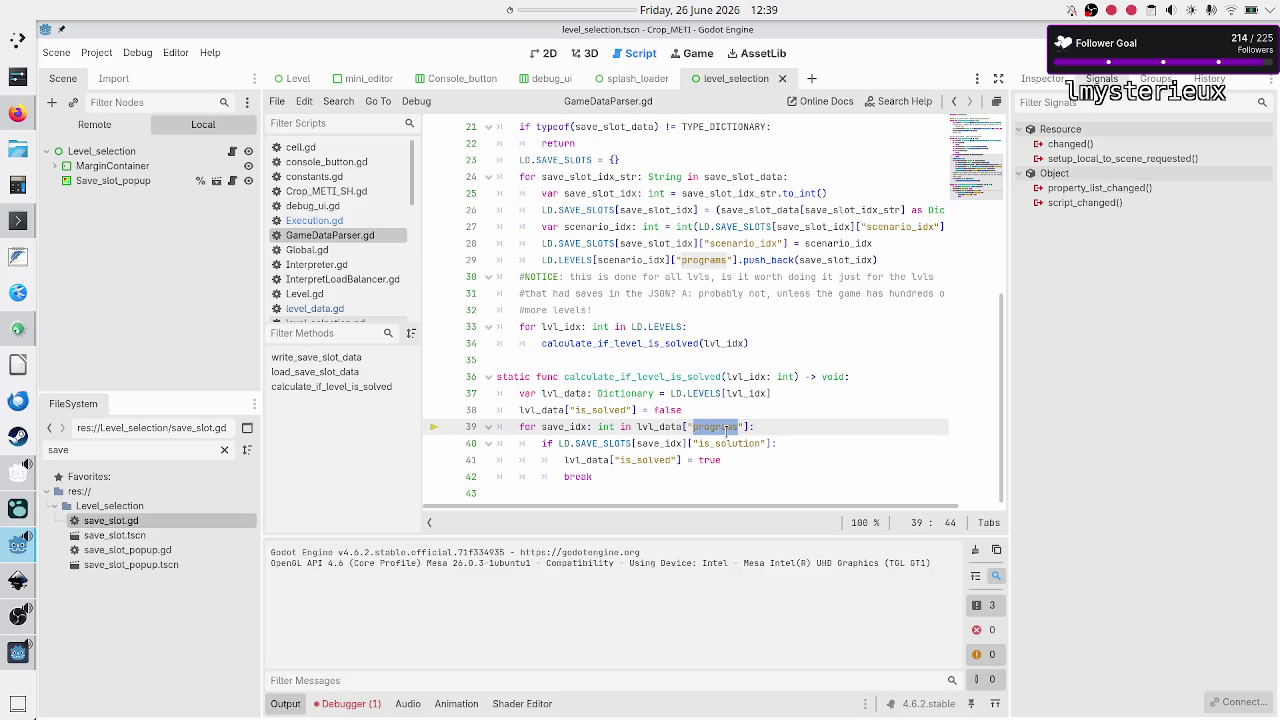
{"action": "left_click", "coordinate": [727, 428]}
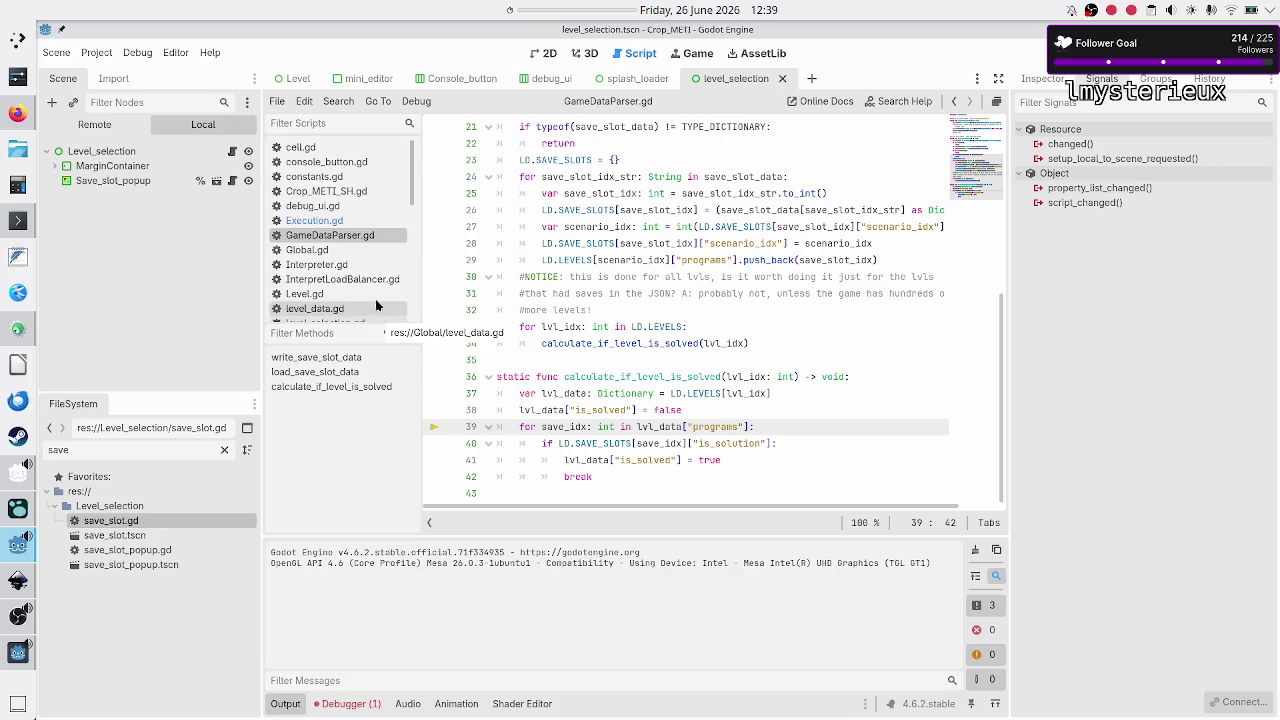
Step: Select the running game's LD node in the Remote scene tree and show it in the Inspector
{"action": "left_click", "coordinate": [113, 128]}
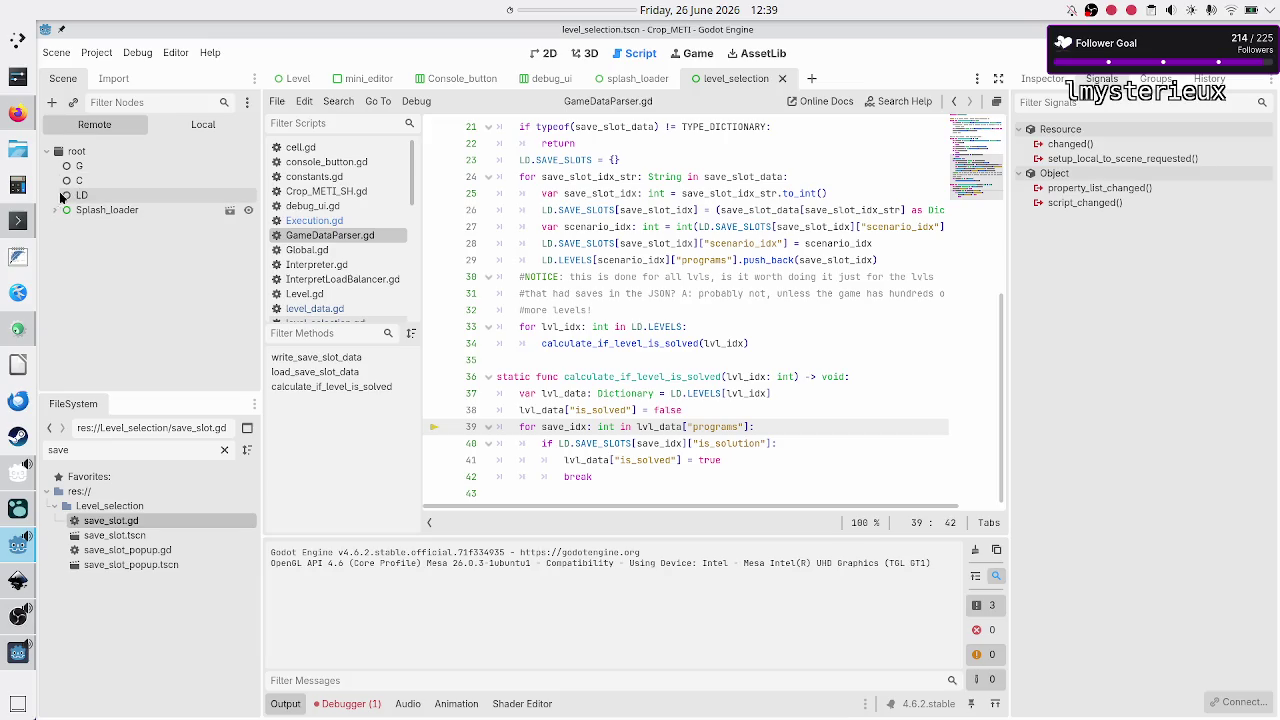
{"action": "left_click", "coordinate": [63, 197]}
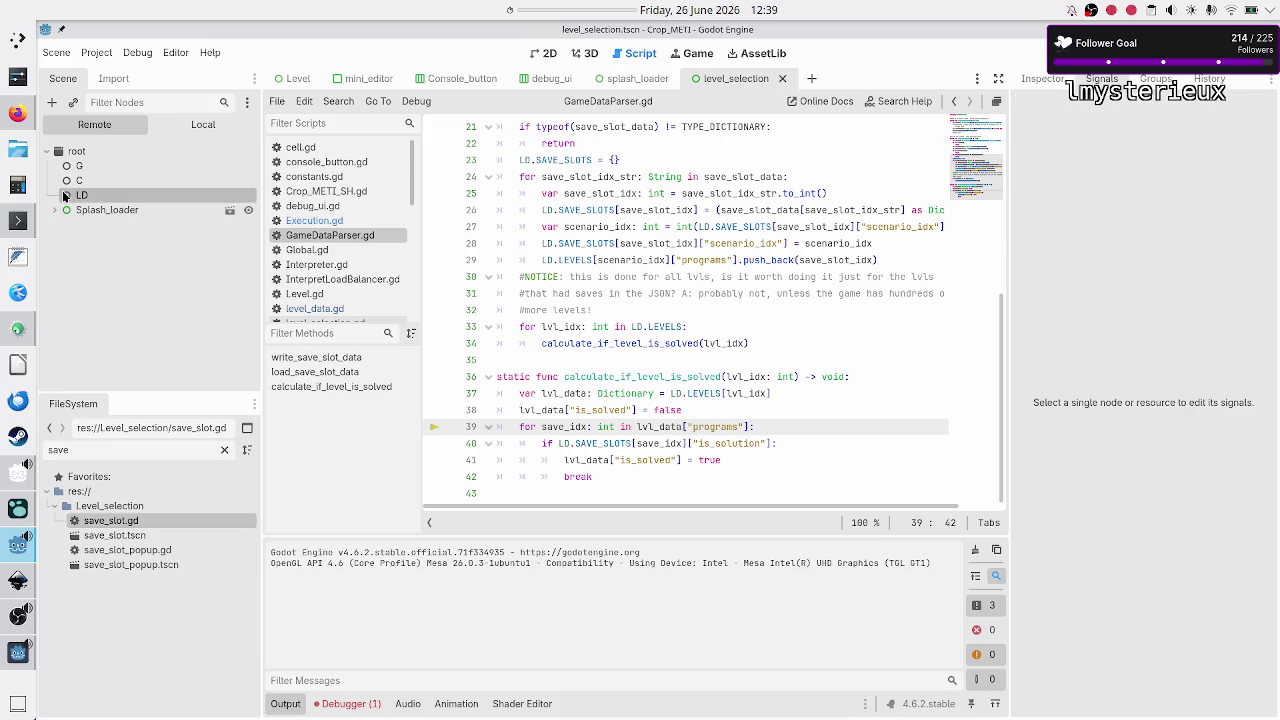
{"action": "left_click", "coordinate": [1042, 78]}
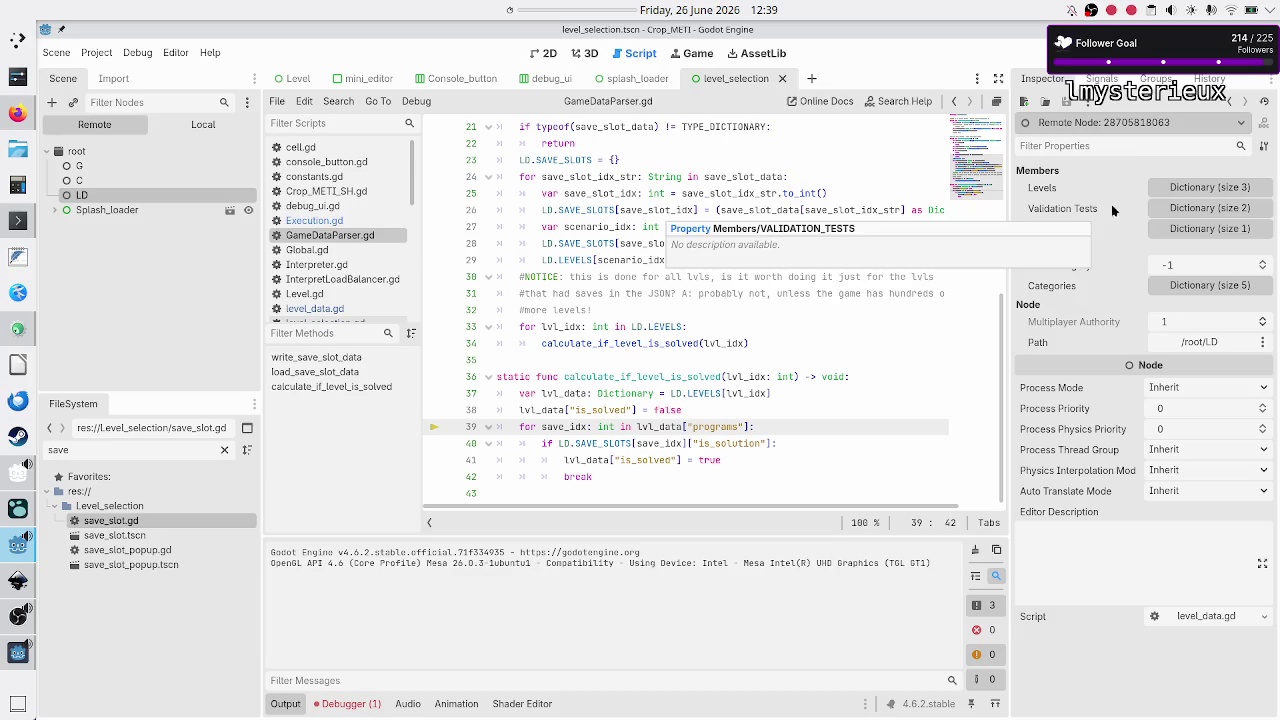
Step: Expand Levels and the Flip bit entry 0 to check is_solved and programs, then return to Konsole
{"action": "left_click", "coordinate": [1180, 188]}
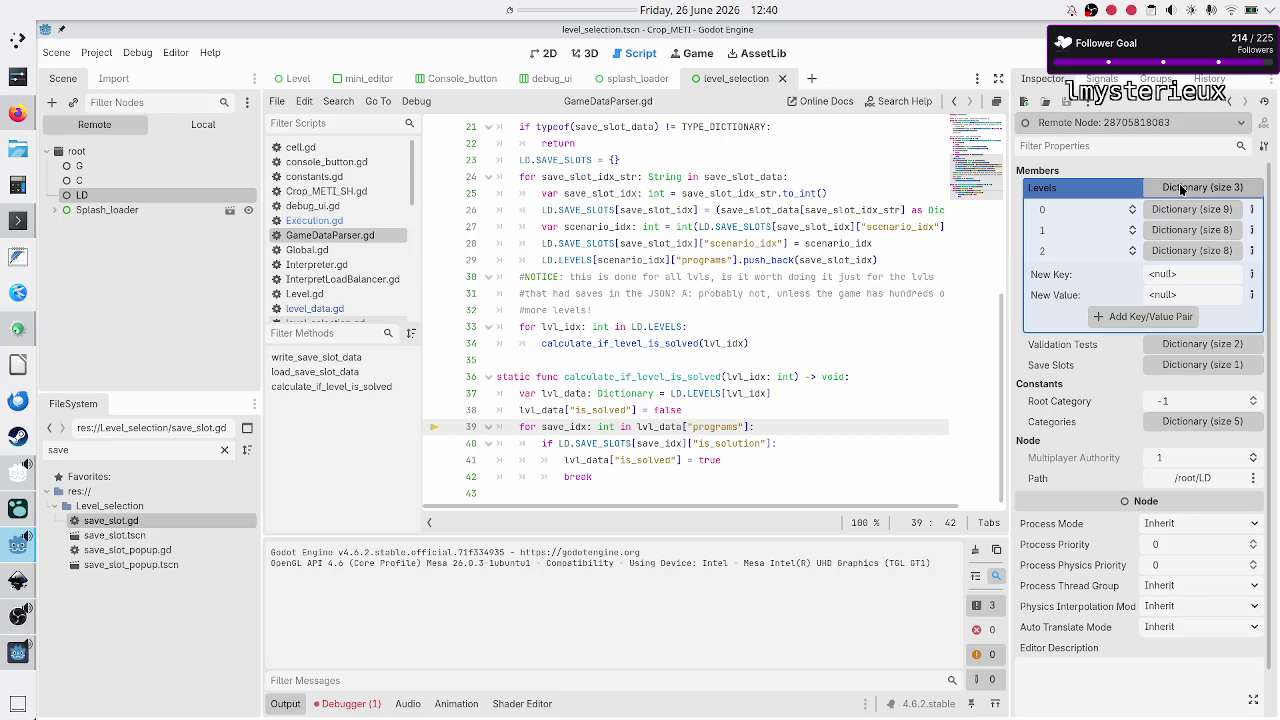
{"action": "left_click", "coordinate": [1177, 208]}
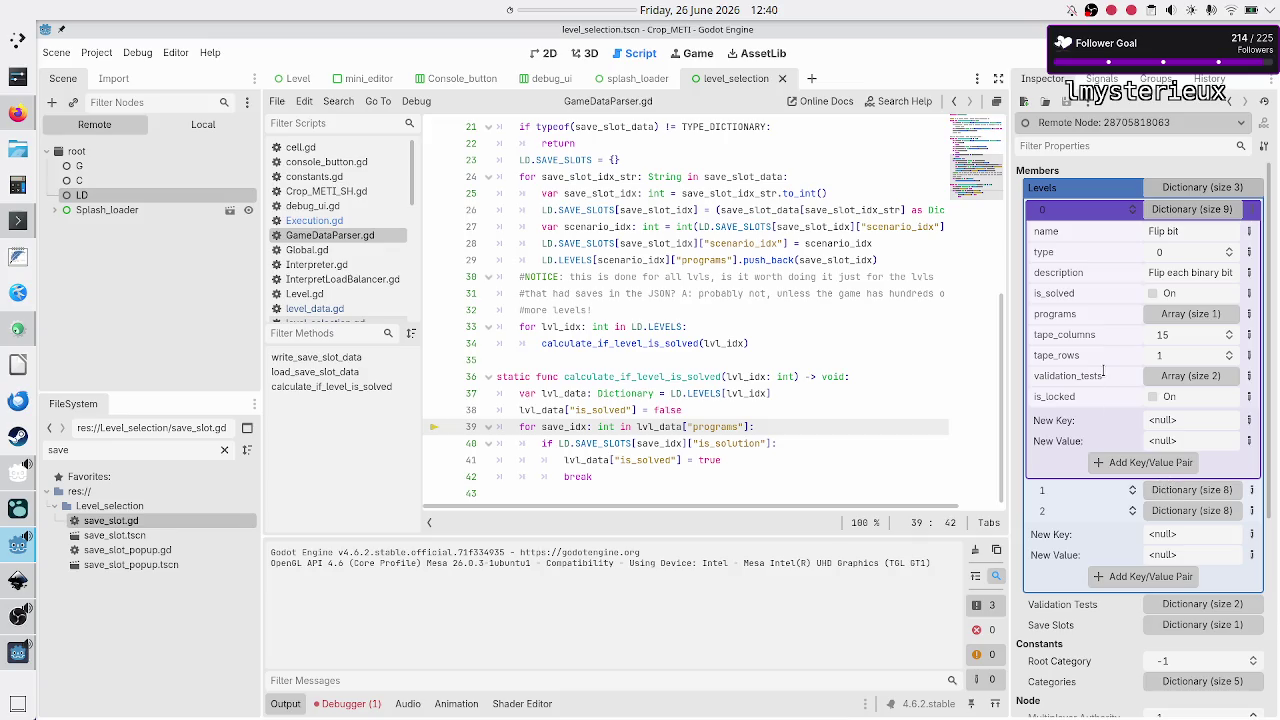
{"action": "left_click", "coordinate": [4, 214]}
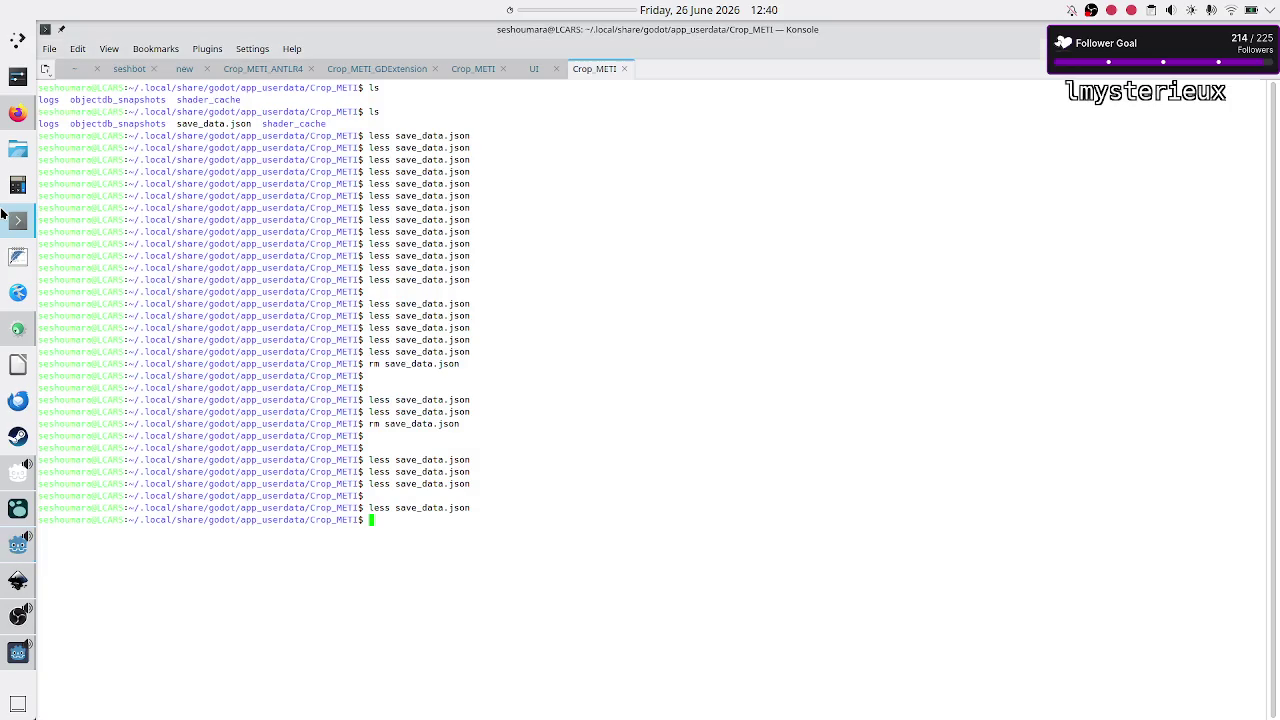
Step: Rerun less save_data.json, quit it, and bring the Godot editor back to the front
{"action": "key", "text": "Up"}
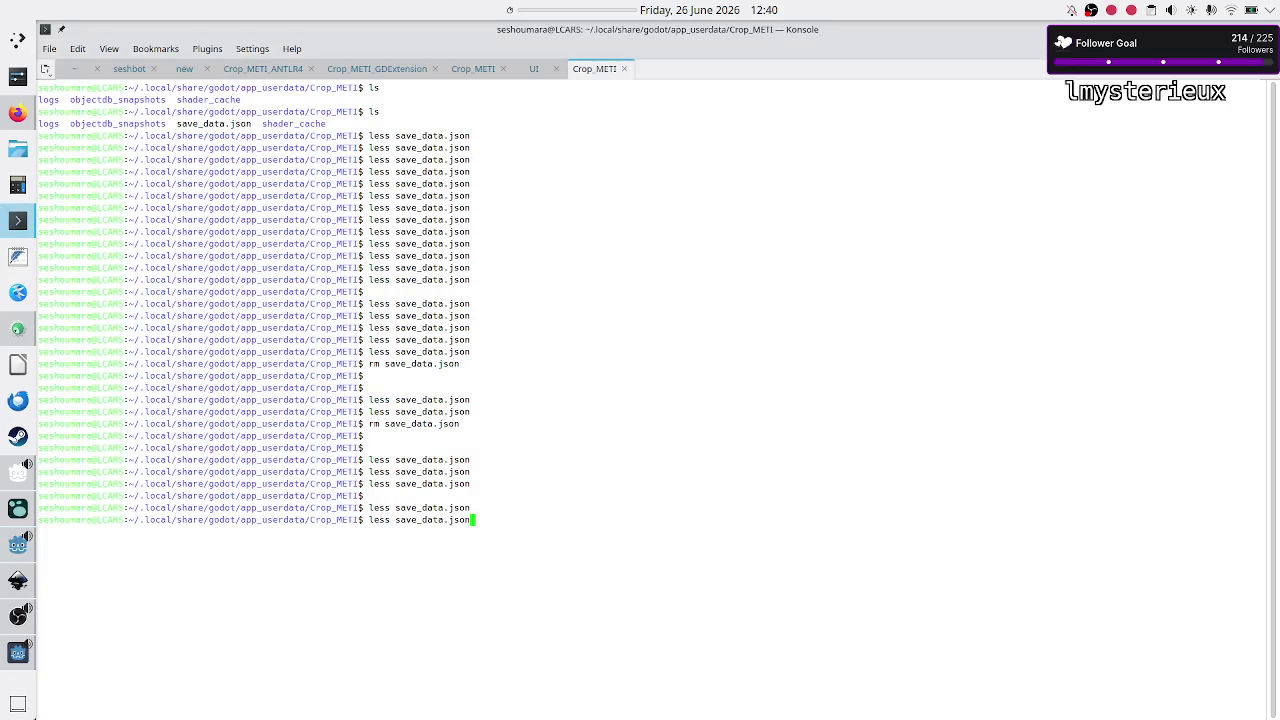
{"action": "key", "text": "Return"}
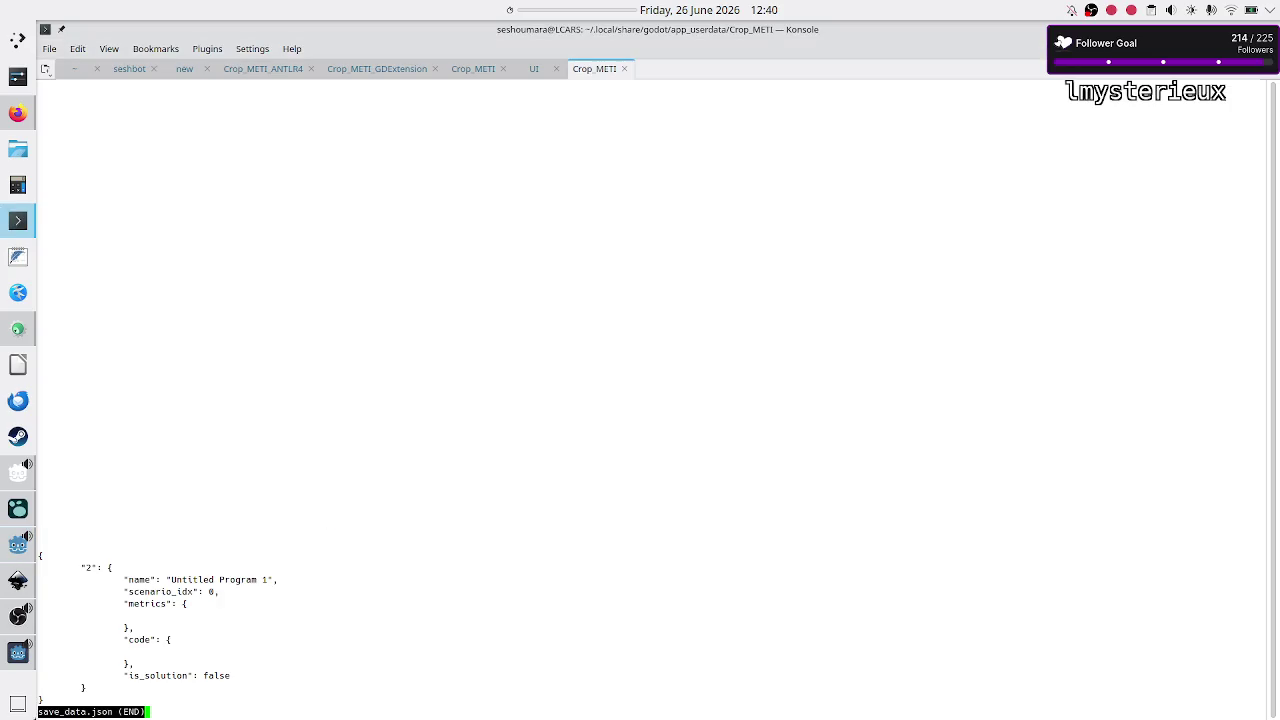
{"action": "key", "text": "q"}
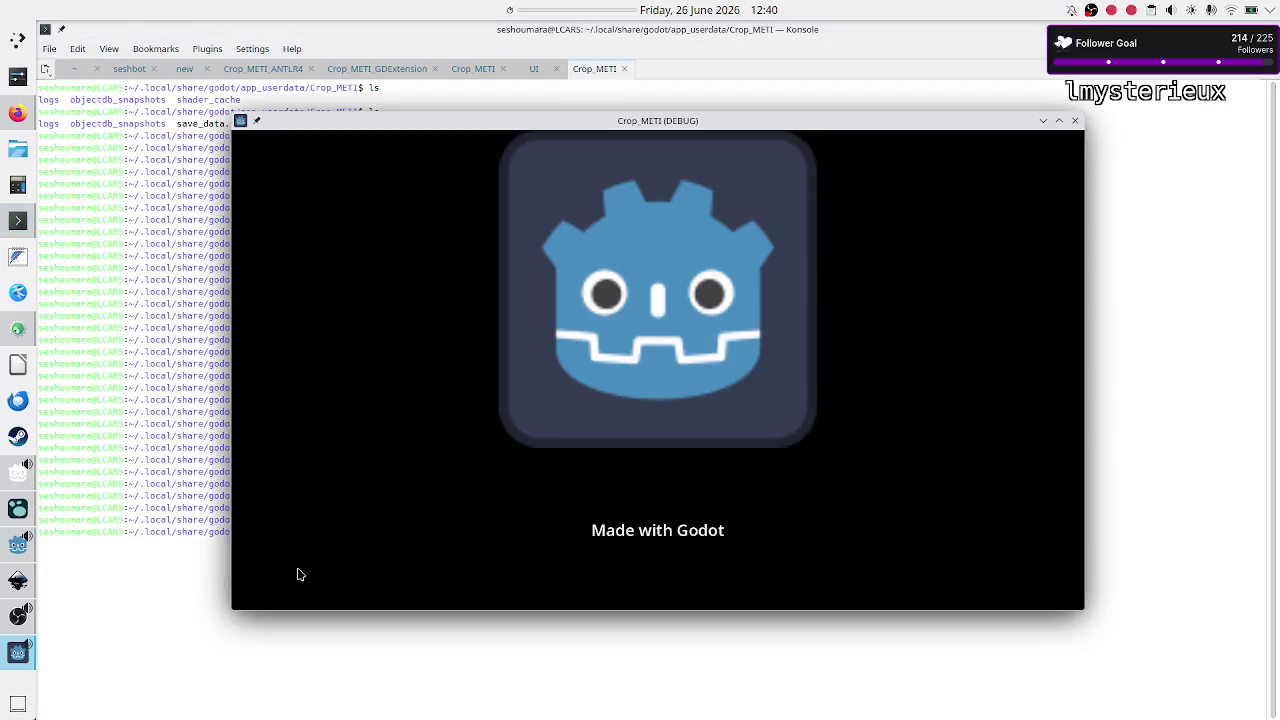
{"action": "mouse_move", "coordinate": [14, 618]}
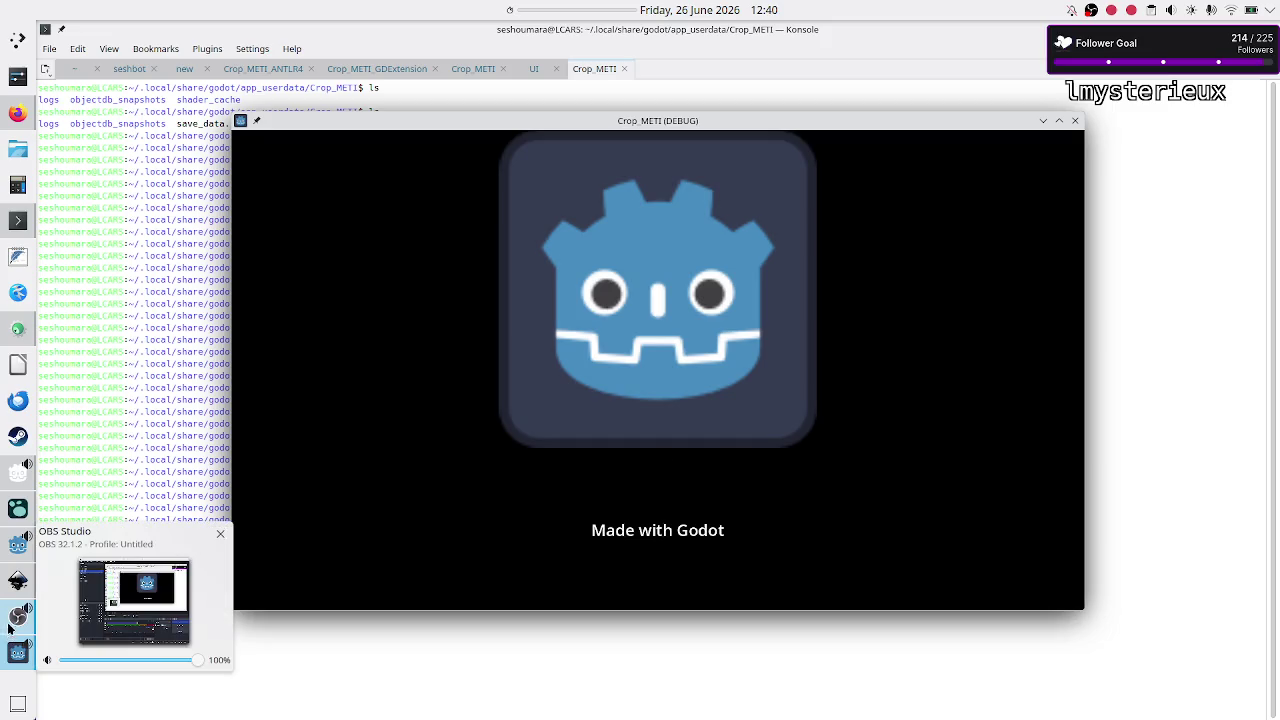
{"action": "left_click", "coordinate": [18, 545]}
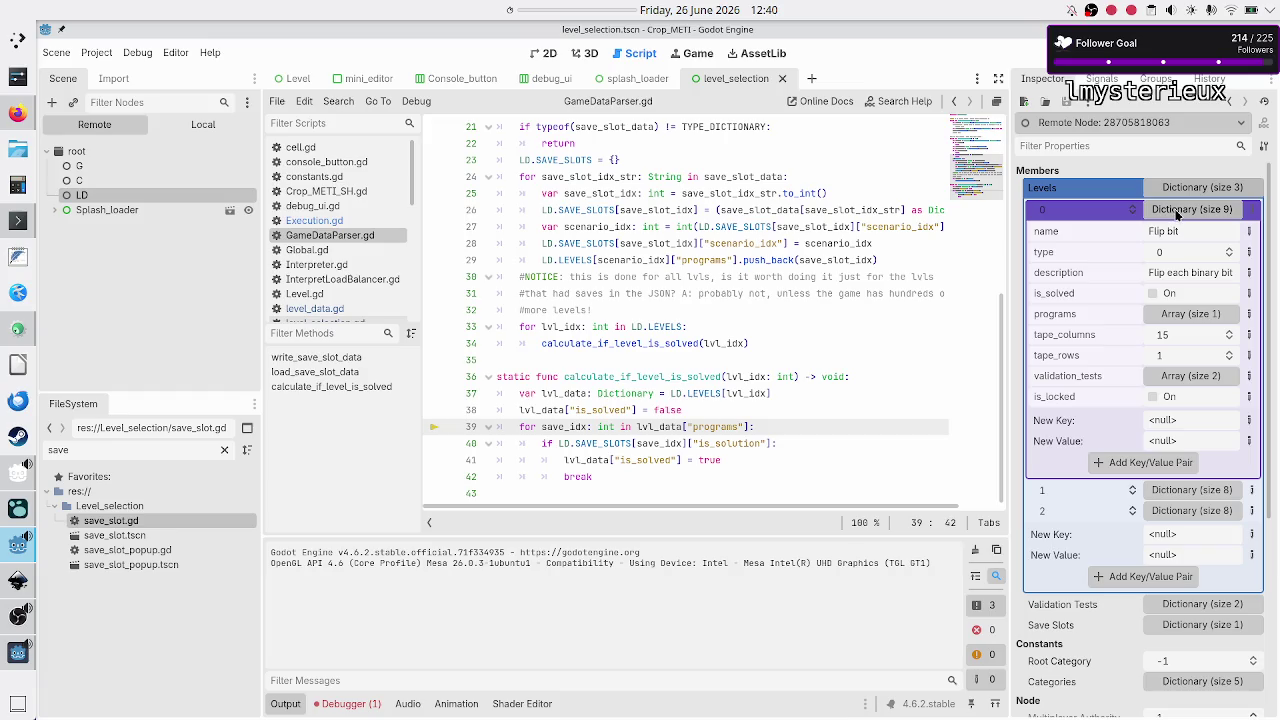
Step: Expand the Flip bit programs array to reveal its single entry, 2, then switch to Konsole
{"action": "left_click", "coordinate": [1192, 317]}
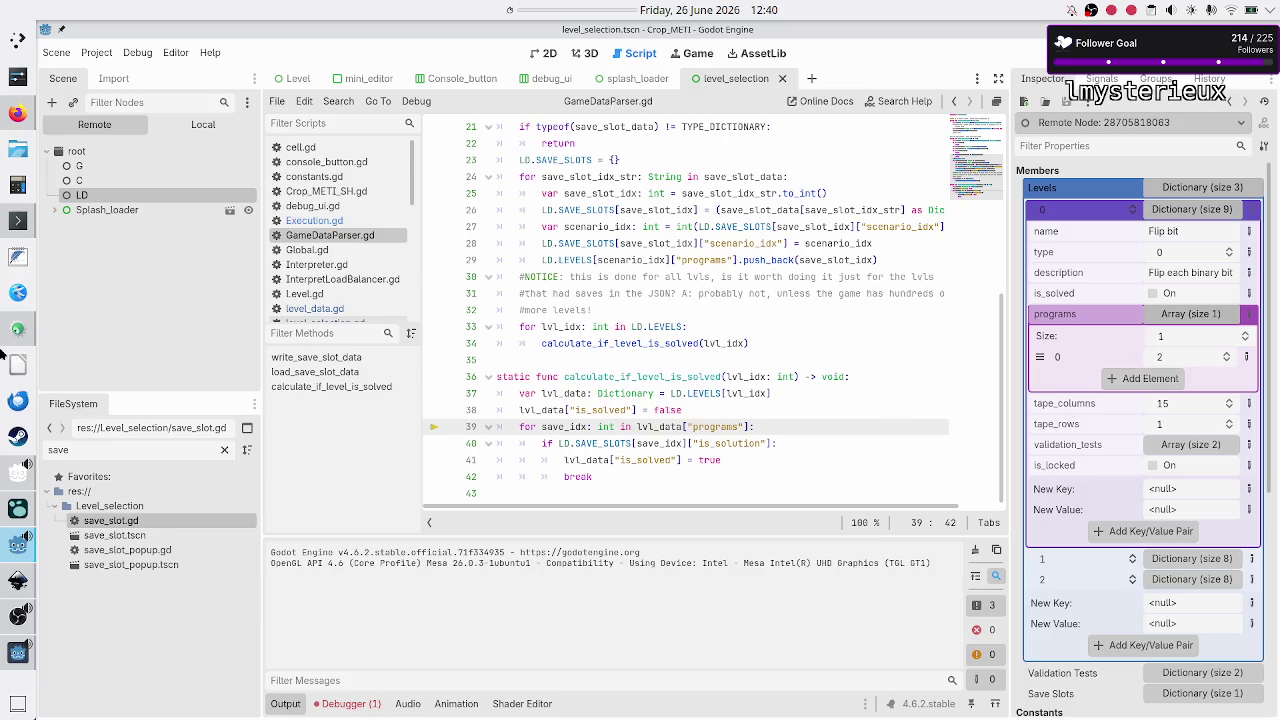
{"action": "left_click", "coordinate": [10, 220]}
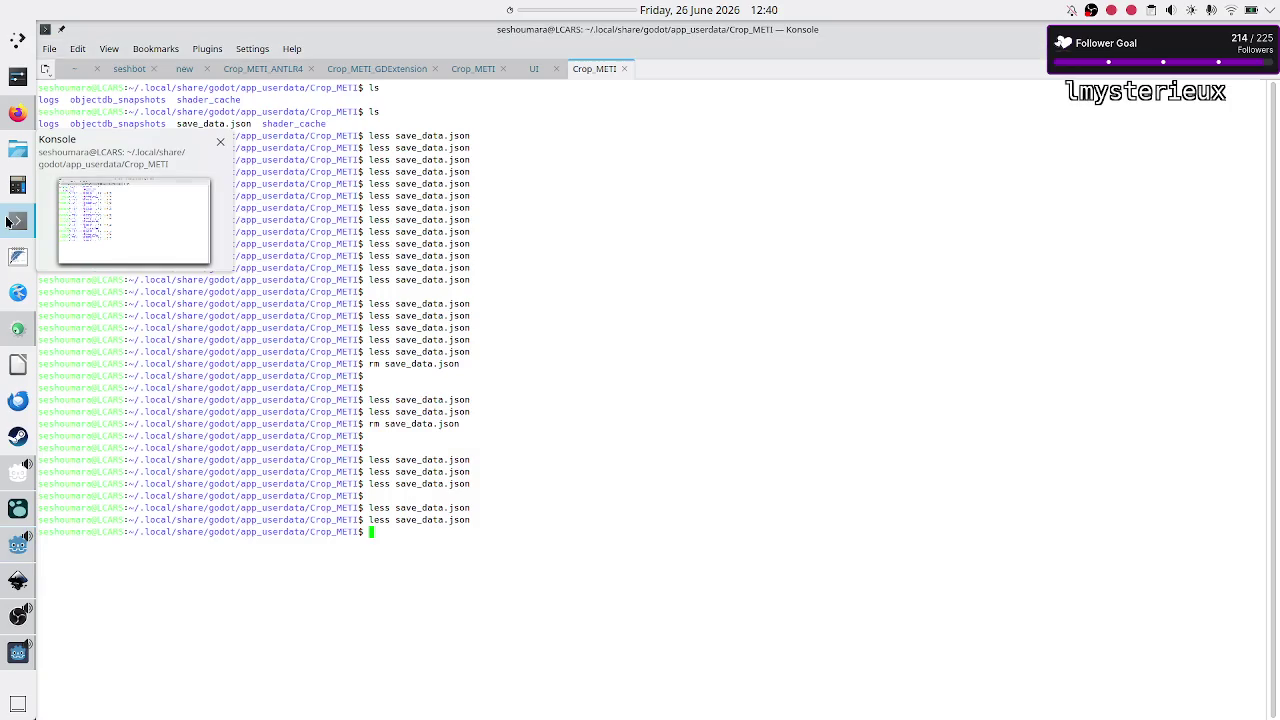
Step: Reopen save_data.json and highlight slot key "2" (Untitled Program 1), then switch back to Godot
{"action": "key", "text": "Up"}
{"action": "key", "text": "Return"}
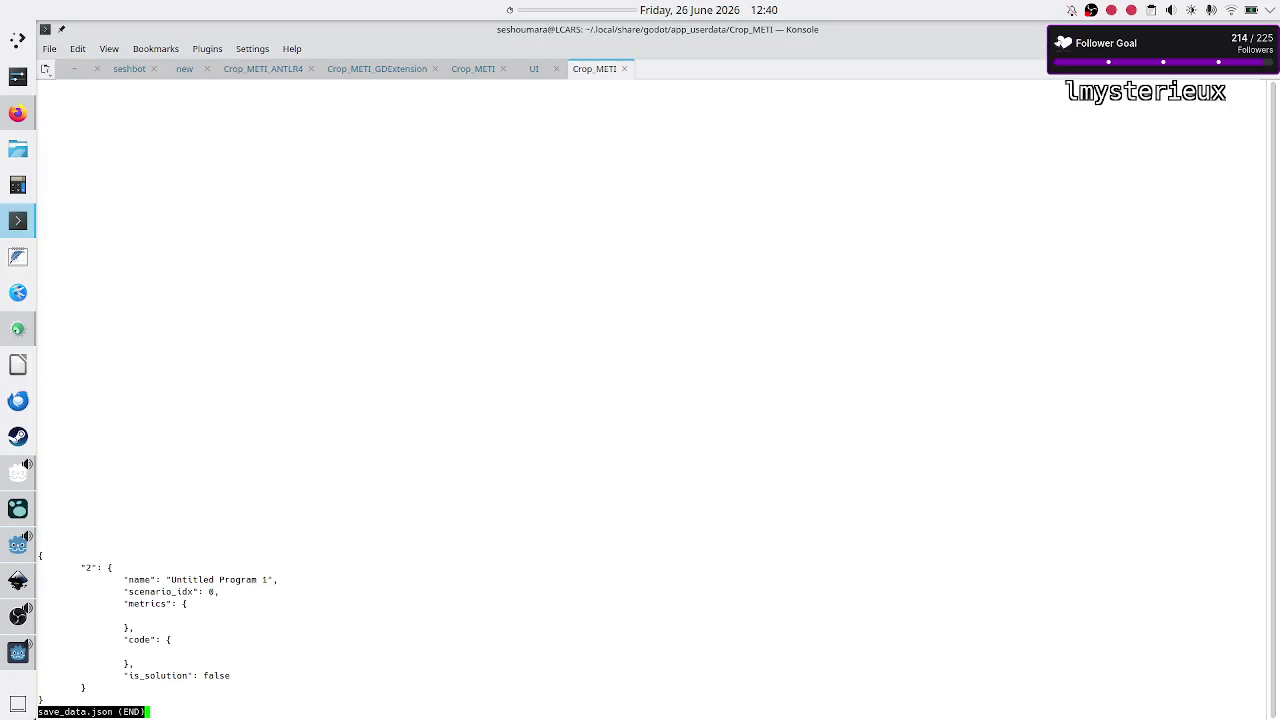
{"action": "left_click_drag", "start_coordinate": [79, 567], "coordinate": [102, 567]}
{"action": "key", "text": "alt+Tab"}
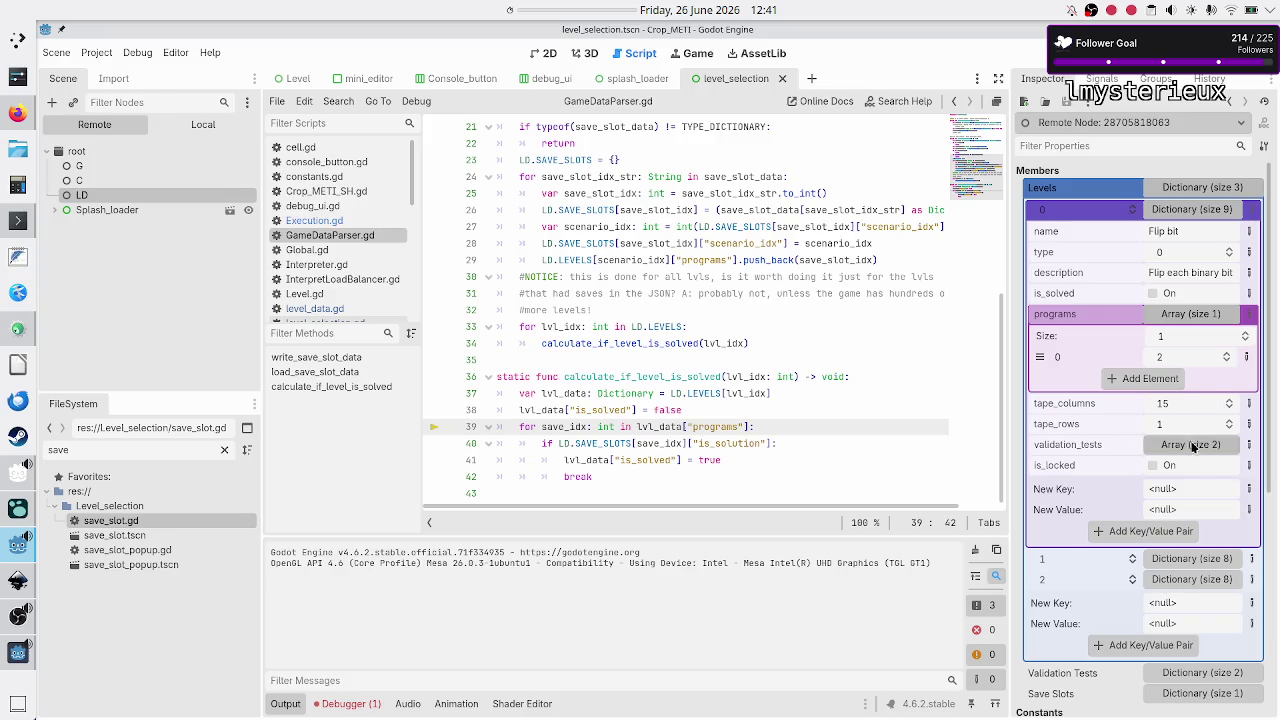
Step: Collapse level 0 and expand level 1 (1D tape), which has no programs list, then open level_data.gd
{"action": "scroll", "coordinate": [1135, 565], "scroll_direction": "down", "scroll_amount": 5}
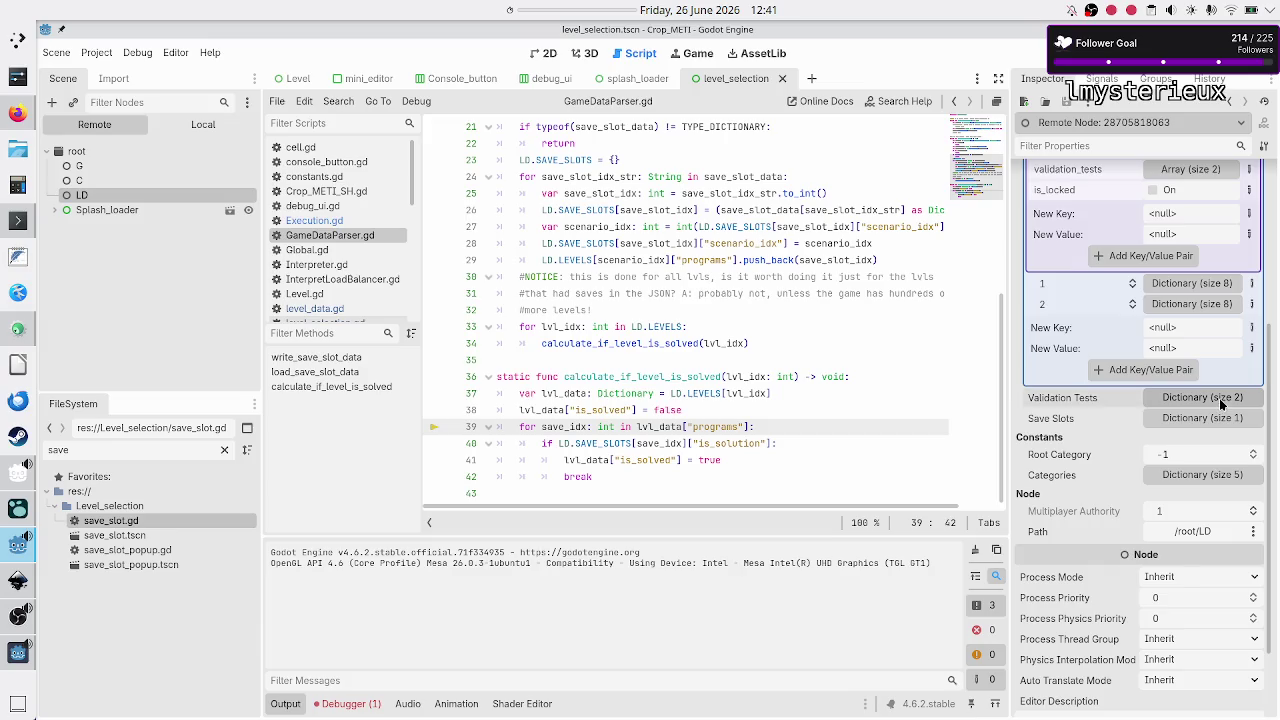
{"action": "left_click", "coordinate": [1221, 400]}
{"action": "left_click", "coordinate": [1221, 400]}
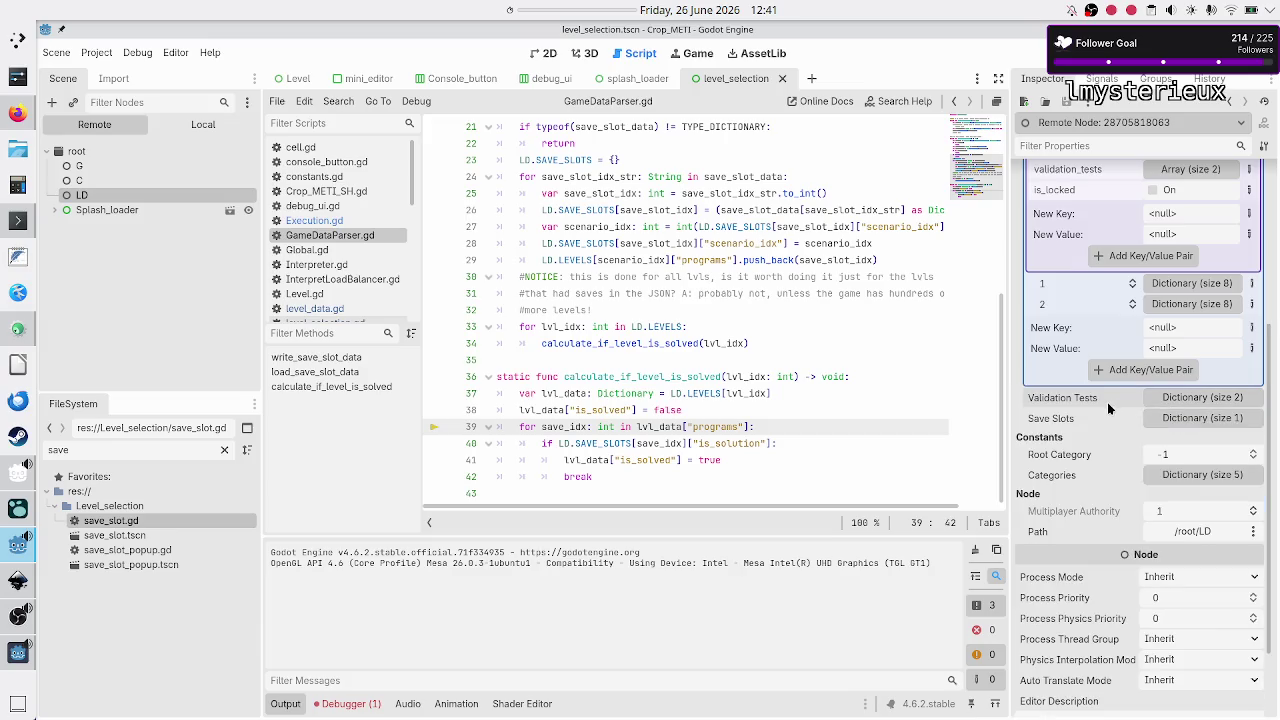
{"action": "scroll", "coordinate": [1108, 407], "scroll_direction": "up", "scroll_amount": 5}
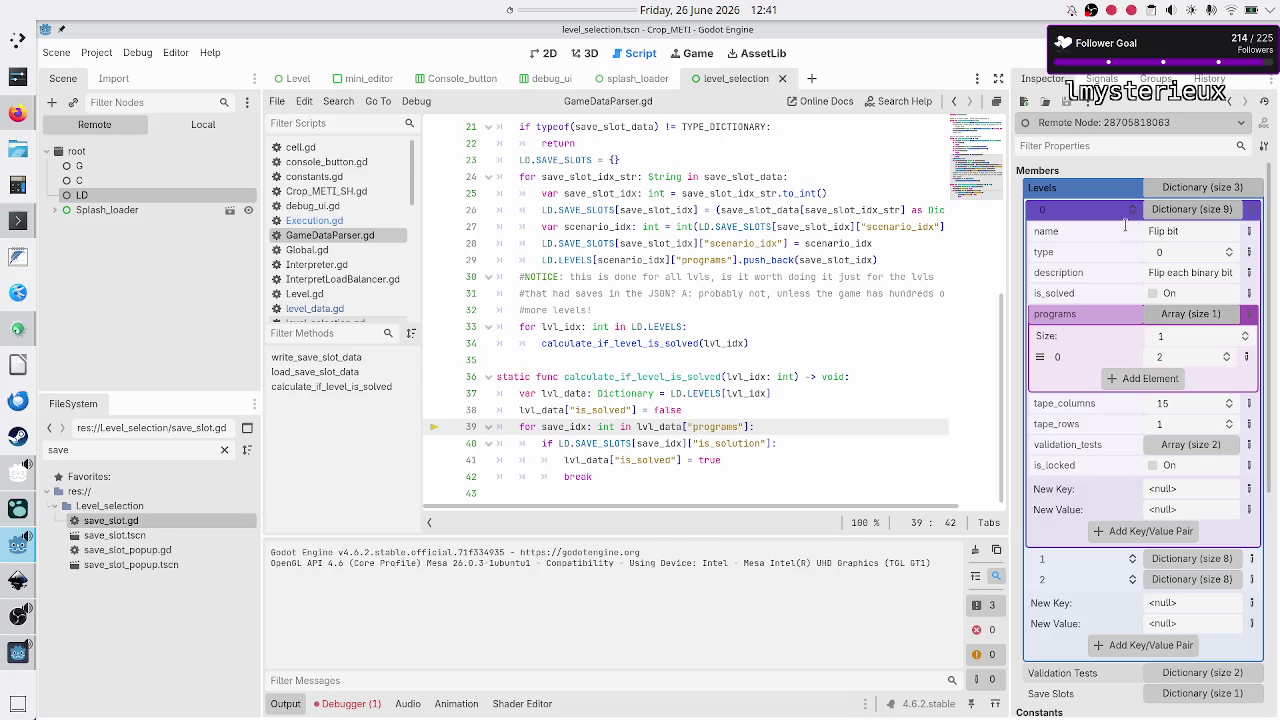
{"action": "left_click", "coordinate": [1187, 210]}
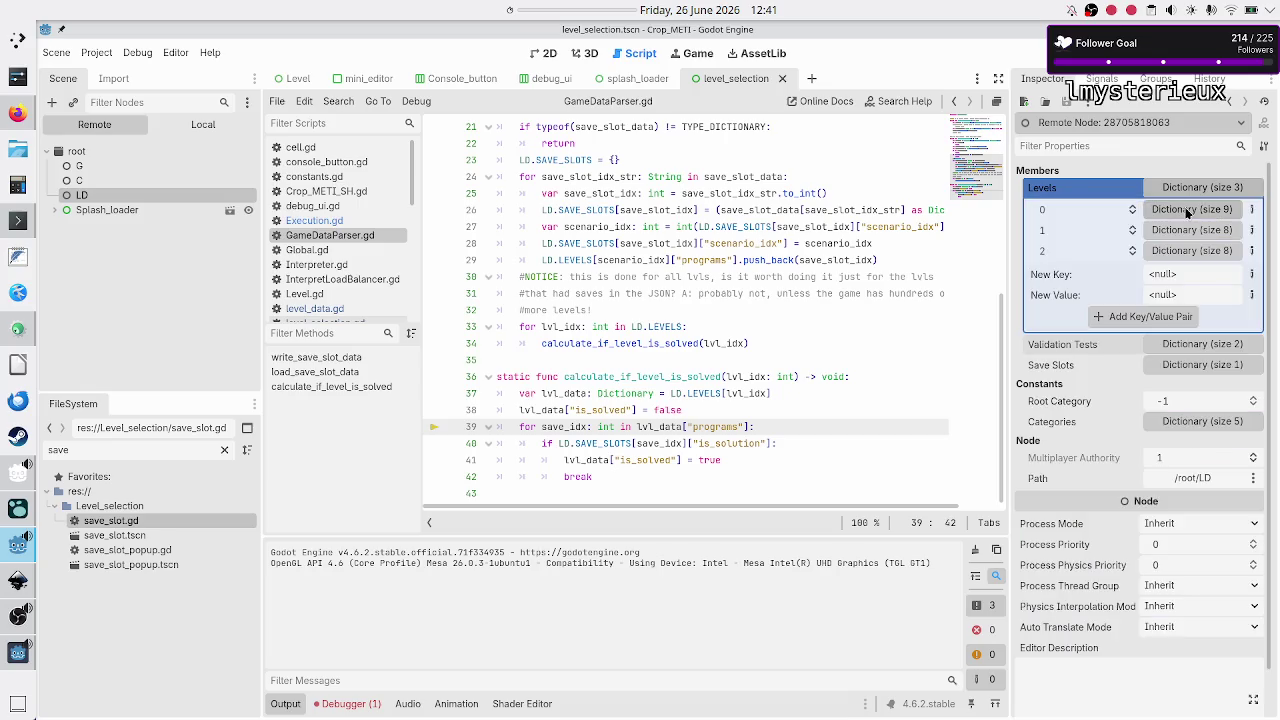
{"action": "left_click", "coordinate": [1182, 230]}
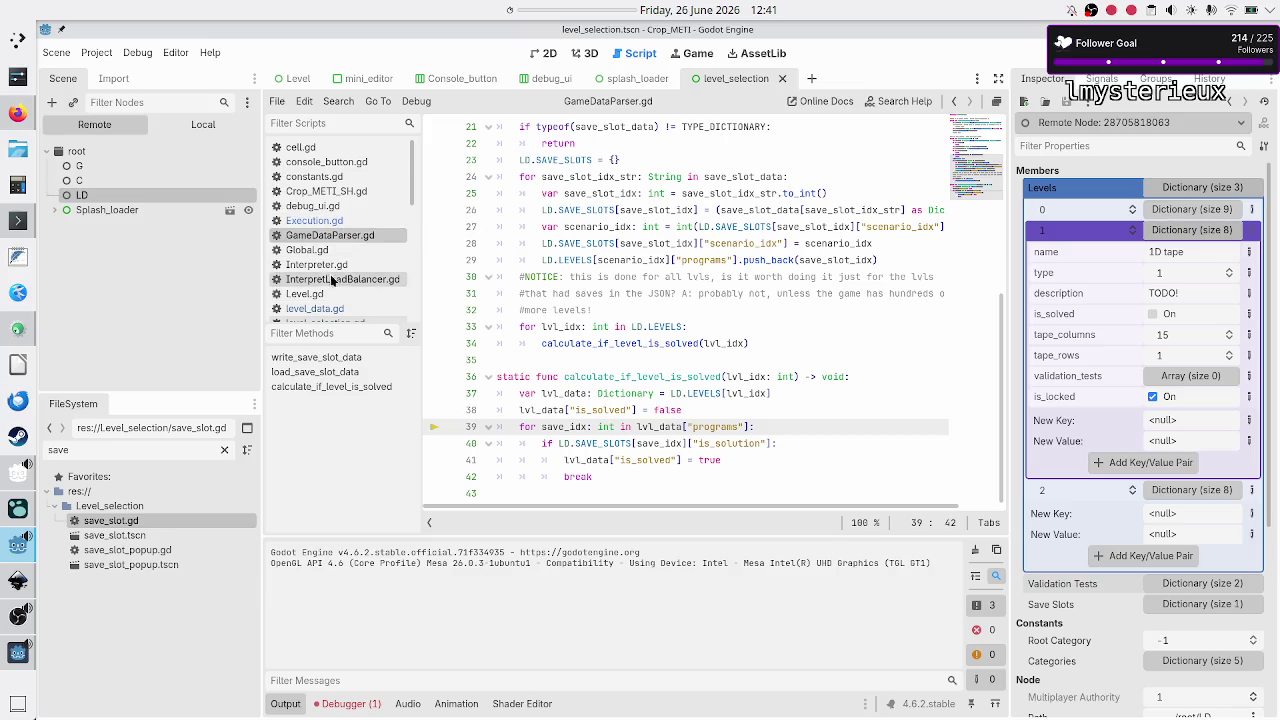
{"action": "left_click", "coordinate": [325, 309]}
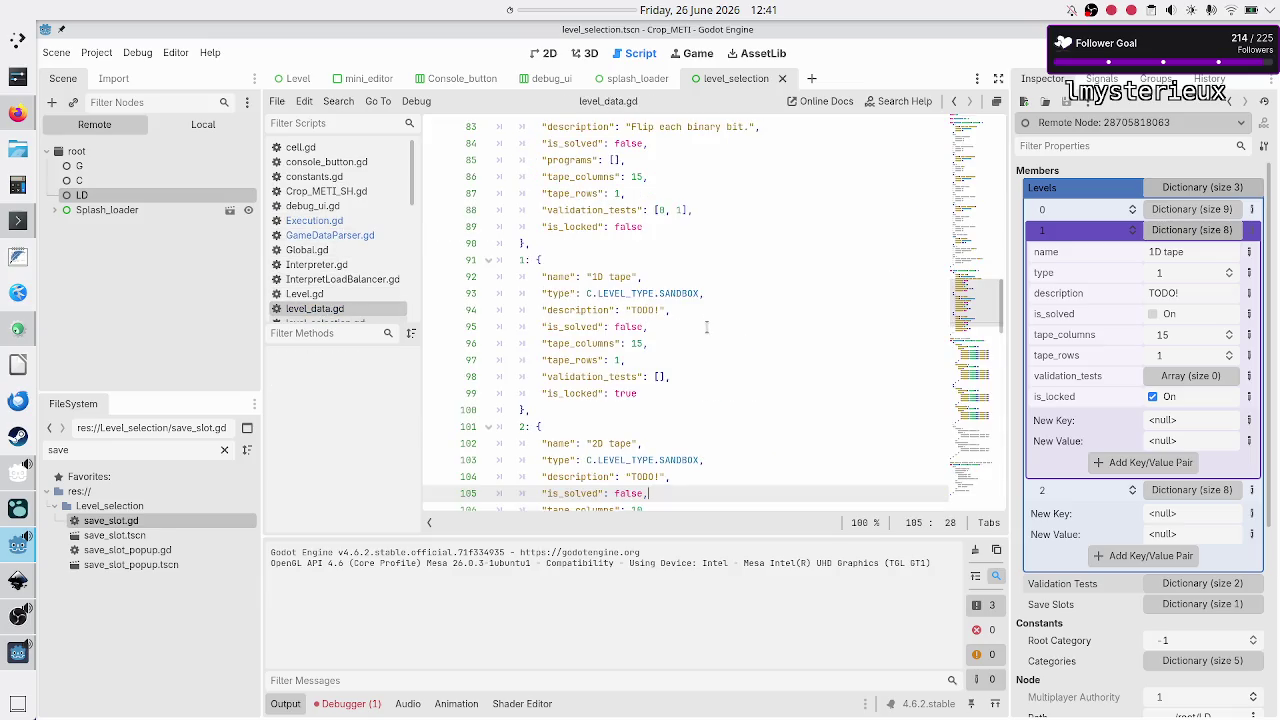
Step: Copy the Flip bit level's "programs": [], line in level_data.gd
{"action": "scroll", "coordinate": [706, 327], "scroll_direction": "down", "scroll_amount": 3}
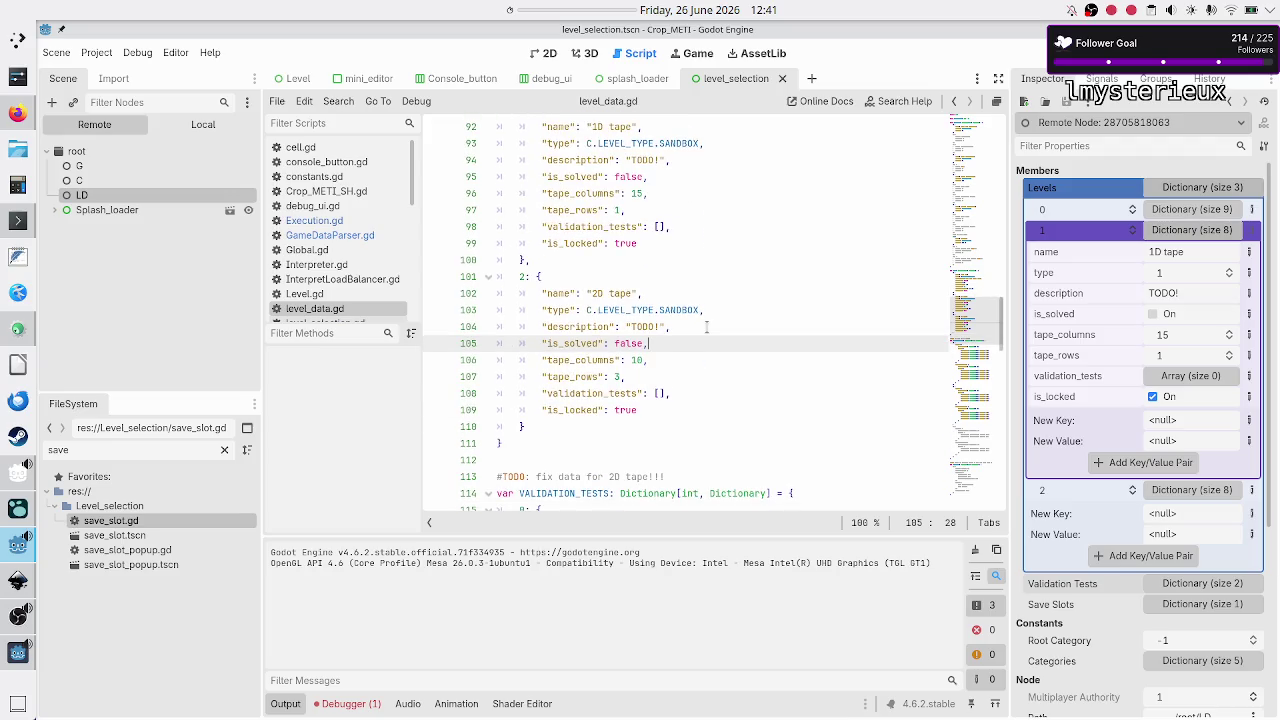
{"action": "scroll", "coordinate": [706, 327], "scroll_direction": "up", "scroll_amount": 11}
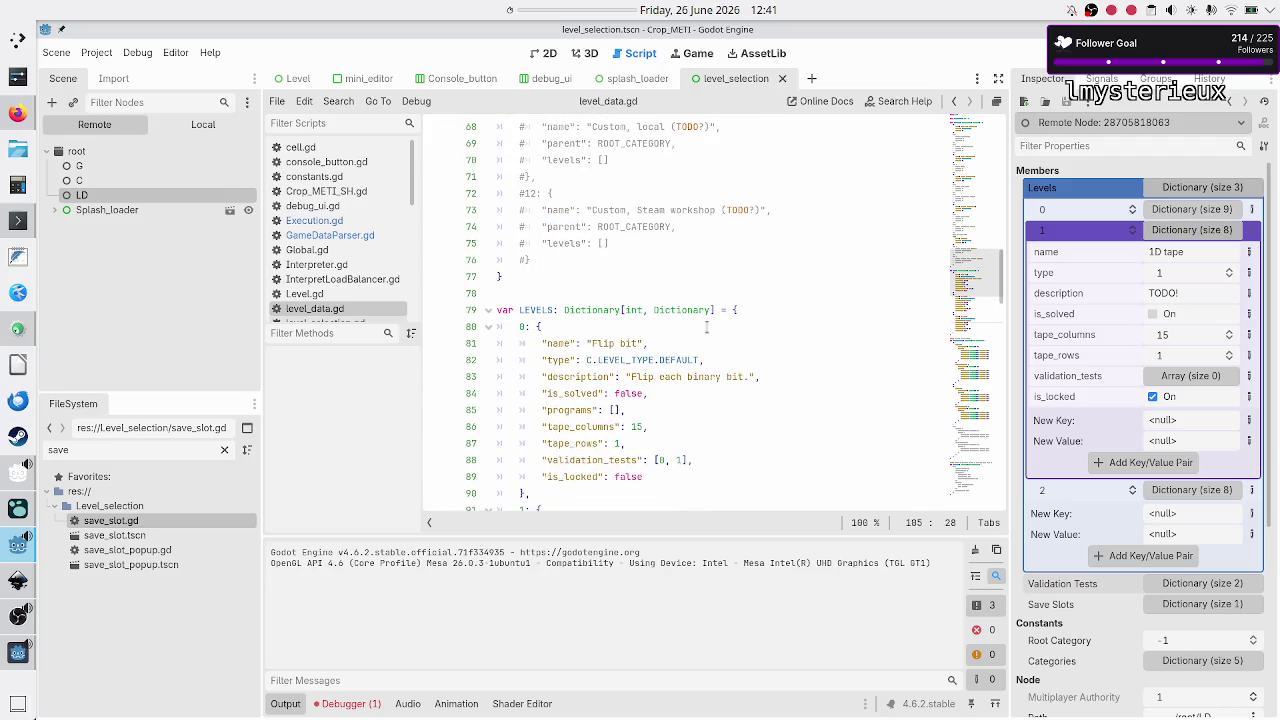
{"action": "scroll", "coordinate": [706, 327], "scroll_direction": "down", "scroll_amount": 5}
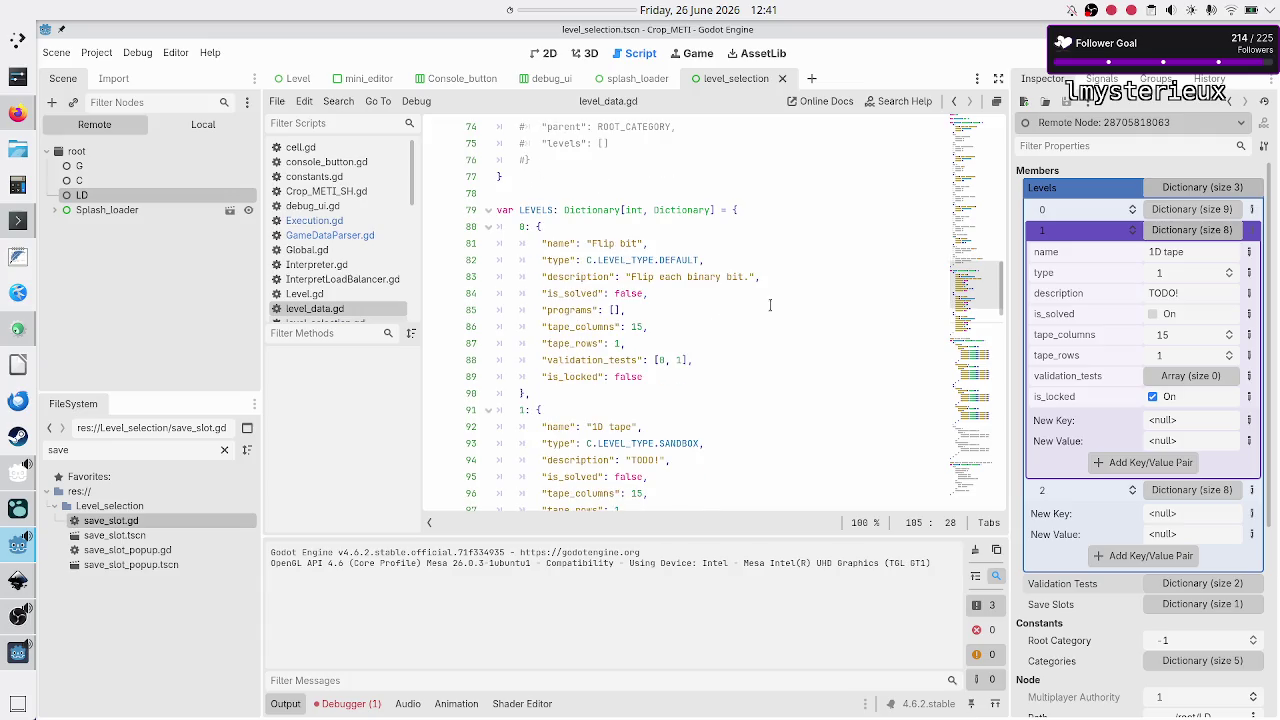
{"action": "left_click", "coordinate": [770, 310]}
{"action": "key", "text": "Home"}
{"action": "key", "text": "Home"}
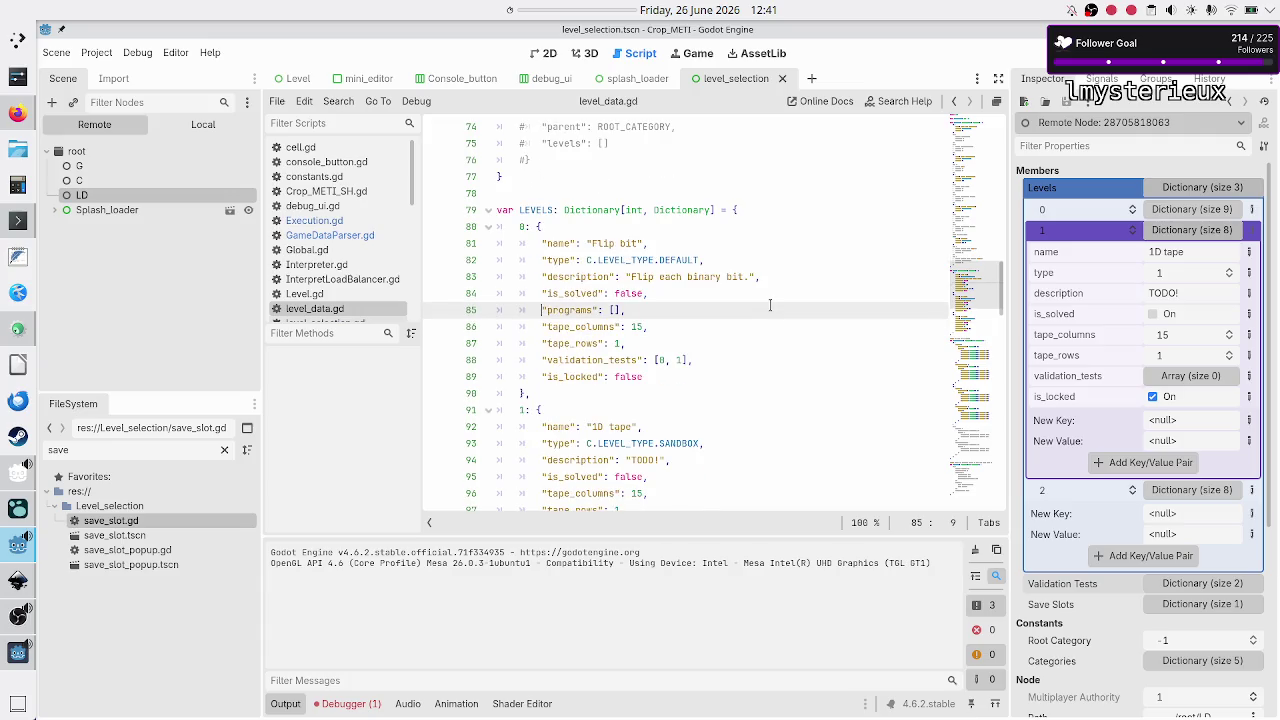
{"action": "key", "text": "shift+Down"}
{"action": "key", "text": "shift+Up"}
{"action": "key", "text": "shift+End"}
{"action": "key", "text": "ctrl+c"}
Step: Paste an empty "programs": [], entry into the 1D tape level
{"action": "key", "text": "Home"}
{"action": "key", "text": "Down"}
{"action": "key", "text": "Down"}
{"action": "key", "text": "Down"}
{"action": "key", "text": "Down"}
{"action": "key", "text": "Down"}
{"action": "key", "text": "Down"}
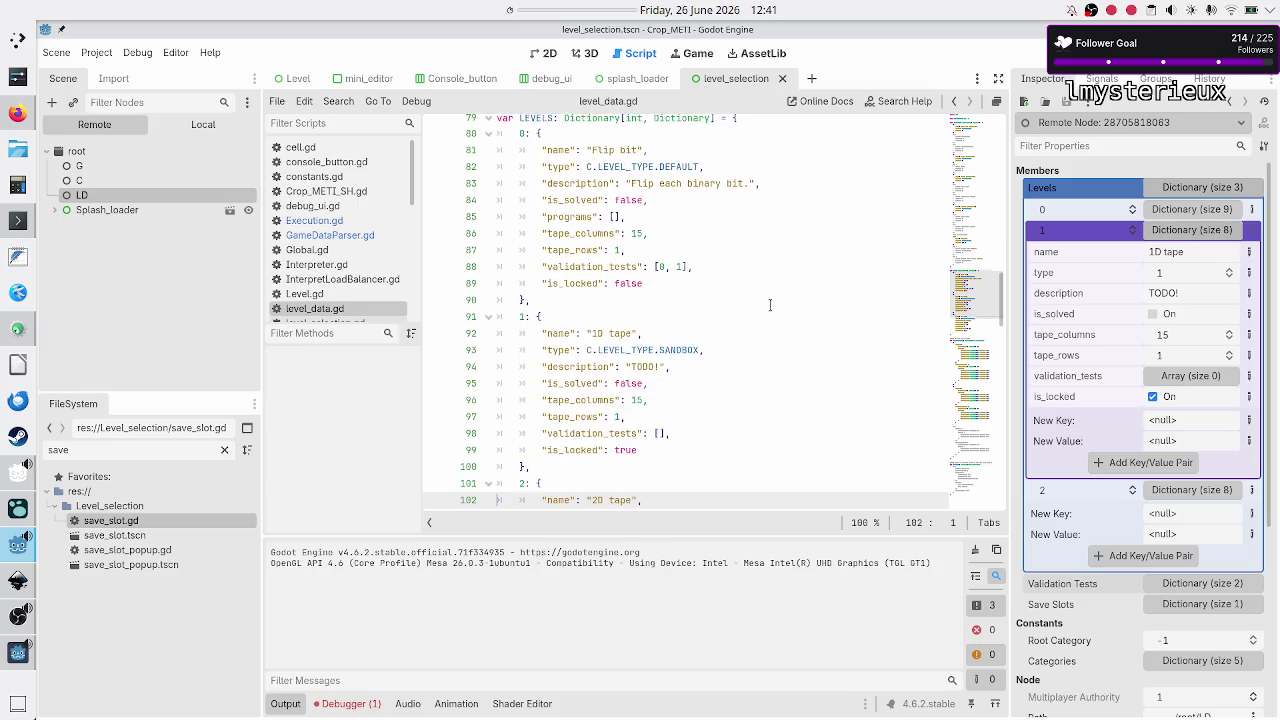
{"action": "key", "text": "Down"}
{"action": "key", "text": "Up"}
{"action": "key", "text": "Up"}
{"action": "key", "text": "Up"}
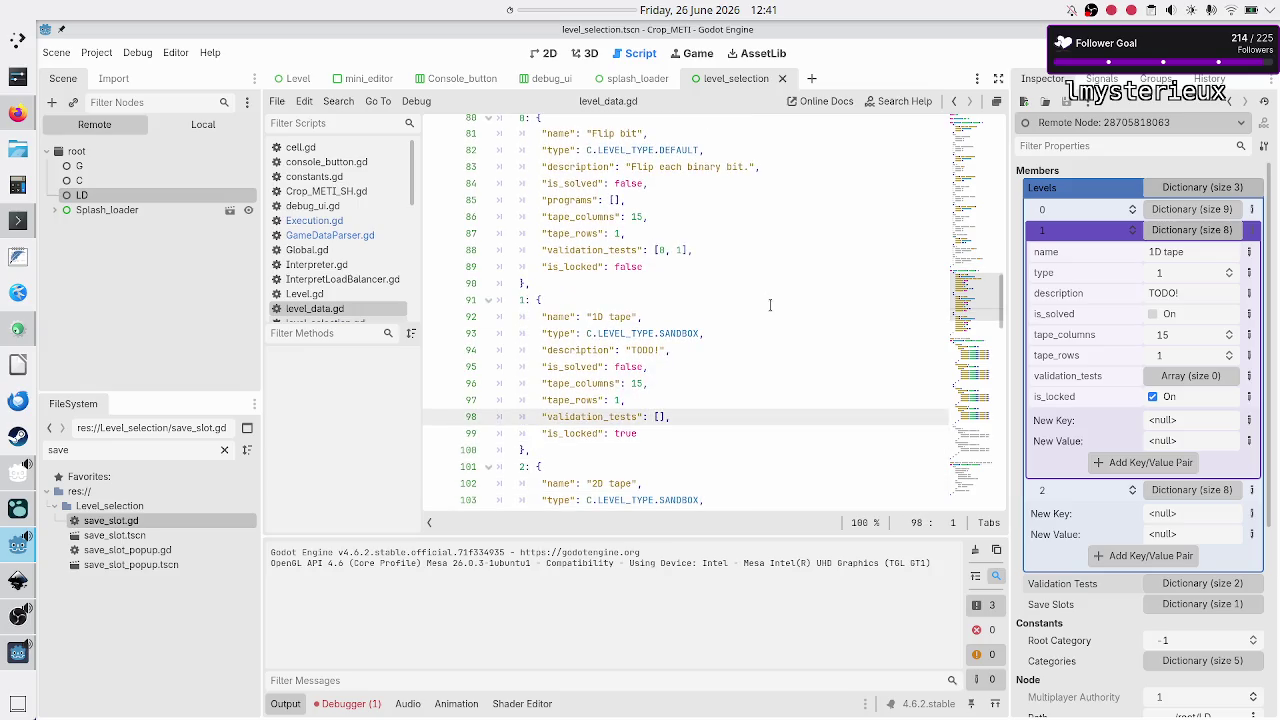
{"action": "key", "text": "Up"}
{"action": "key", "text": "Up"}
{"action": "key", "text": "Up"}
{"action": "key", "text": "End"}
{"action": "key", "text": "Return"}
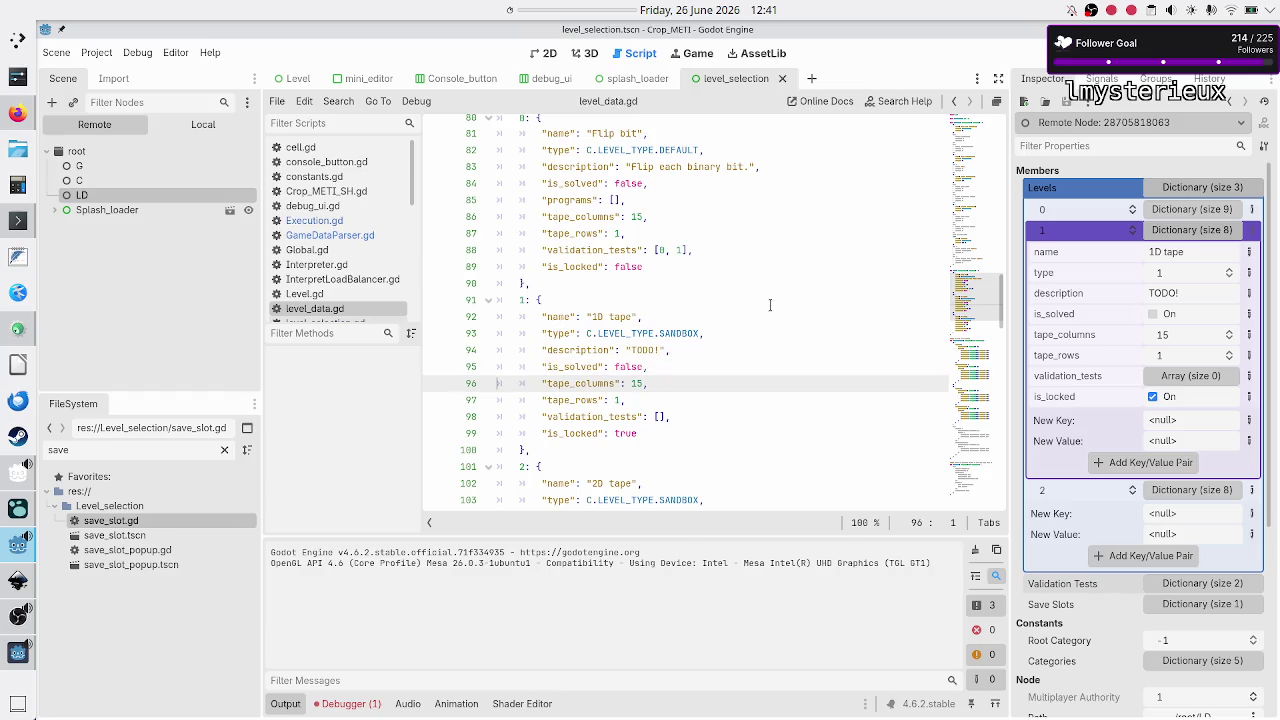
{"action": "key", "text": "ctrl+v"}
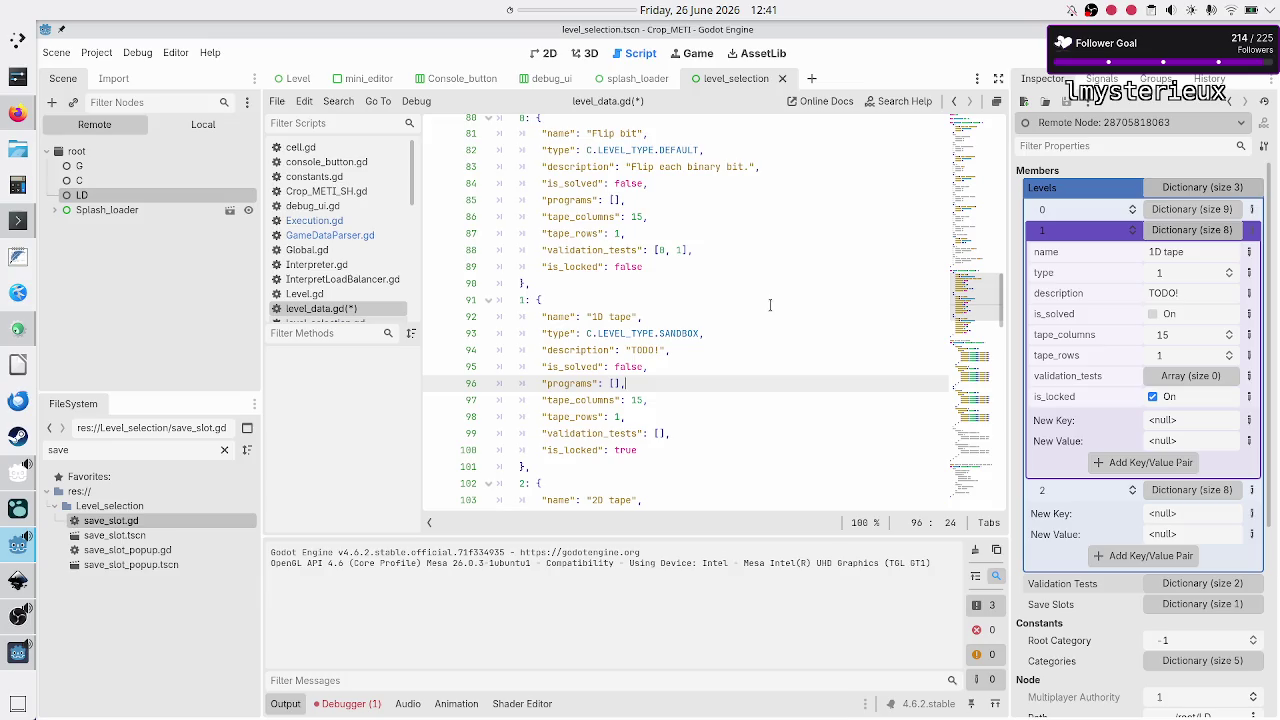
Step: Add "programs": [], above the 2D tape level's tape_columns, save, and return to GameDataParser.gd
{"action": "key", "text": "Down"}
{"action": "key", "text": "Down"}
{"action": "key", "text": "Down"}
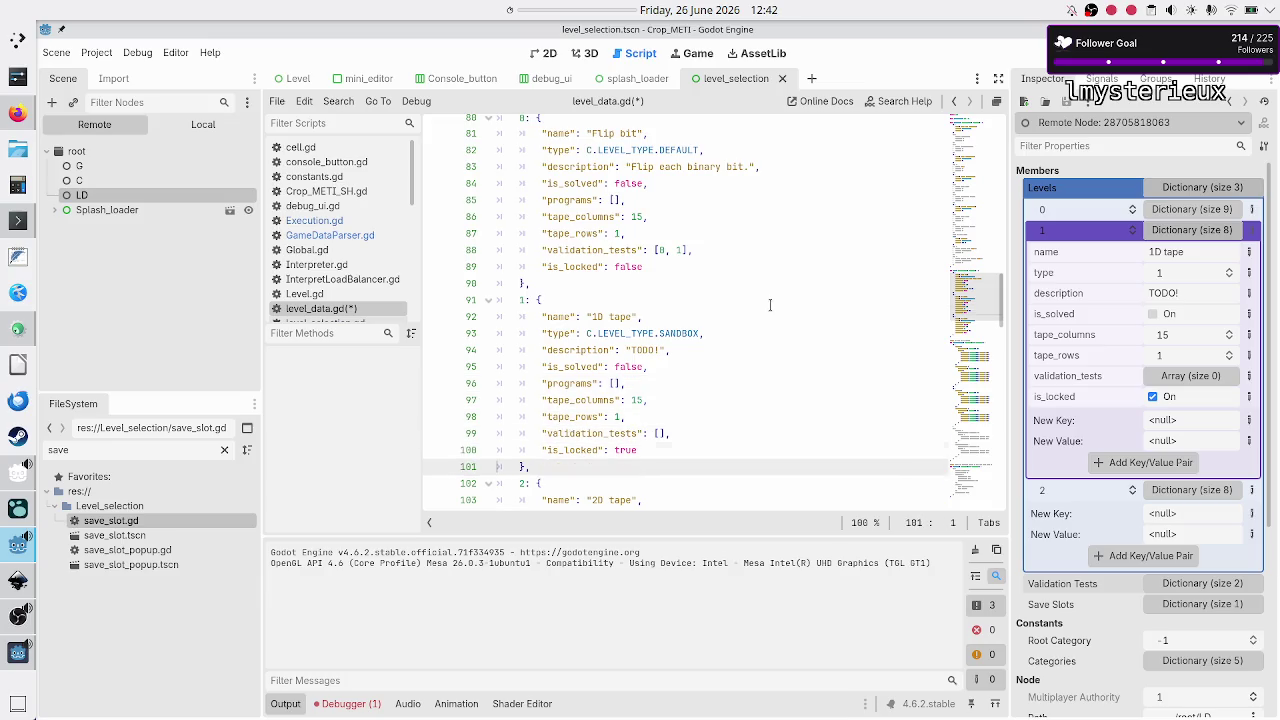
{"action": "key", "text": "Down"}
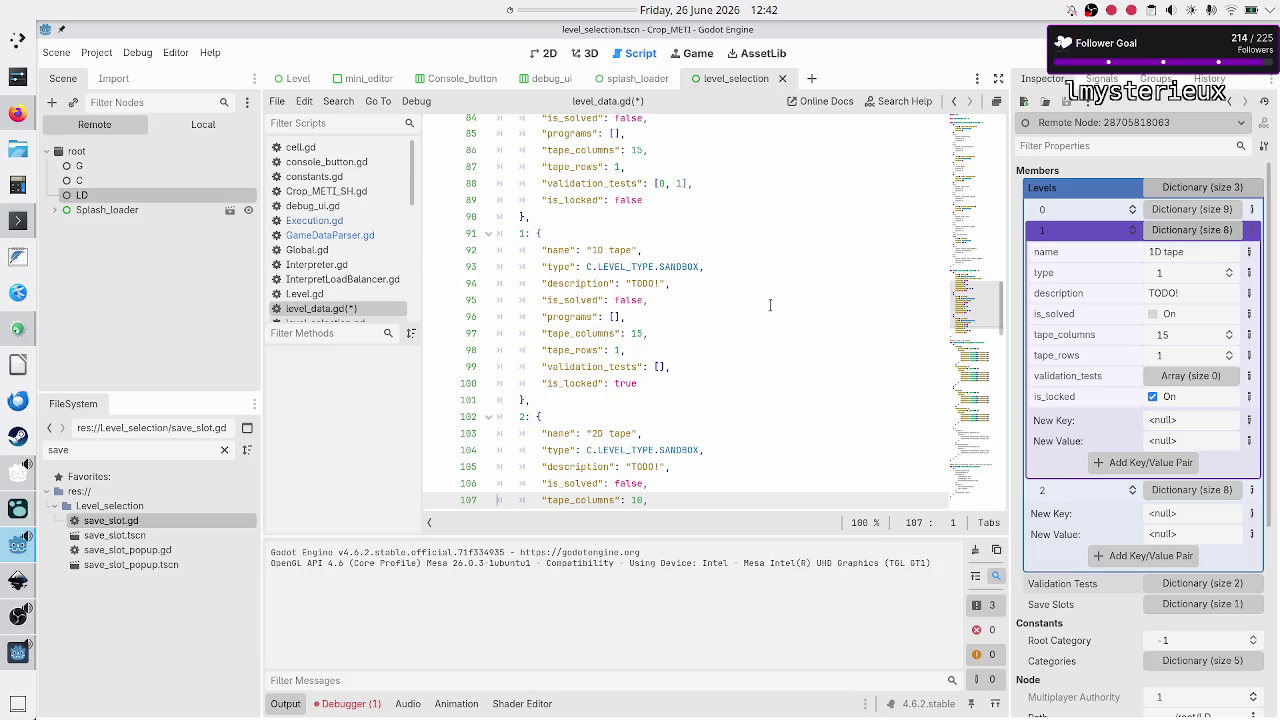
{"action": "key", "text": "ctrl+shift+Return"}
{"action": "type", "text": "\"programs\": [],"}
{"action": "key", "text": "ctrl+End"}
{"action": "key", "text": "ctrl+s"}
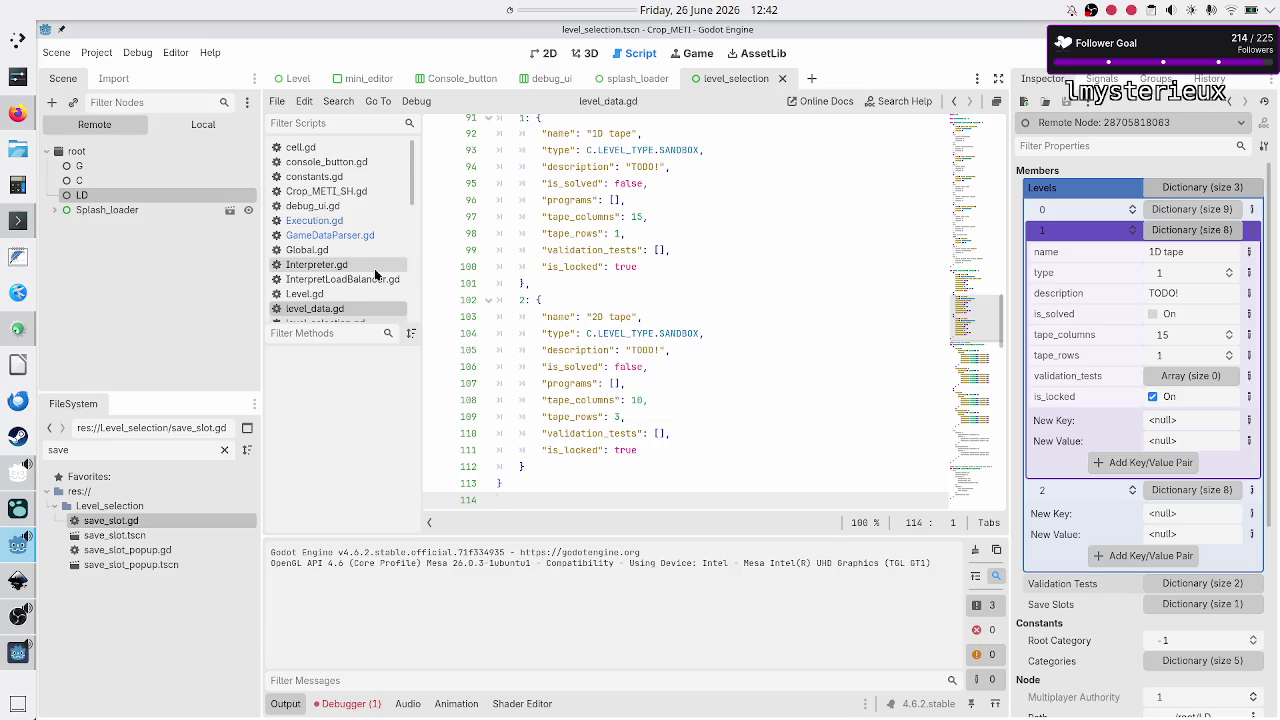
{"action": "left_click", "coordinate": [335, 235]}
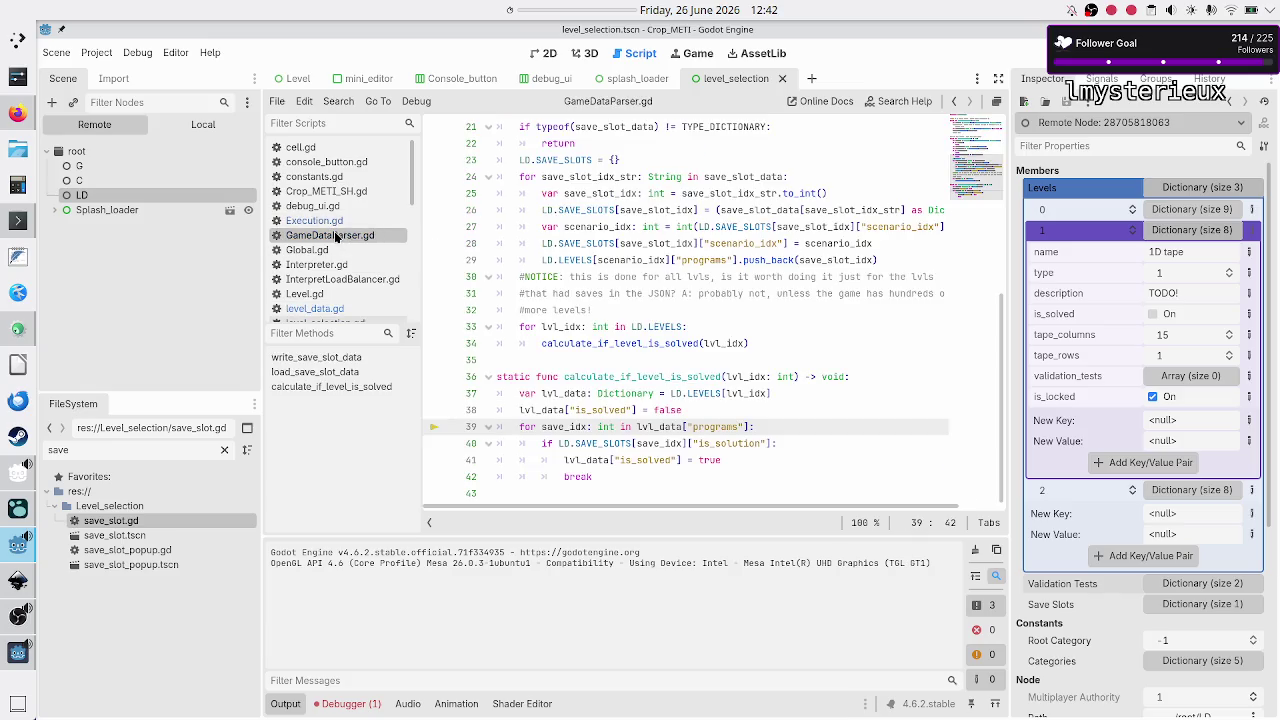
{"action": "left_click", "coordinate": [622, 296]}
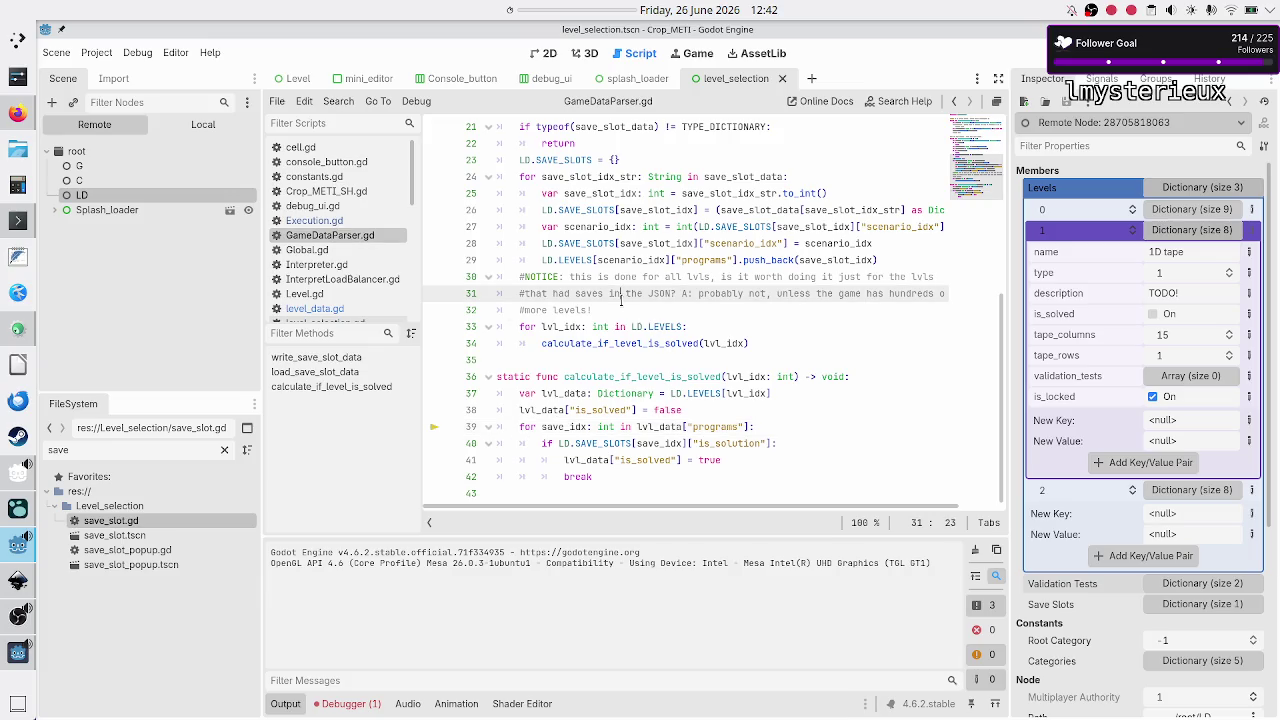
Step: Review the loop recalculating solved levels in GameDataParser.gd, then stop the running game with F8
{"action": "key", "text": "Down"}
{"action": "key", "text": "Down"}
{"action": "key", "text": "Home"}
{"action": "key", "text": "shift+Down"}
{"action": "key", "text": "shift+End"}
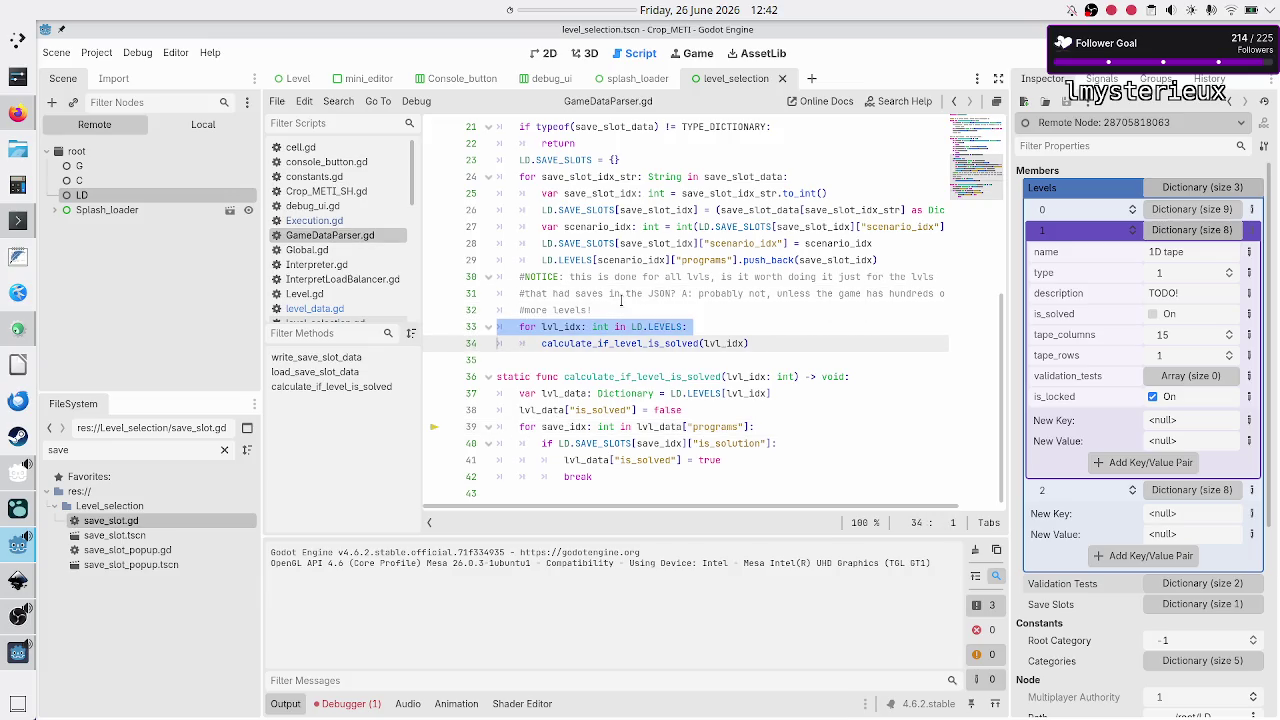
{"action": "key", "text": "Up"}
{"action": "key", "text": "Up"}
{"action": "key", "text": "Up"}
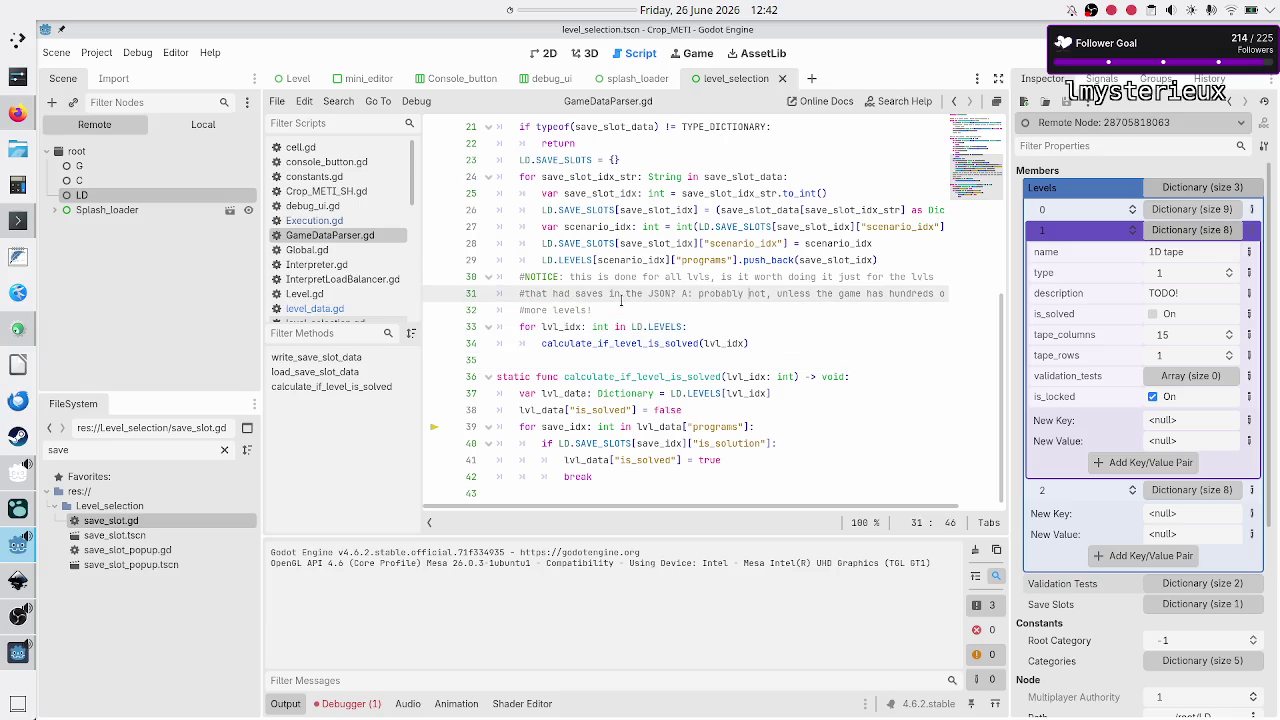
{"action": "key", "text": "Down"}
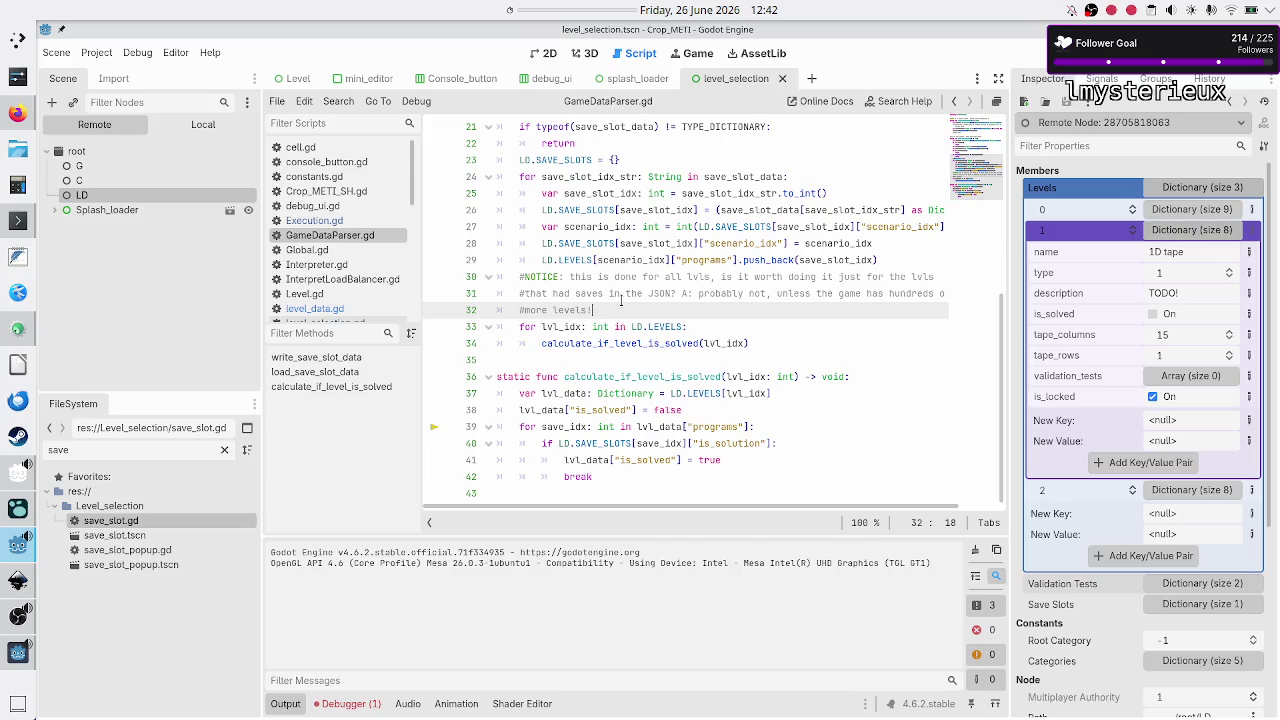
{"action": "key", "text": "Right"}
{"action": "key", "text": "Down"}
{"action": "key", "text": "Down"}
{"action": "key", "text": "Down"}
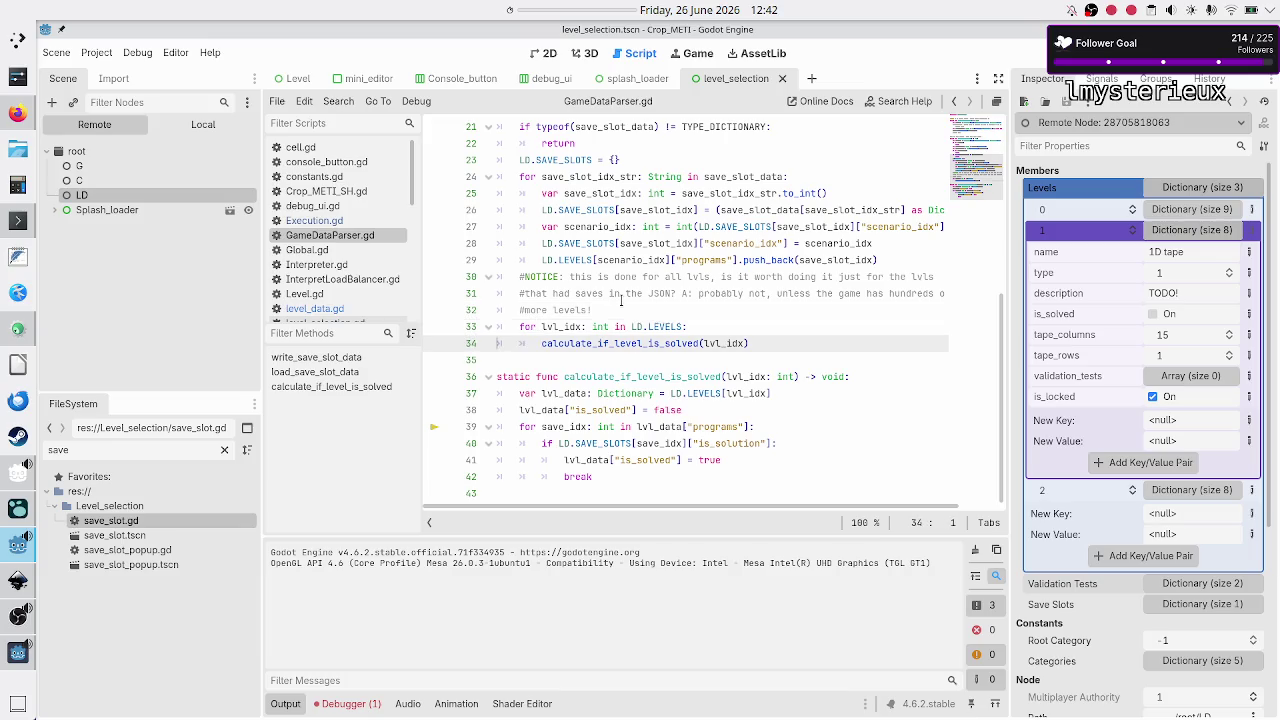
{"action": "key", "text": "Up"}
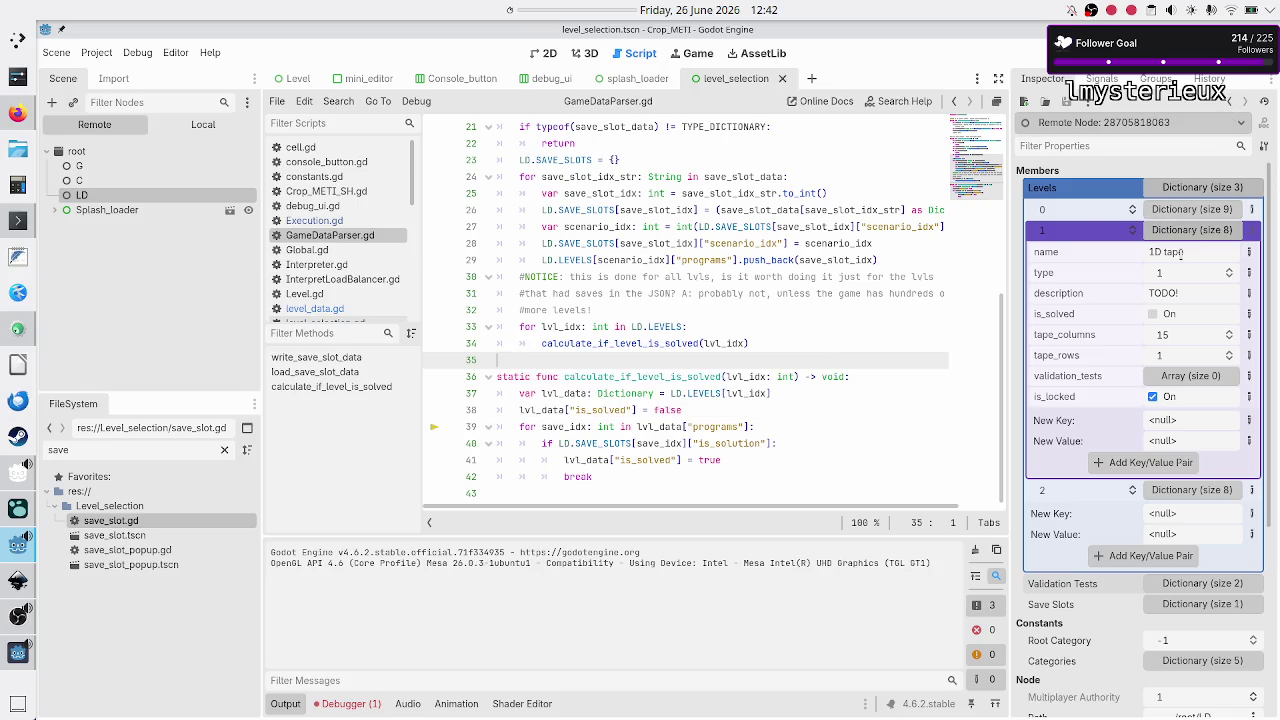
{"action": "key", "text": "F8"}
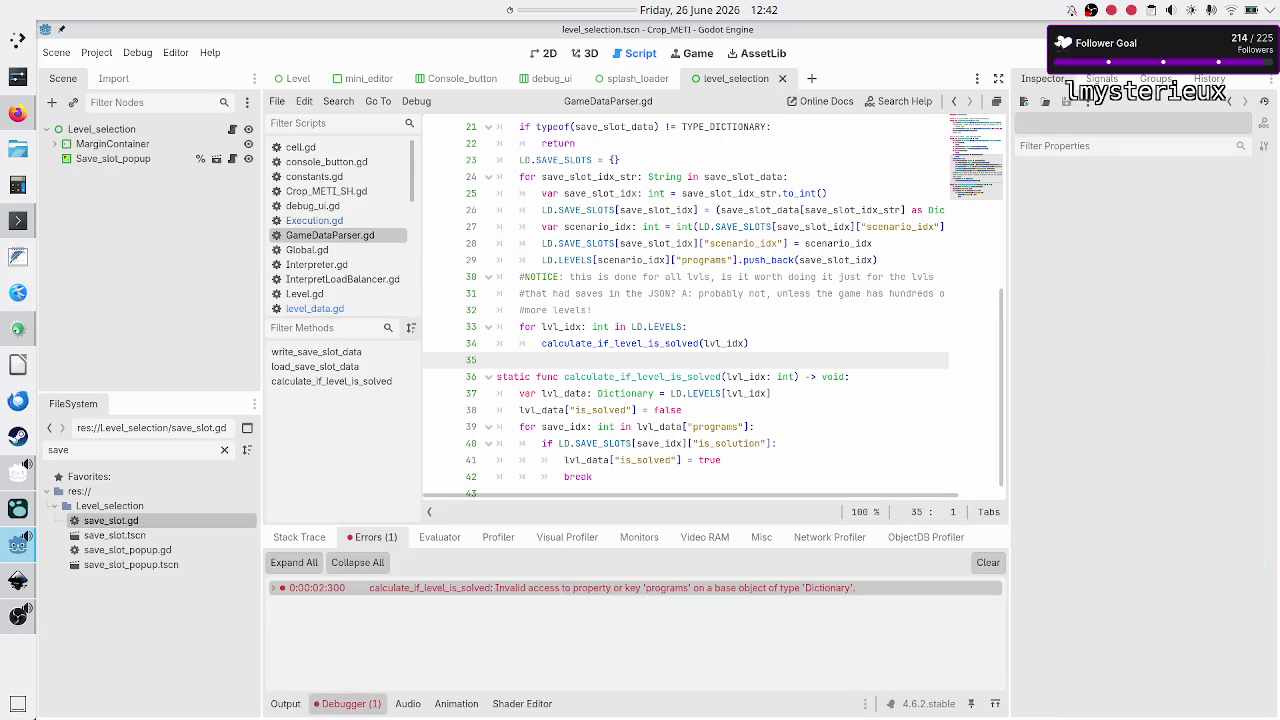
Step: Relaunch the game and pick the Flip bit scenario in the Binary manipulation module
{"action": "left_click", "coordinate": [1045, 52]}
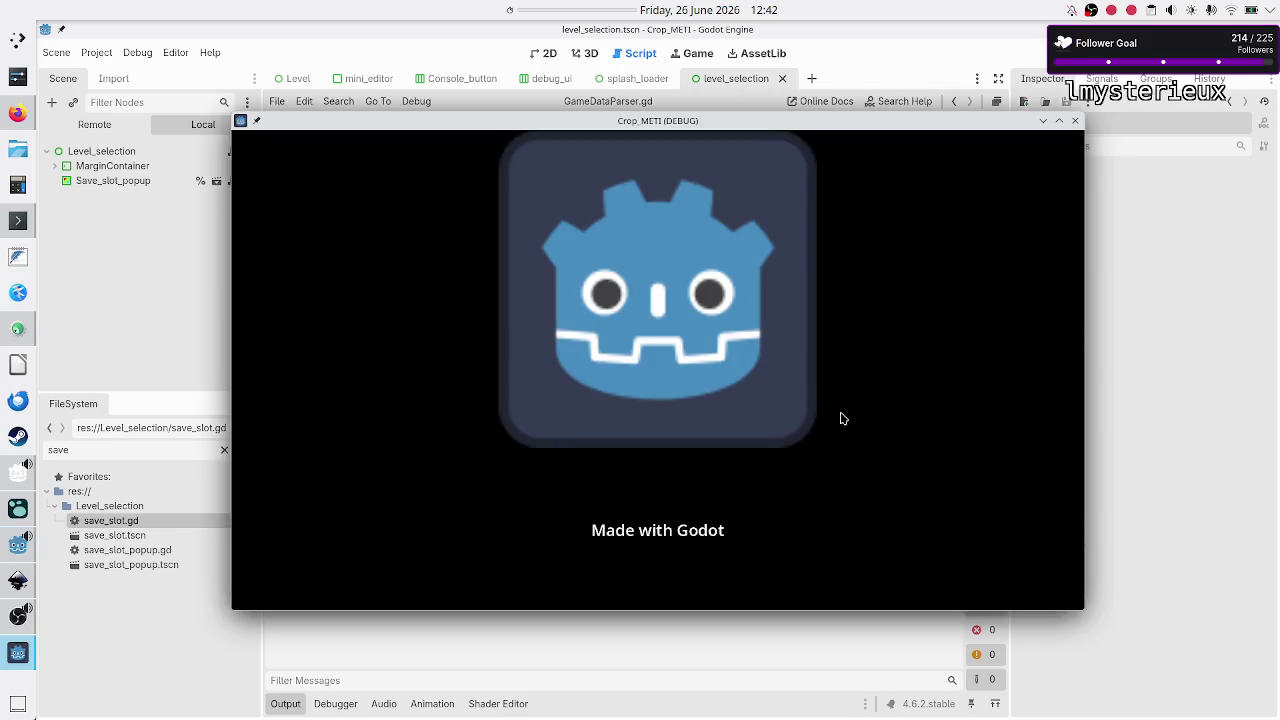
{"action": "left_click_drag", "start_coordinate": [767, 118], "coordinate": [786, 53]}
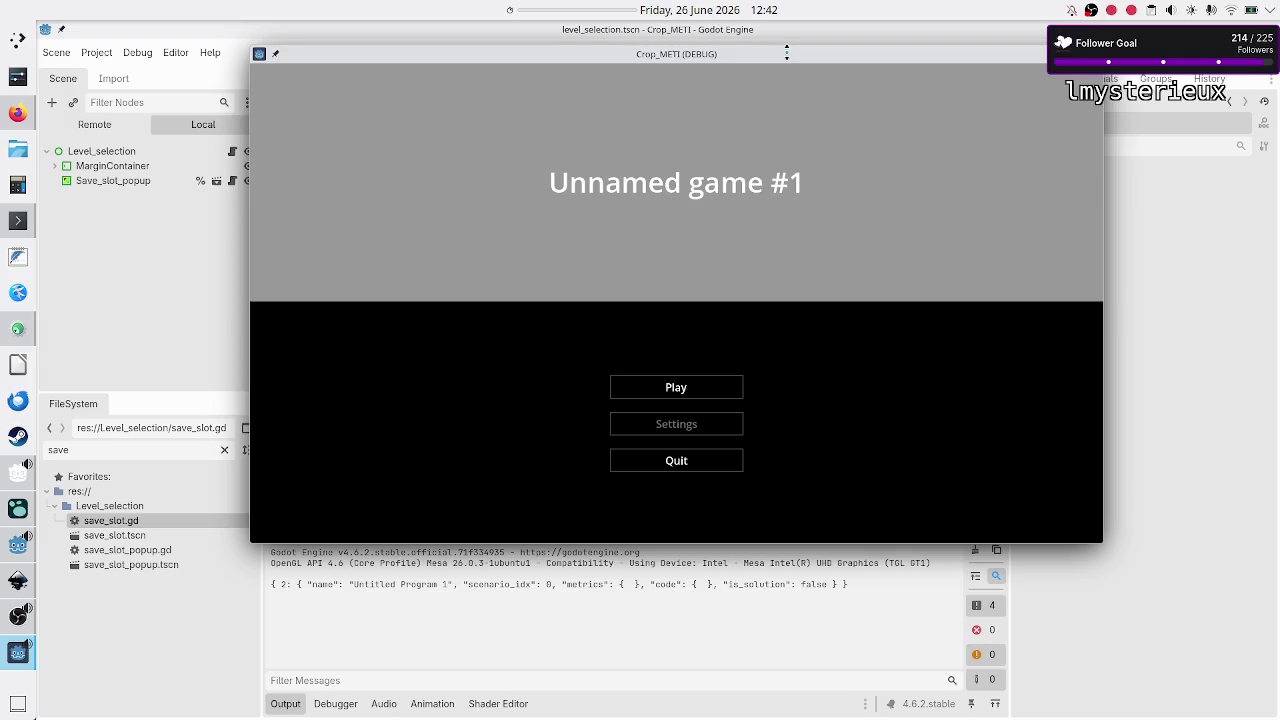
{"action": "left_click", "coordinate": [675, 390]}
{"action": "left_click", "coordinate": [360, 142]}
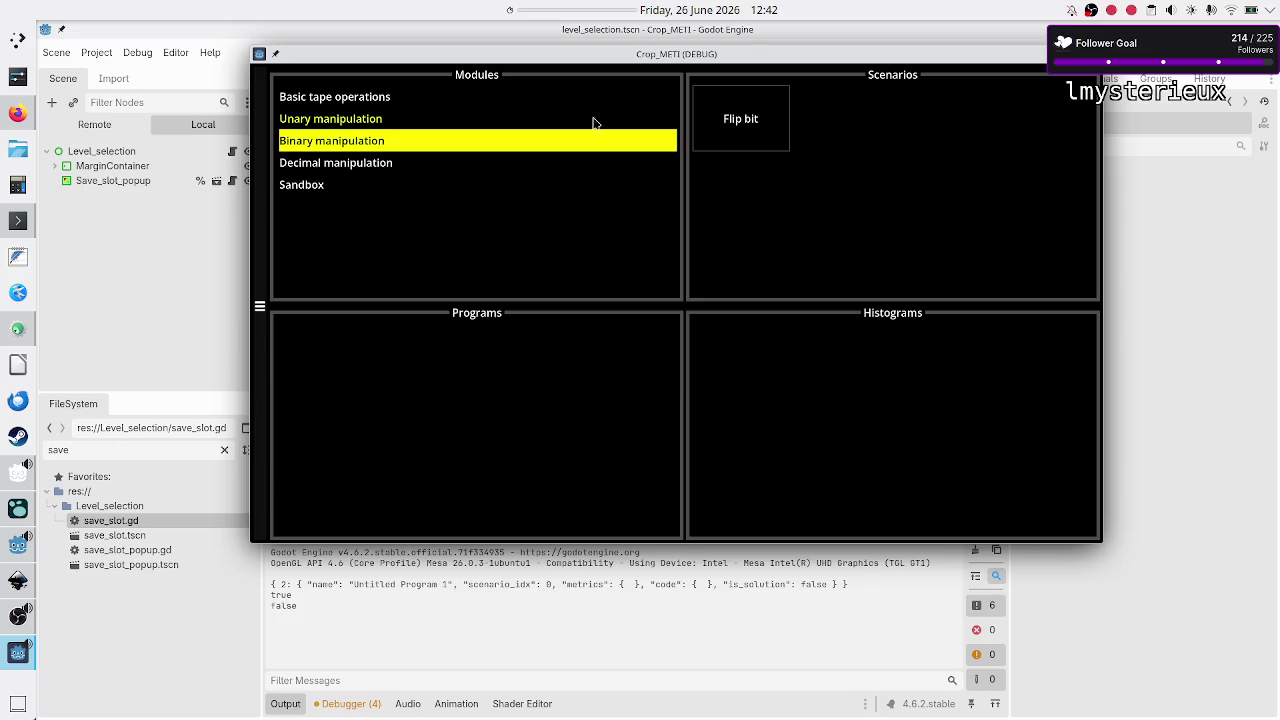
{"action": "left_click", "coordinate": [770, 142]}
Step: Rename Untitled Program 1 to 'Bit flipper' and open it for editing
{"action": "left_click", "coordinate": [630, 380]}
{"action": "key", "text": "ctrl+a"}
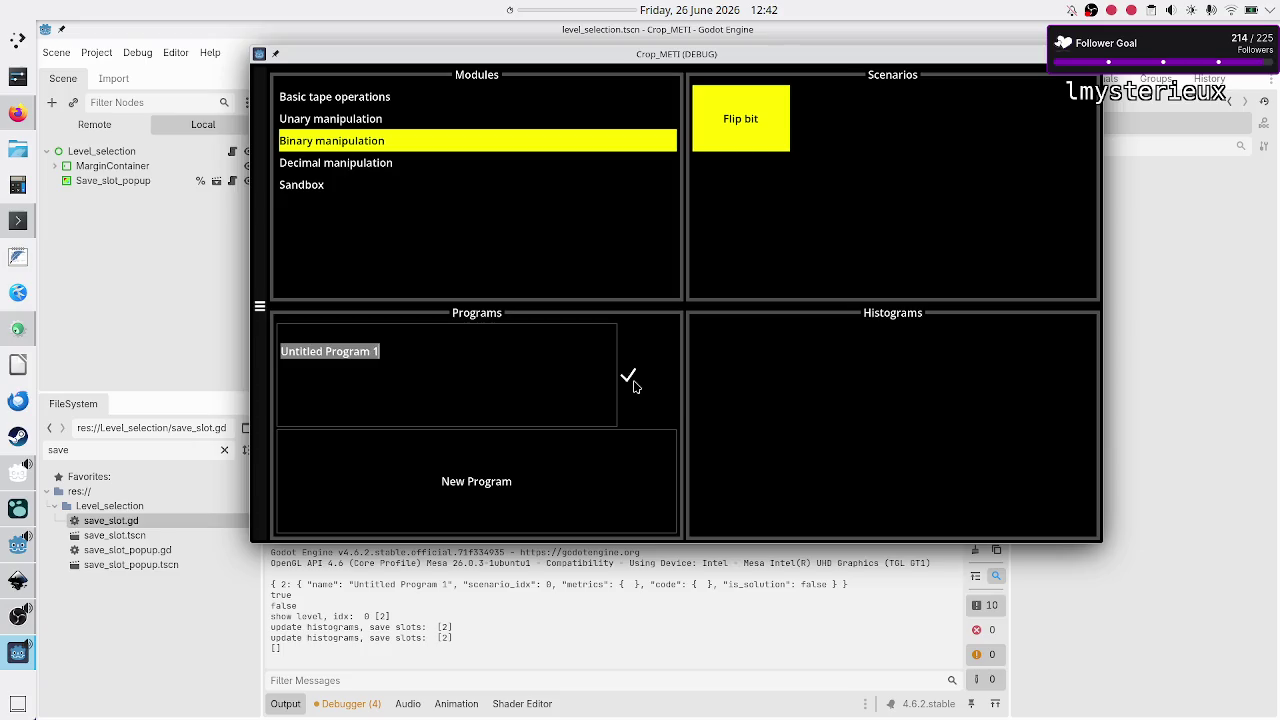
{"action": "type", "text": "Flip"}
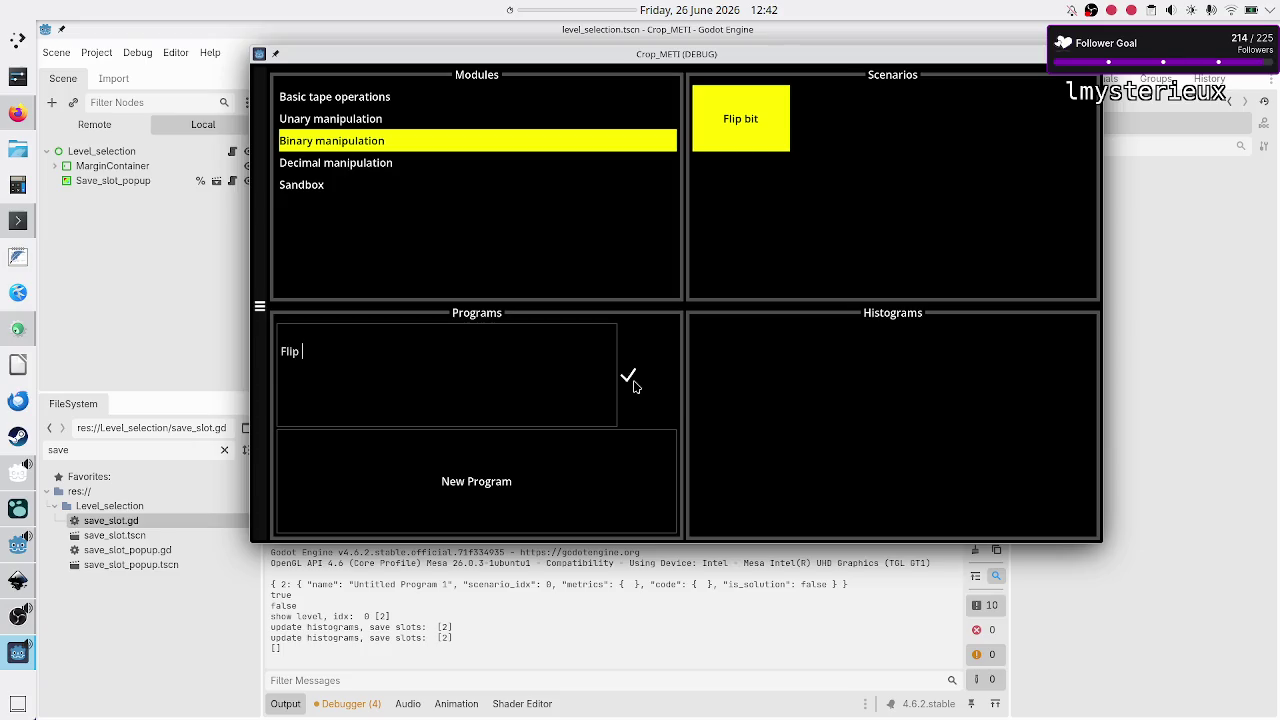
{"action": "key", "text": "BackSpace"}
{"action": "key", "text": "BackSpace"}
{"action": "key", "text": "BackSpace"}
{"action": "type", "text": "Bit"}
{"action": "type", "text": " flipper"}
{"action": "key", "text": "Return"}
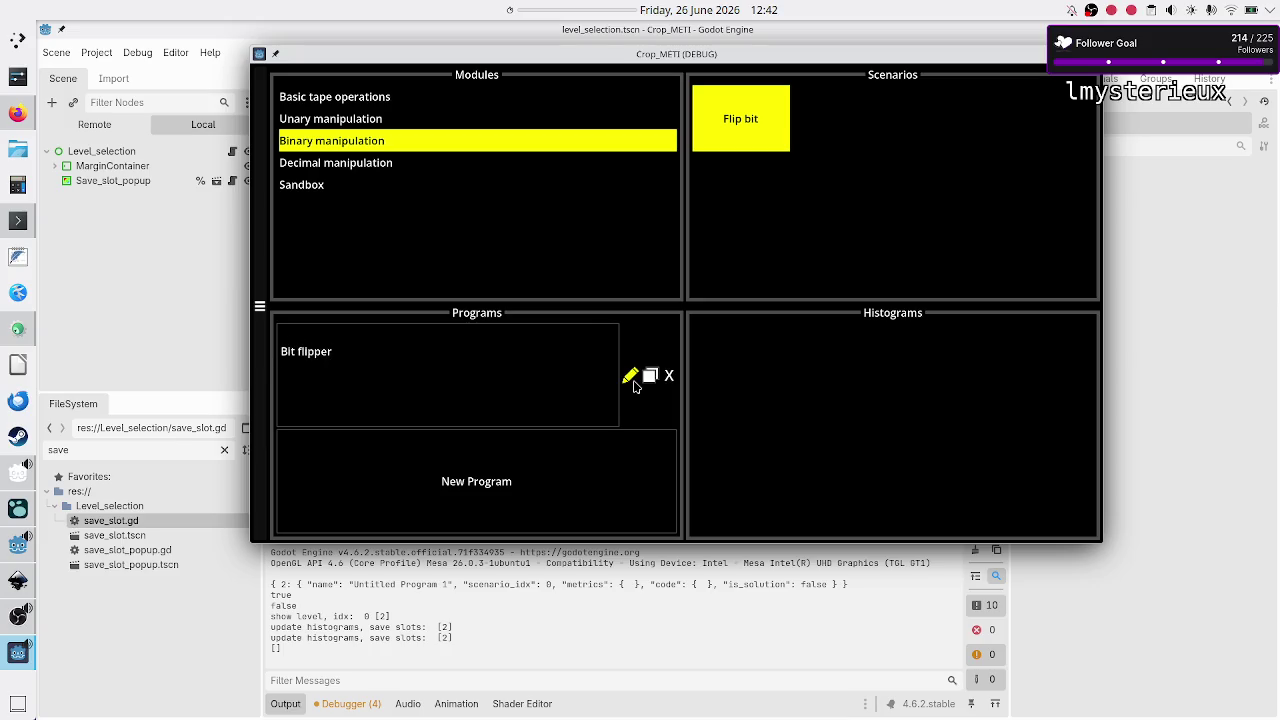
{"action": "left_click", "coordinate": [527, 380]}
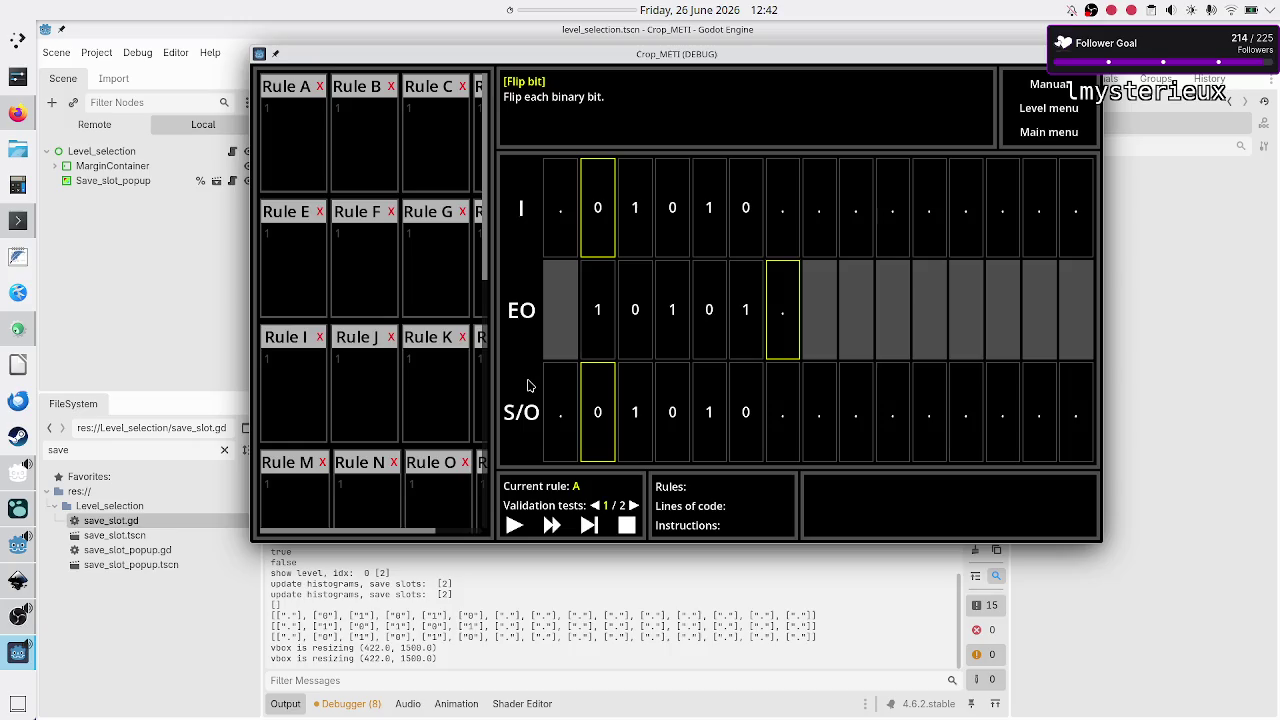
Step: Enter 10R, 01R and ..$ as Rule A's code and run it on the test tape
{"action": "left_click", "coordinate": [305, 120]}
{"action": "type", "text": "01R"}
{"action": "key", "text": "Return"}
{"action": "key", "text": "BackSpace"}
{"action": "key", "text": "BackSpace"}
{"action": "key", "text": "BackSpace"}
{"action": "type", "text": "10R "}
{"action": "type", "text": "01R "}
{"action": "type", "text": "..$"}
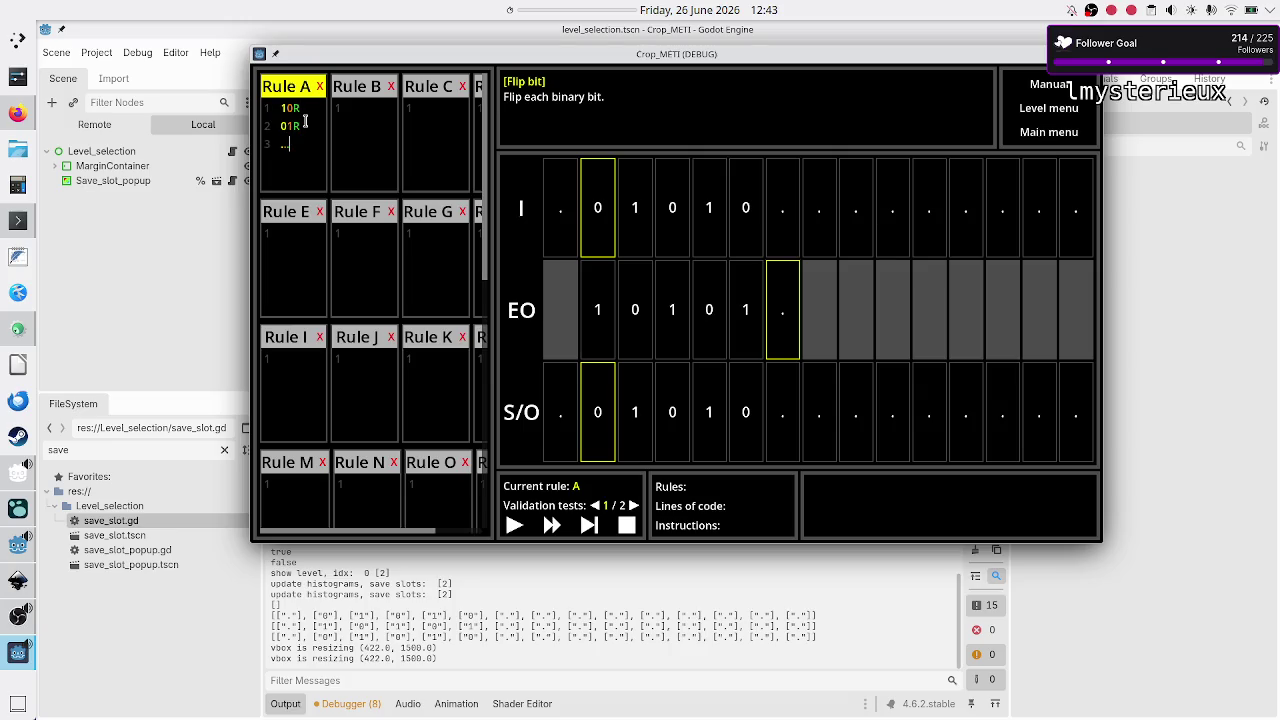
{"action": "left_click", "coordinate": [515, 527]}
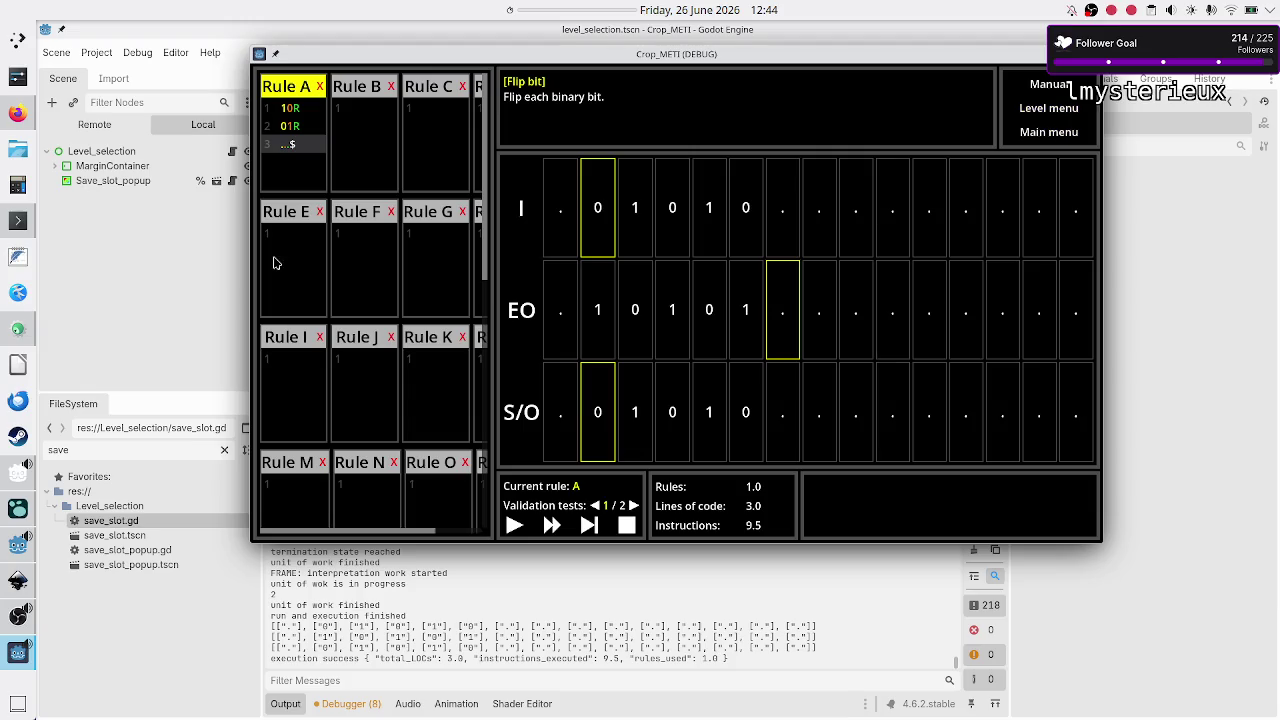
{"action": "mouse_move", "coordinate": [12, 483]}
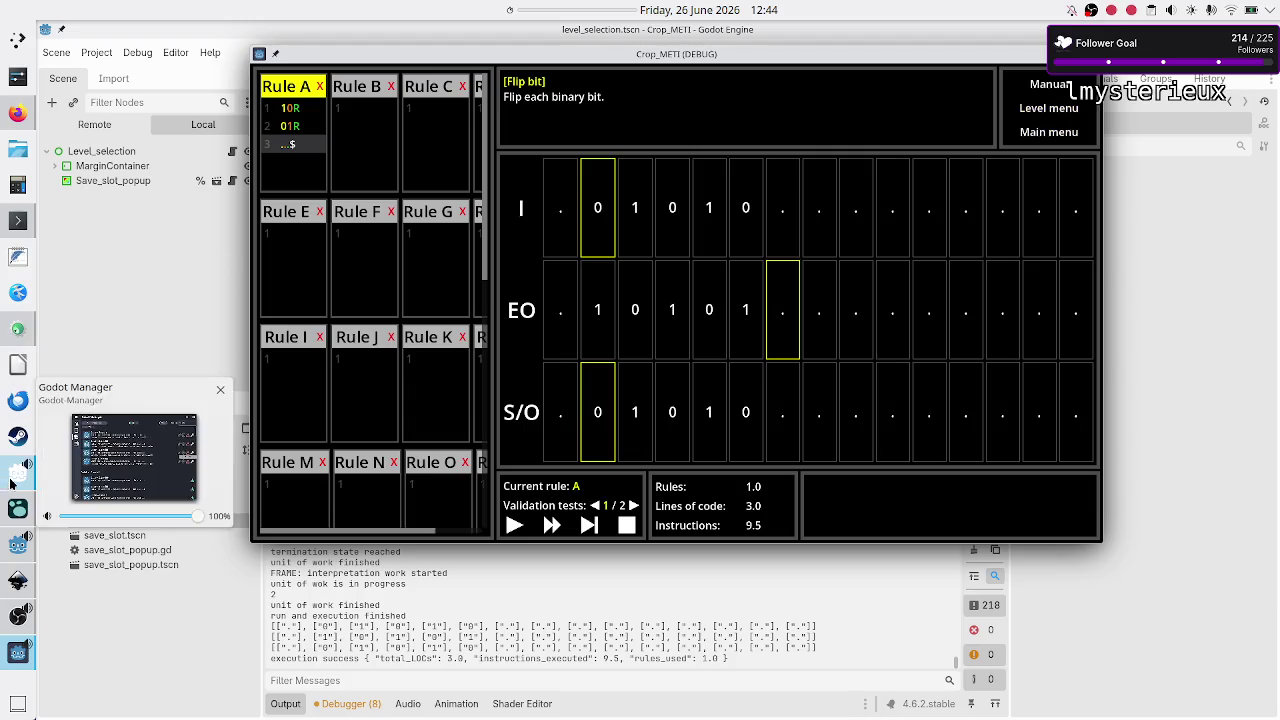
{"action": "left_click", "coordinate": [10, 509]}
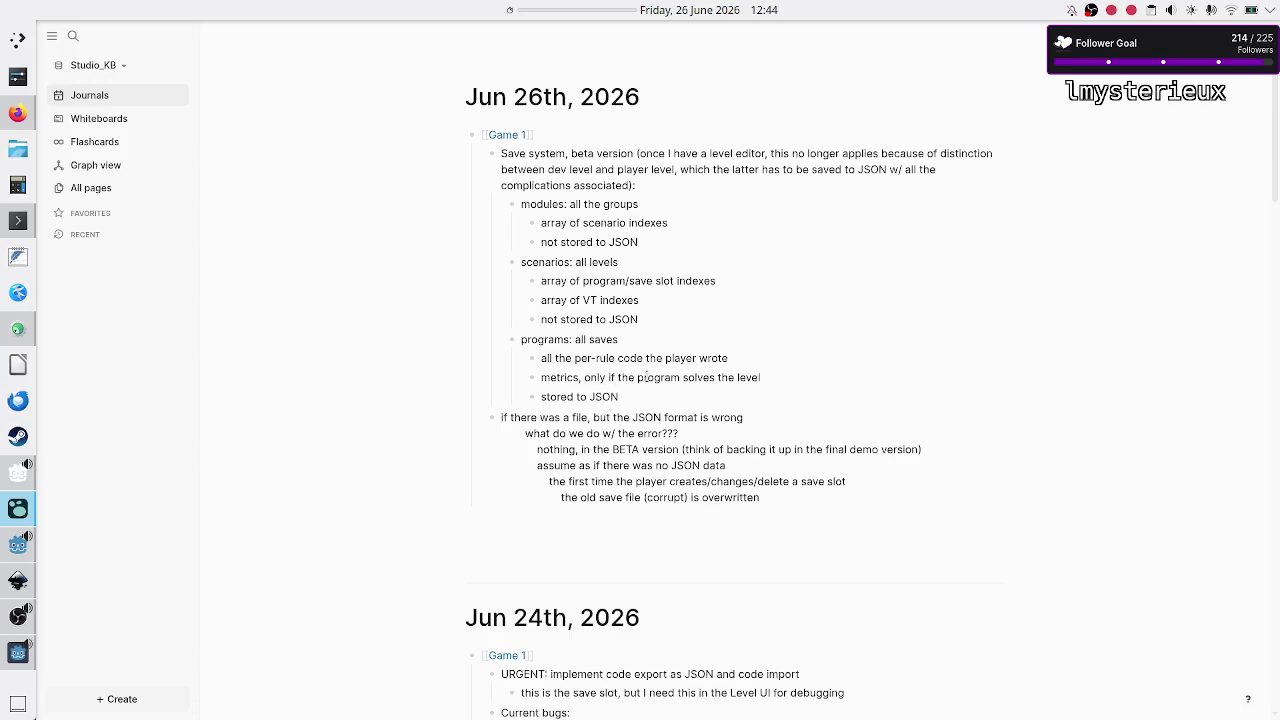
Step: Add a sub-bullet: stored at start of execution and when leaving the scene, including closing the game
{"action": "left_click", "coordinate": [770, 378]}
{"action": "key", "text": "Return"}
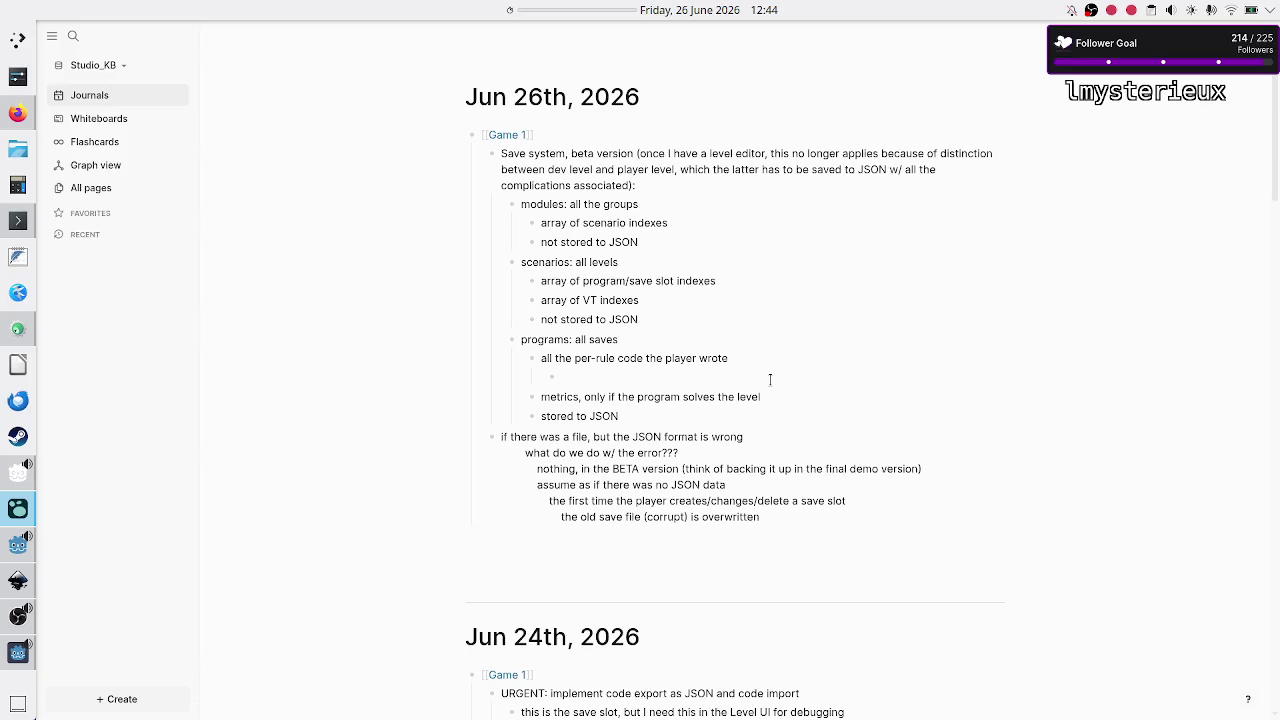
{"action": "type", "text": "stored"}
{"action": "key", "text": "BackSpace"}
{"action": "key", "text": "BackSpace"}
{"action": "key", "text": "BackSpace"}
{"action": "key", "text": "BackSpace"}
{"action": "key", "text": "BackSpace"}
{"action": "type", "text": "stored "}
{"action": "type", "text": "wh"}
{"action": "type", "text": "en e"}
{"action": "type", "text": "xec"}
{"action": "key", "text": "BackSpace"}
{"action": "key", "text": "BackSpace"}
{"action": "key", "text": "BackSpace"}
{"action": "type", "text": "at start of execution, "}
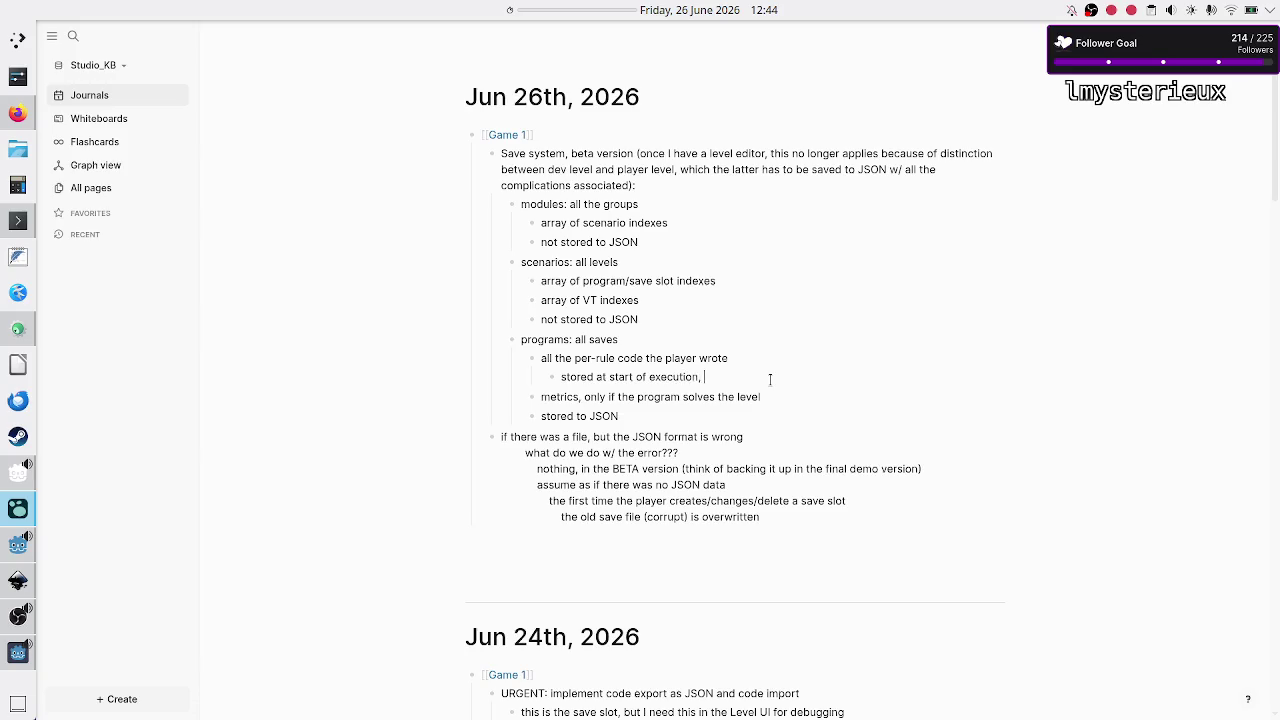
{"action": "type", "text": "w"}
{"action": "key", "text": "BackSpace"}
{"action": "key", "text": "BackSpace"}
{"action": "key", "text": "BackSpace"}
{"action": "type", "text": "and whe"}
{"action": "type", "text": "n "}
{"action": "type", "text": "going away"}
{"action": "type", "text": " from the scen"}
{"action": "type", "text": "e (includi"}
{"action": "type", "text": "ng "}
{"action": "type", "text": "closing the g"}
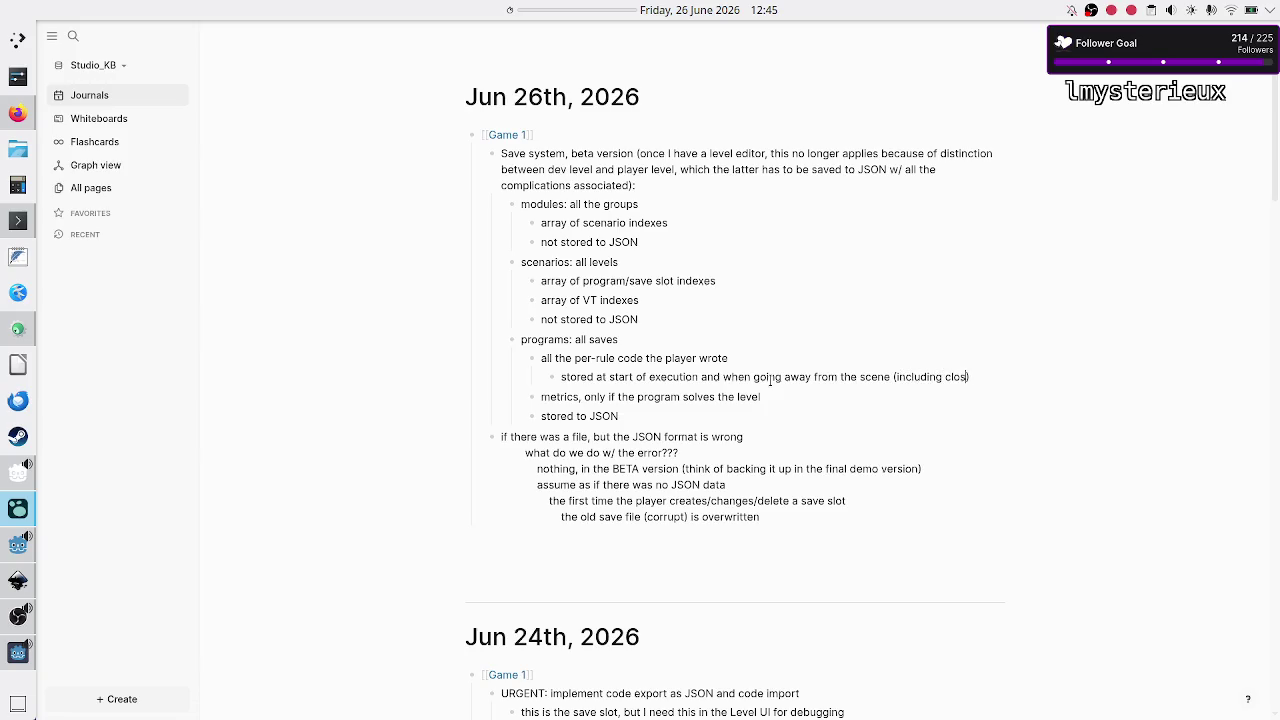
{"action": "type", "text": "ame"}
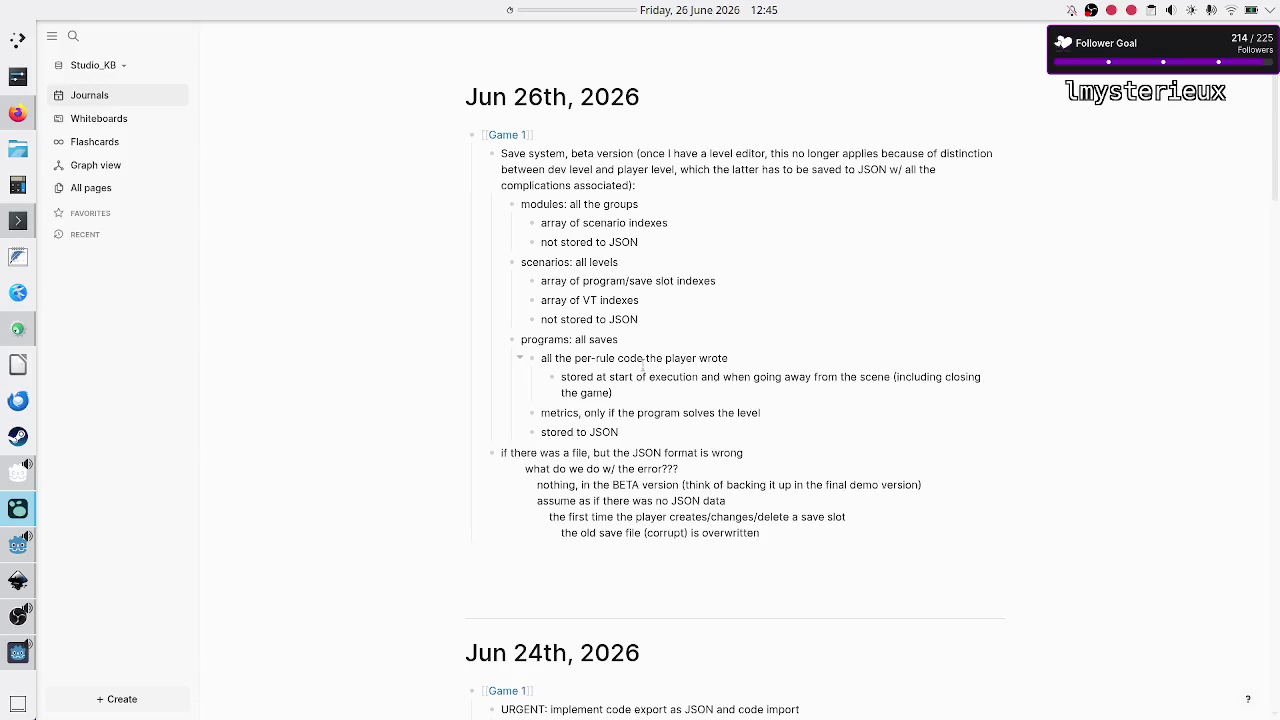
{"action": "left_click", "coordinate": [12, 652]}
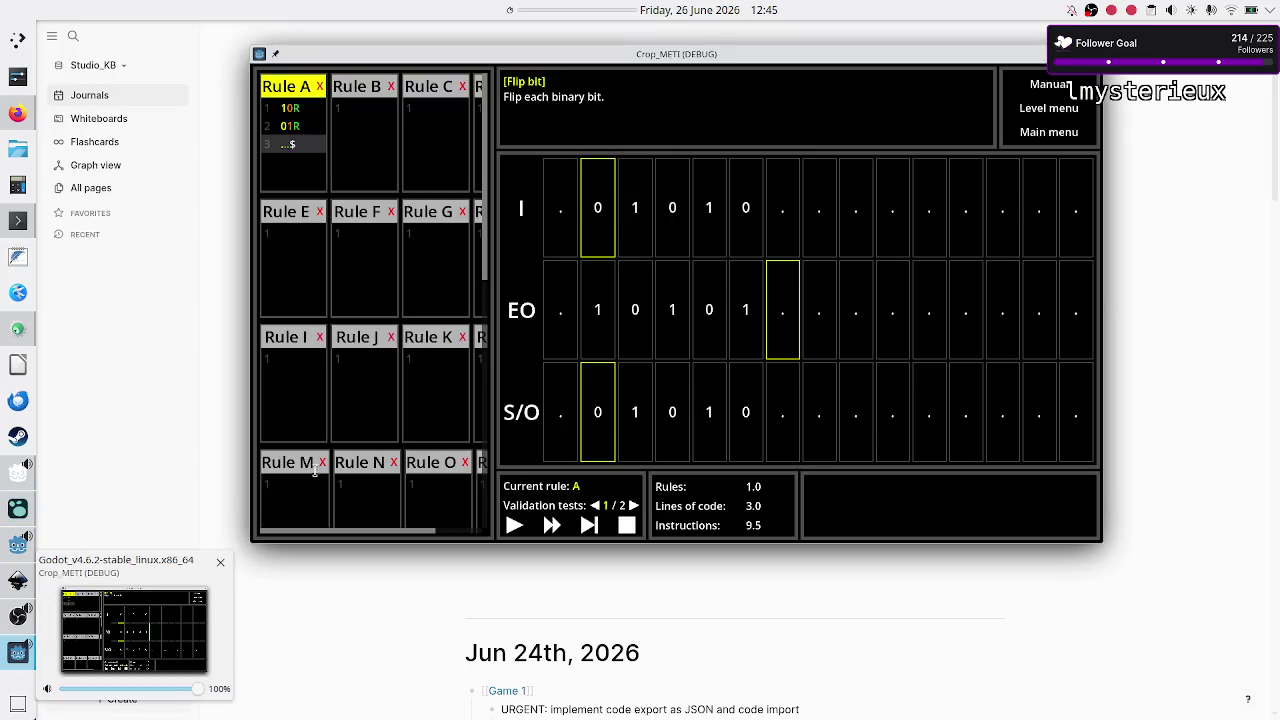
Step: Close the Crop_METI game, glance at Discord's stream schedule, and return to the Godot editor
{"action": "key", "text": "alt+F4"}
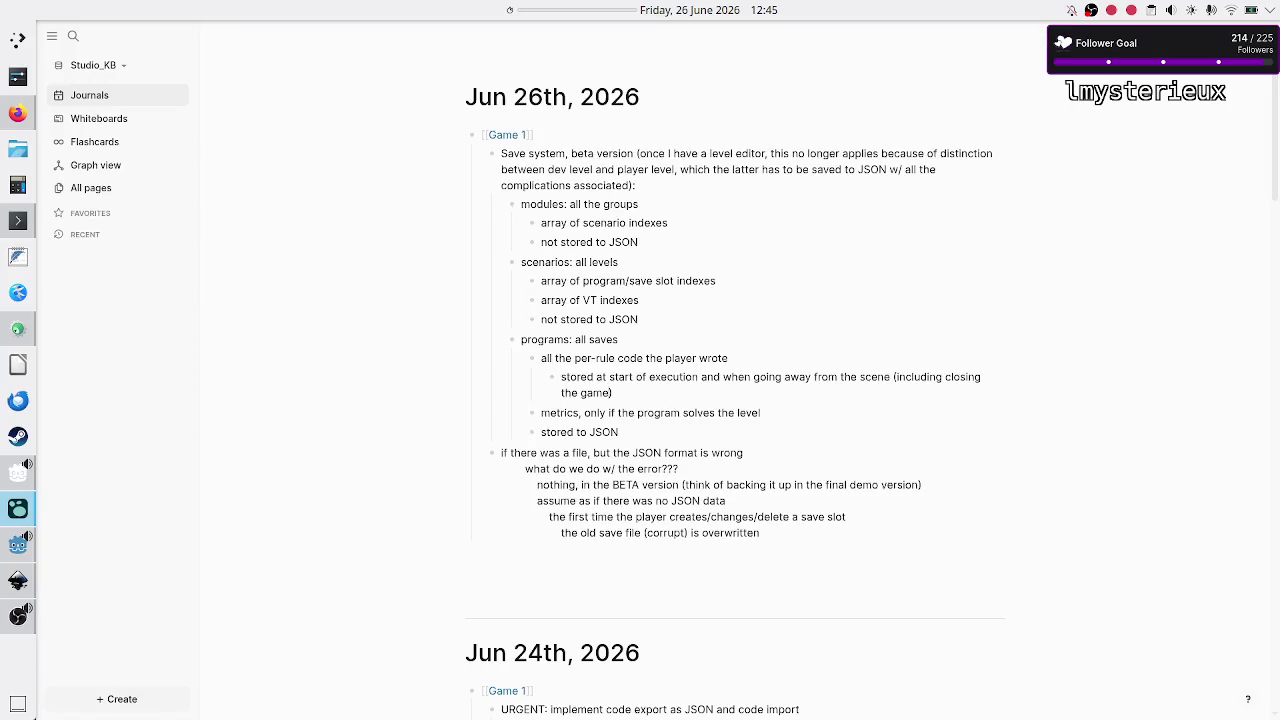
{"action": "left_click", "coordinate": [18, 116]}
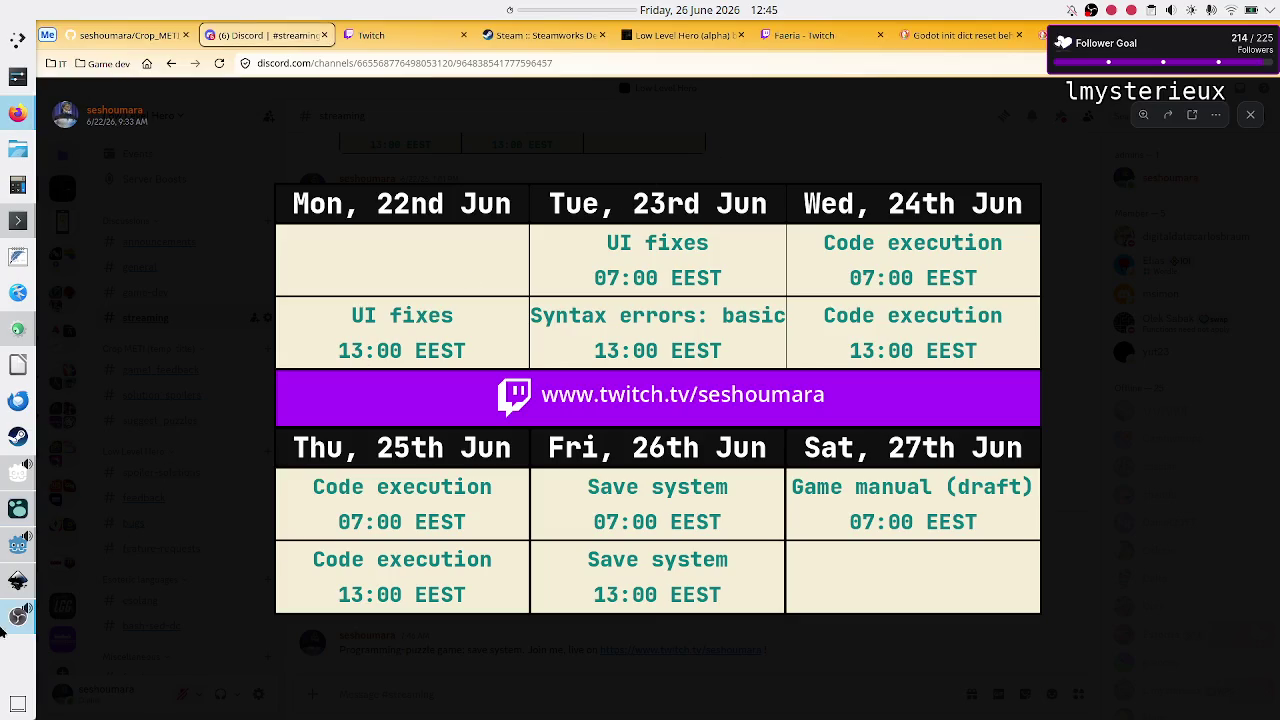
{"action": "left_click", "coordinate": [5, 549]}
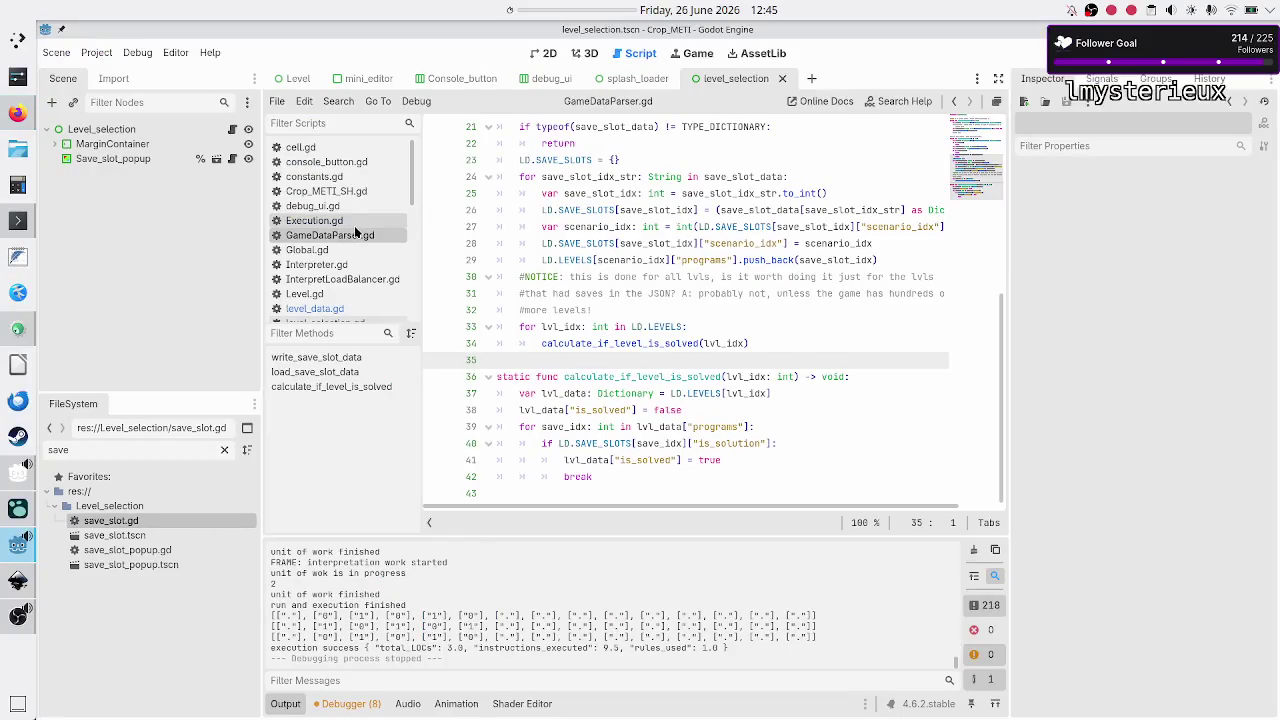
Step: Open Execution.gd at its start_execution function
{"action": "left_click", "coordinate": [356, 235]}
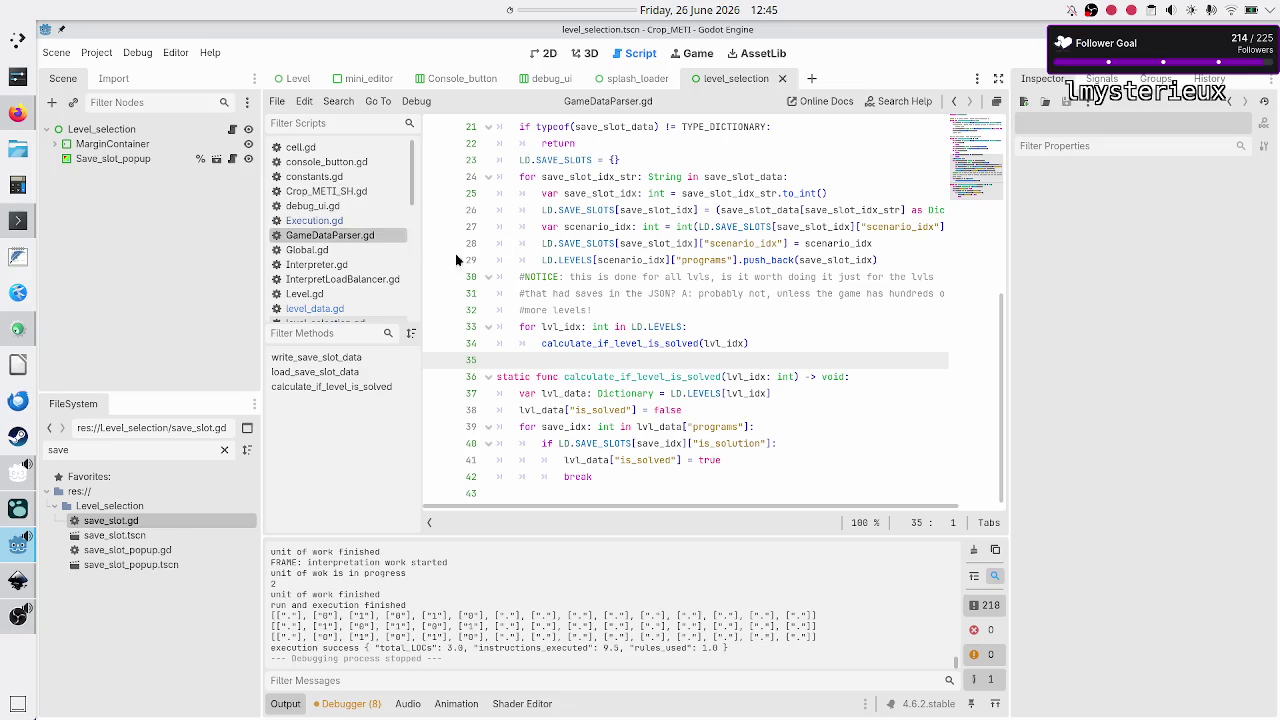
{"action": "left_click", "coordinate": [314, 220]}
{"action": "left_click", "coordinate": [624, 259]}
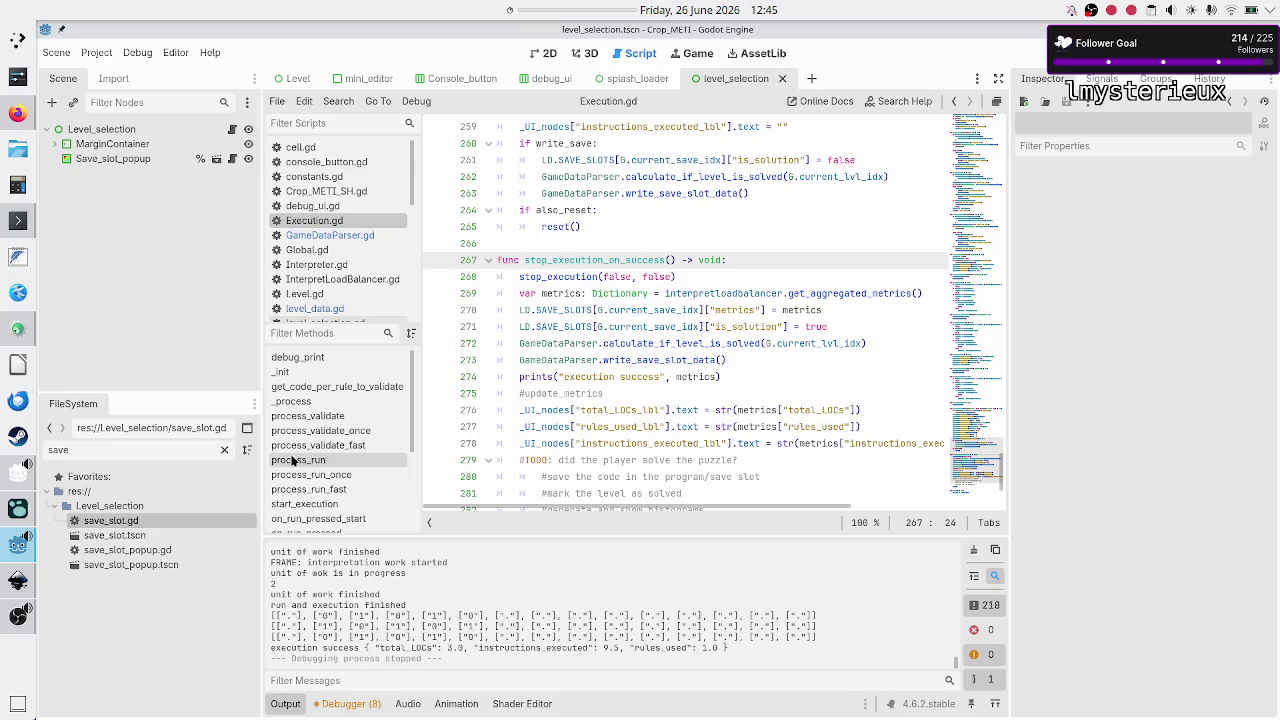
{"action": "left_click", "coordinate": [335, 503]}
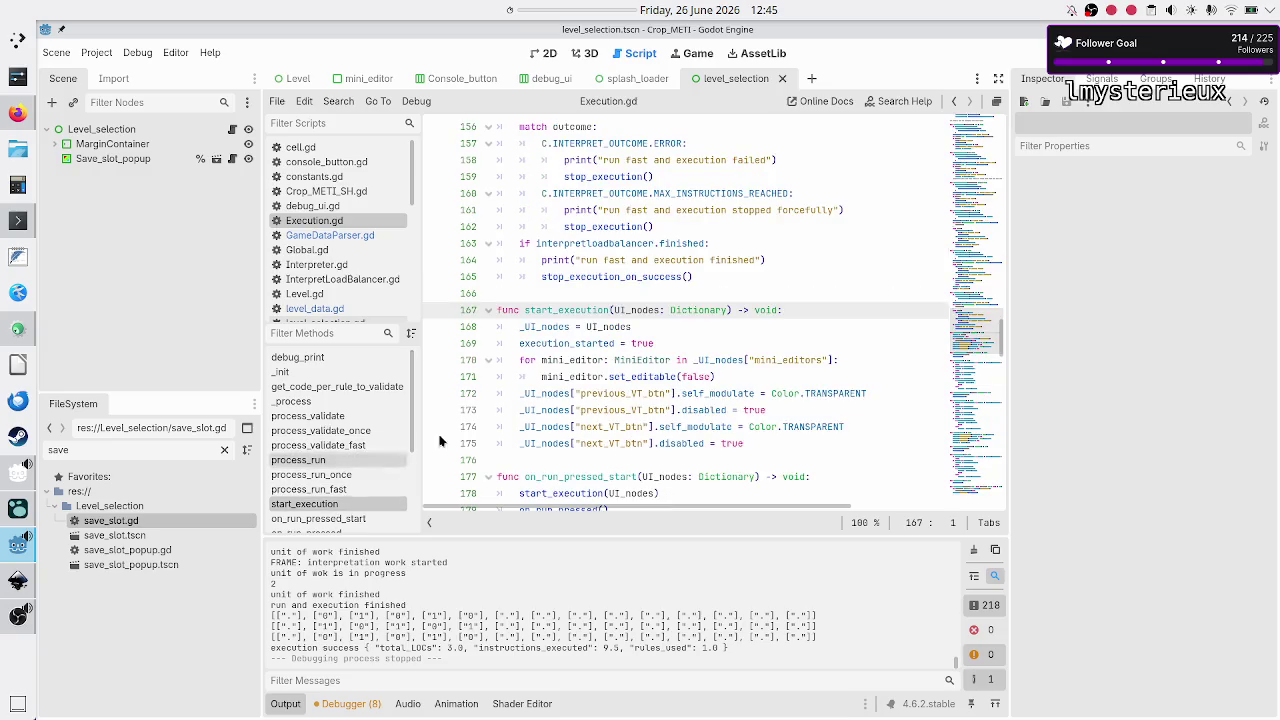
Step: Review lines 168–169 of start_execution, then bring up Discord's stream schedule
{"action": "scroll", "coordinate": [645, 250], "scroll_direction": "down", "scroll_amount": 2}
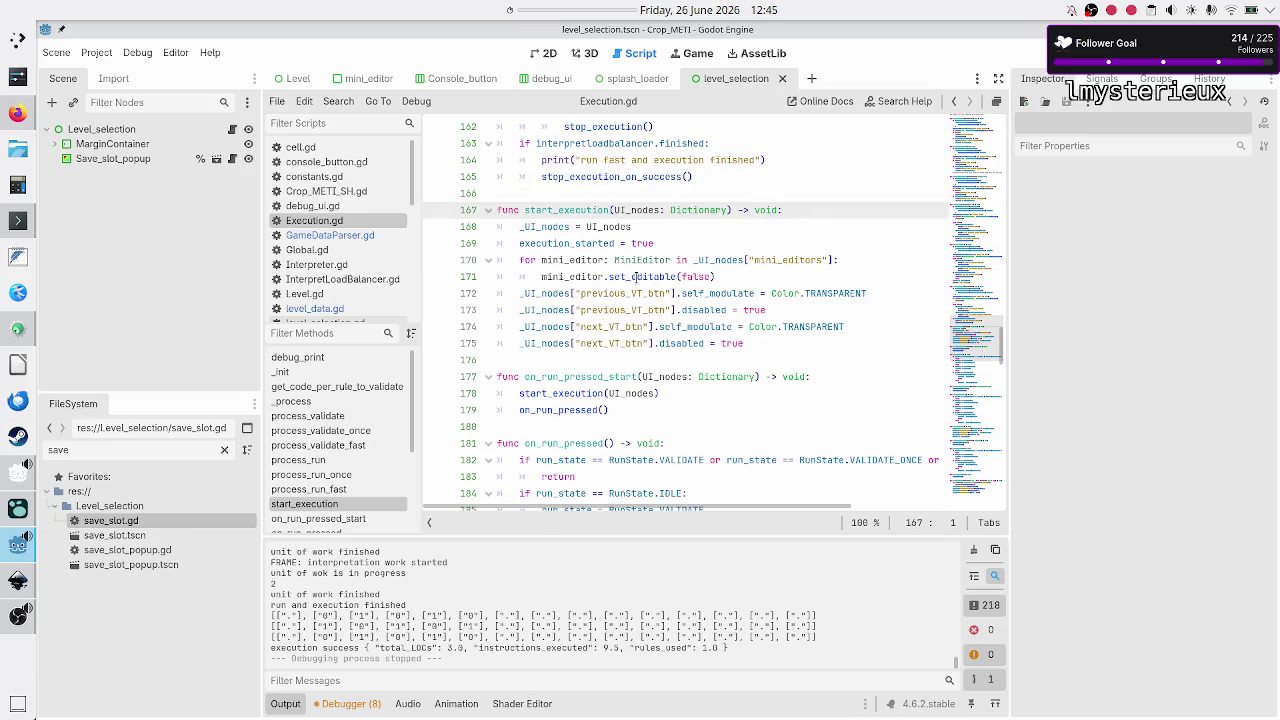
{"action": "left_click", "coordinate": [657, 226]}
{"action": "key", "text": "Right"}
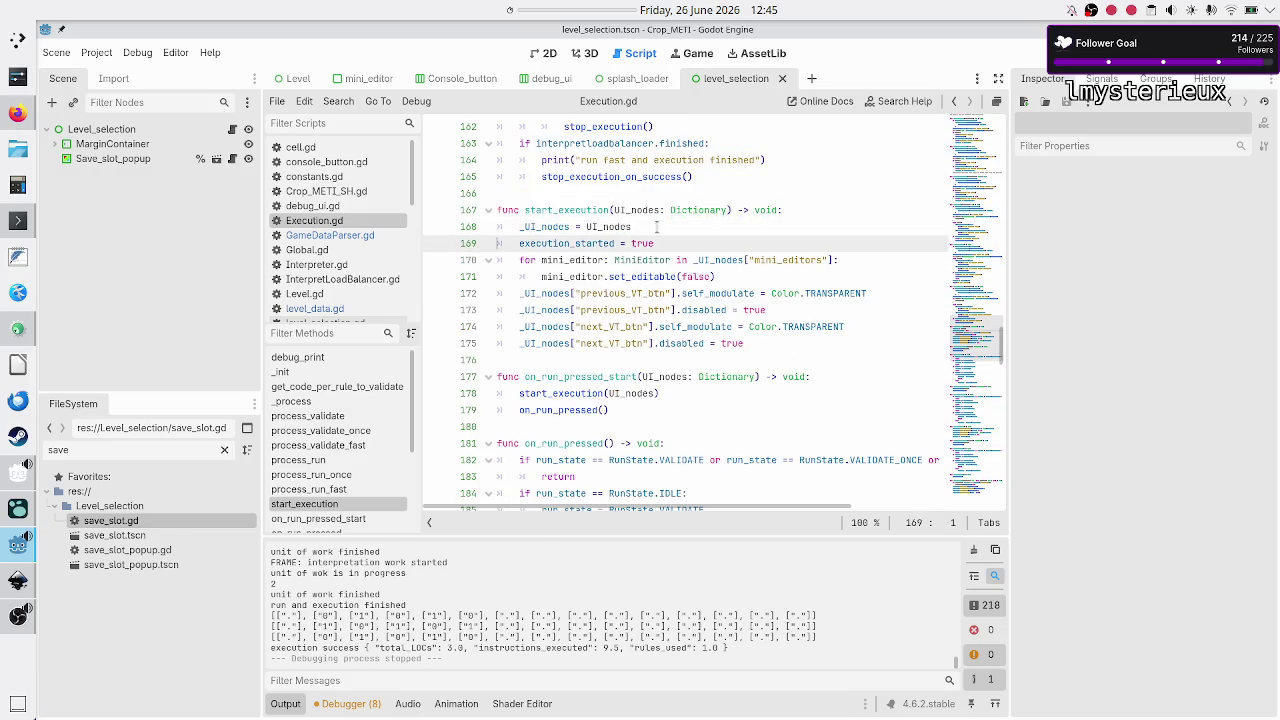
{"action": "key", "text": "Up"}
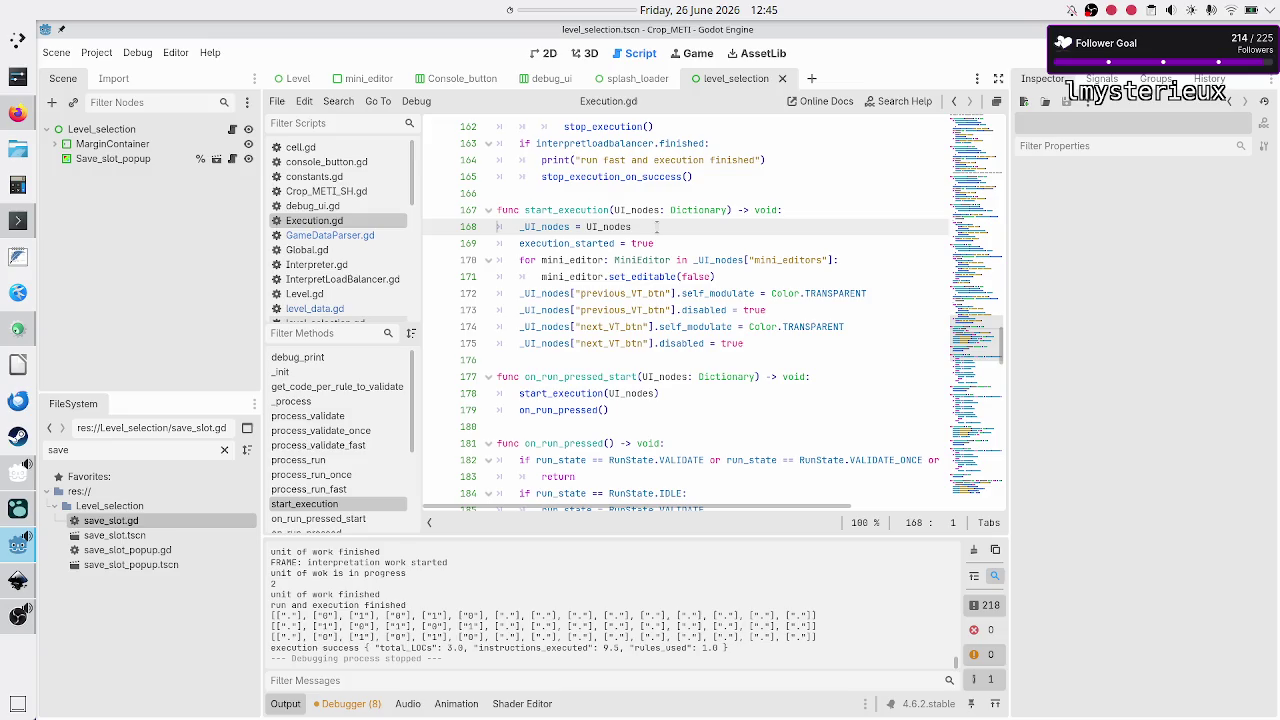
{"action": "key", "text": "Down"}
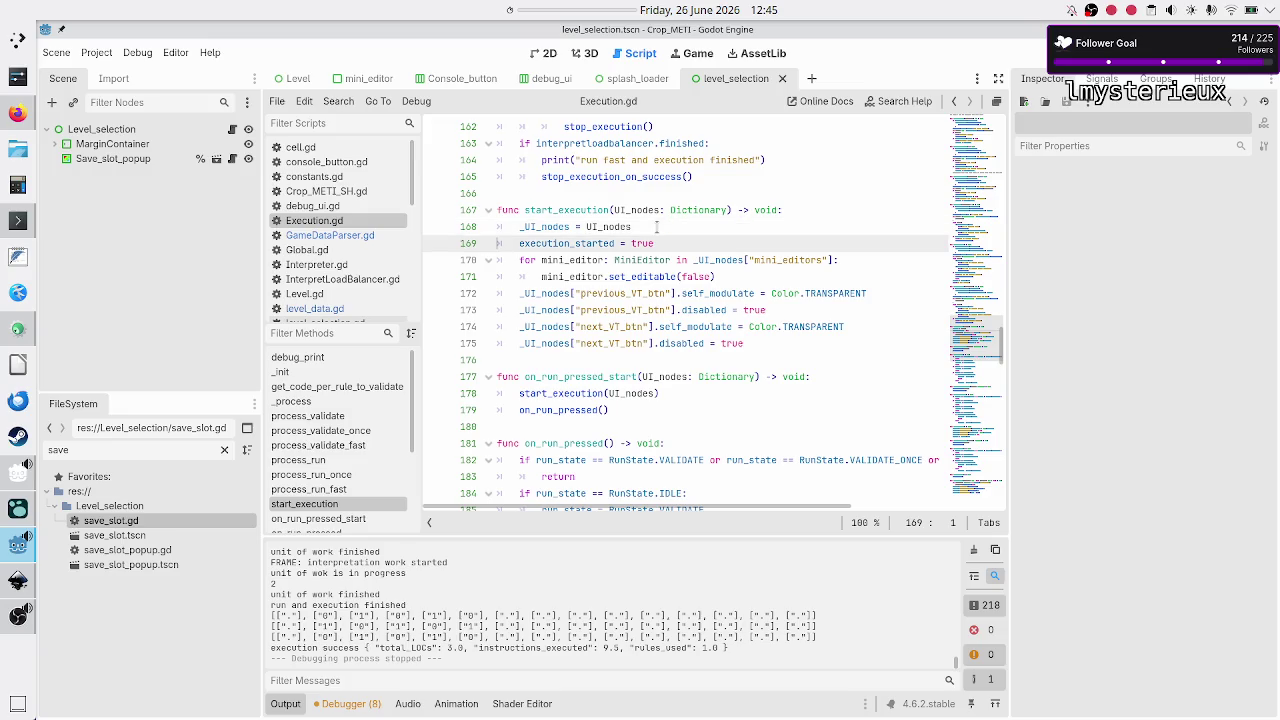
{"action": "key", "text": "Up"}
{"action": "key", "text": "Down"}
{"action": "key", "text": "alt+Tab"}
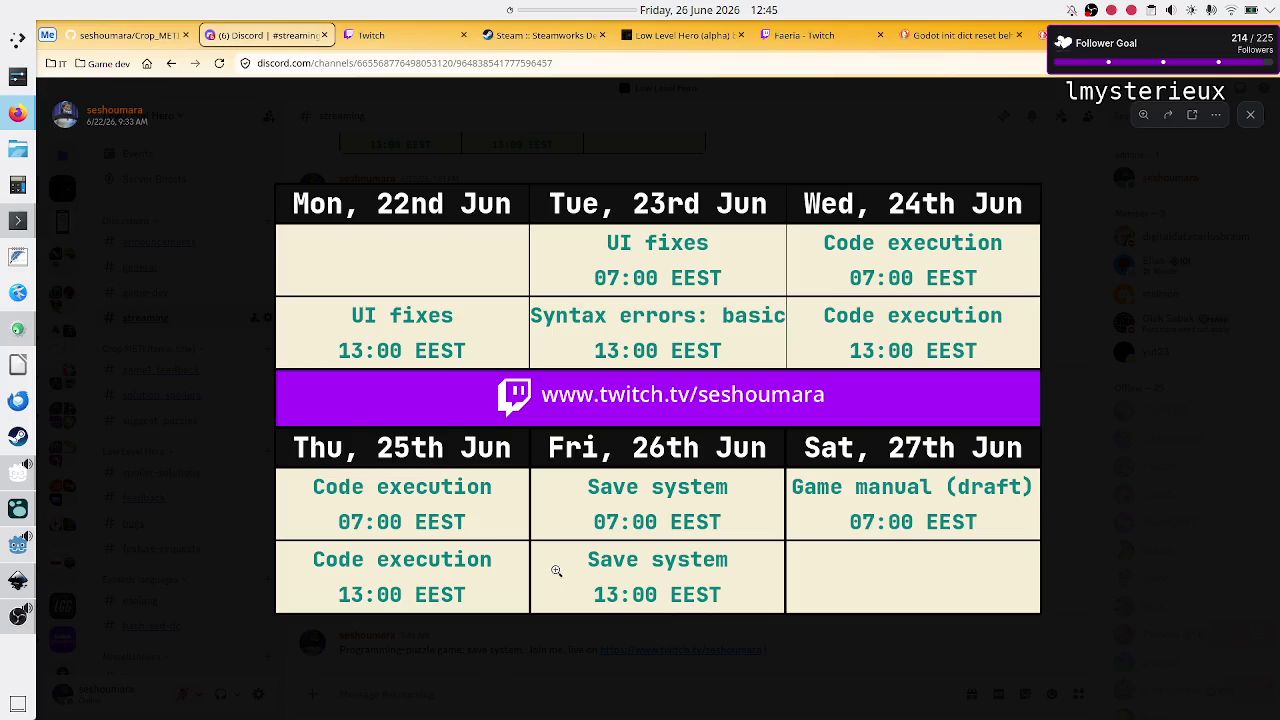